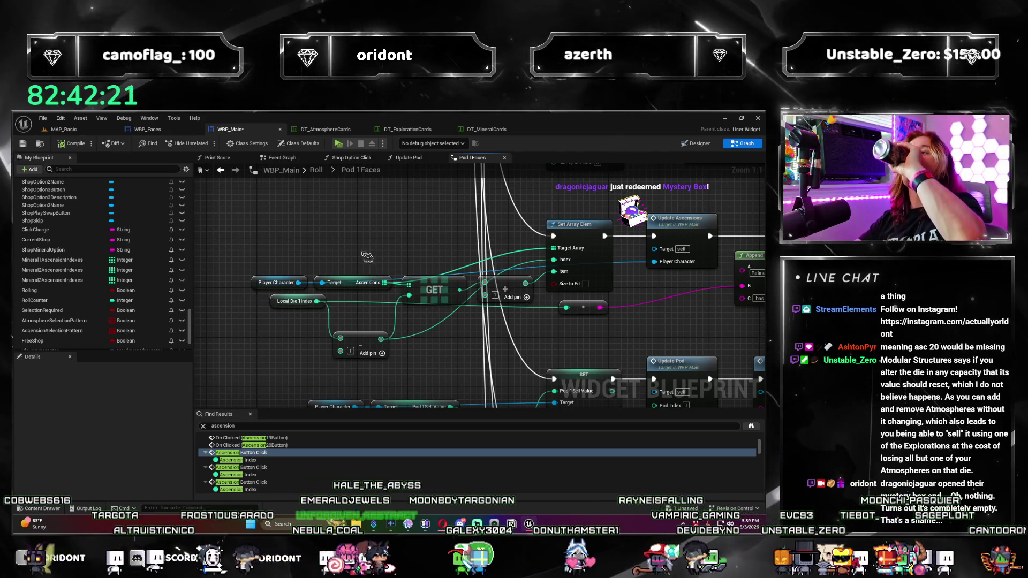
Step: Pan the Pod 1Faces graph across the ascension nodes, from Append up to Money Increase
drag(431, 359, 408, 338)
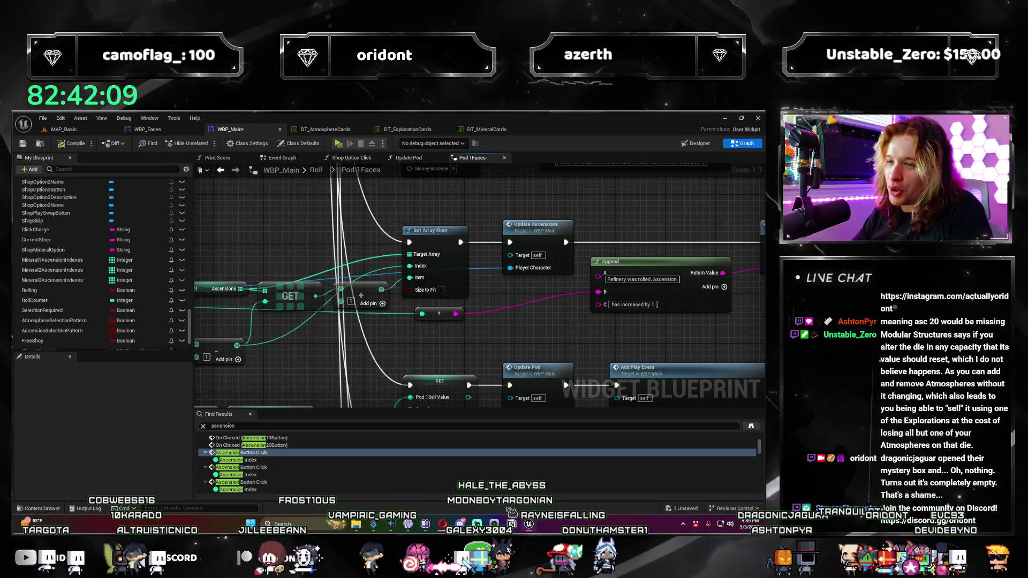
drag(589, 282, 507, 327)
mouse_move(292, 360)
mouse_down()
mouse_move(439, 363)
mouse_move(332, 321)
mouse_move(561, 305)
mouse_move(428, 294)
mouse_move(409, 396)
mouse_move(605, 321)
mouse_move(548, 303)
mouse_up()
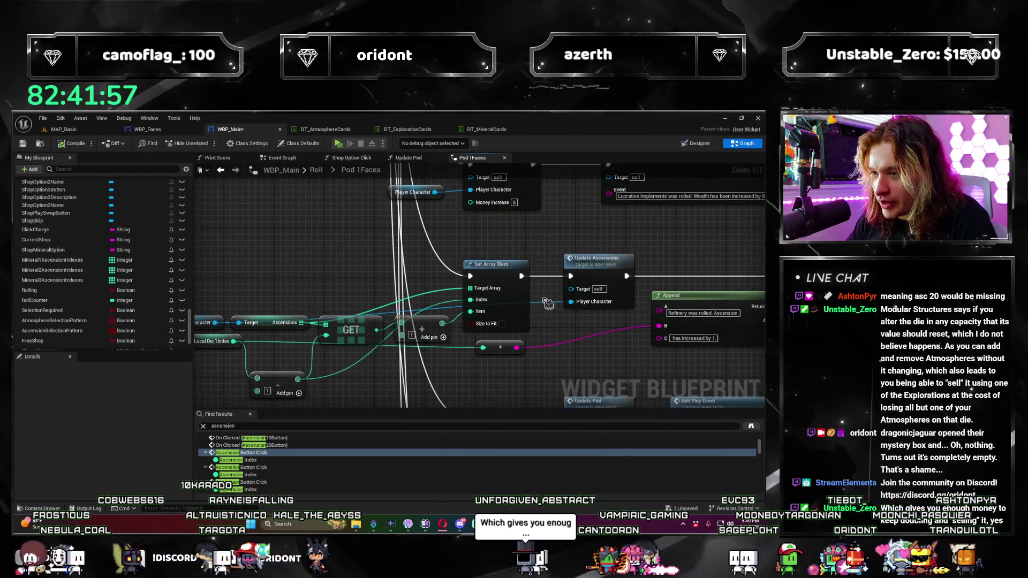
drag(377, 338, 344, 314)
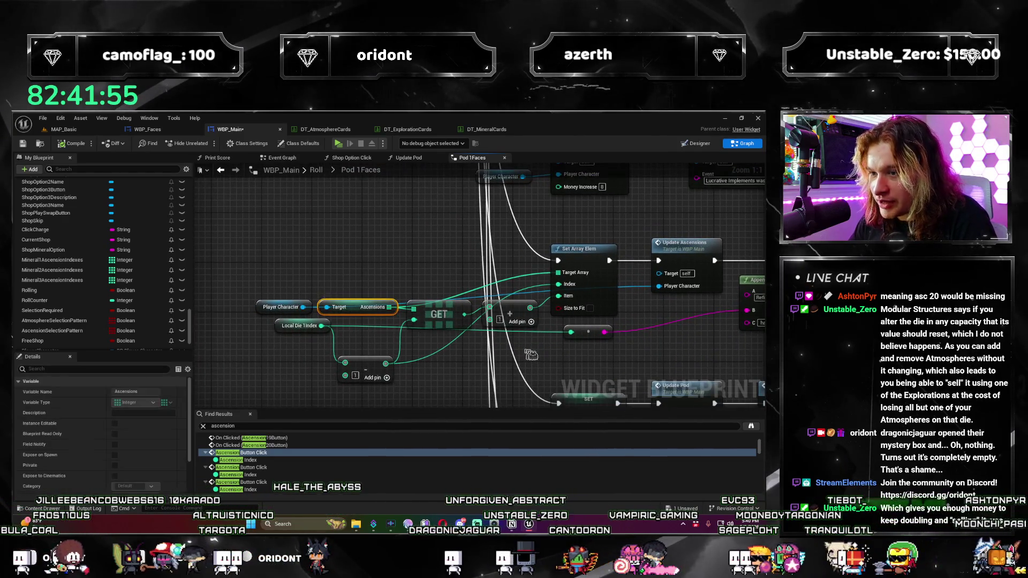
drag(531, 354, 353, 289)
Step: Inspect the Local Die 1Index and subtract nodes, then frame the Append and Set Array Elem nodes
click(259, 303)
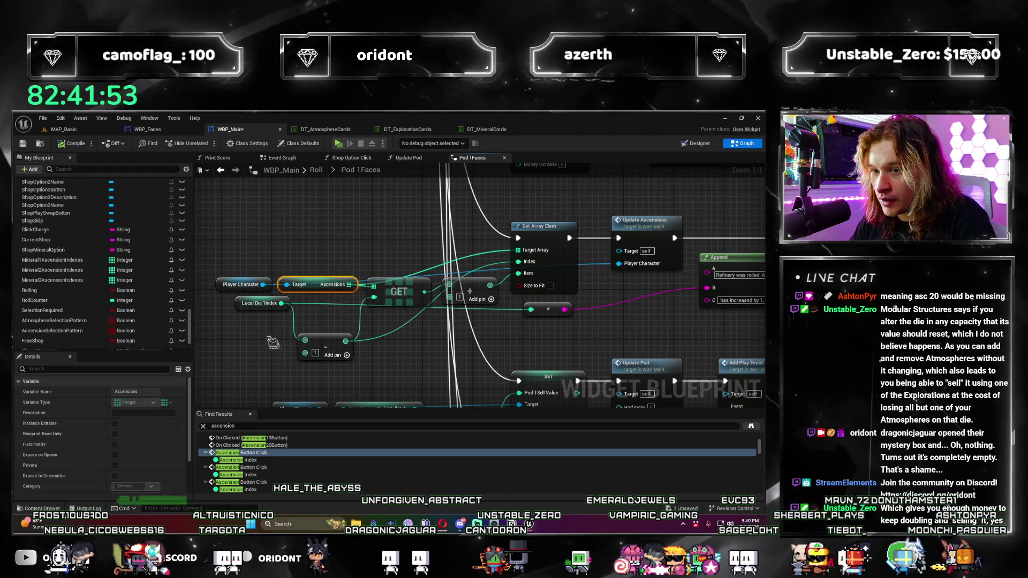
click(325, 345)
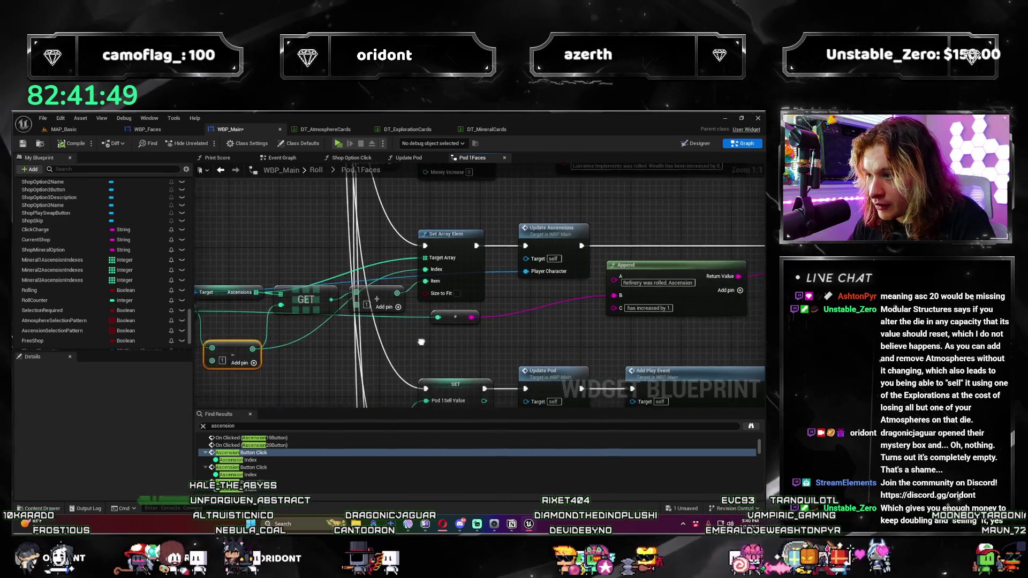
mouse_move(515, 335)
mouse_down()
mouse_move(409, 335)
mouse_move(543, 331)
mouse_up()
mouse_move(635, 337)
mouse_down()
mouse_move(471, 316)
mouse_move(528, 321)
mouse_move(560, 308)
mouse_move(496, 340)
mouse_up()
scroll(561, 314, down, 1)
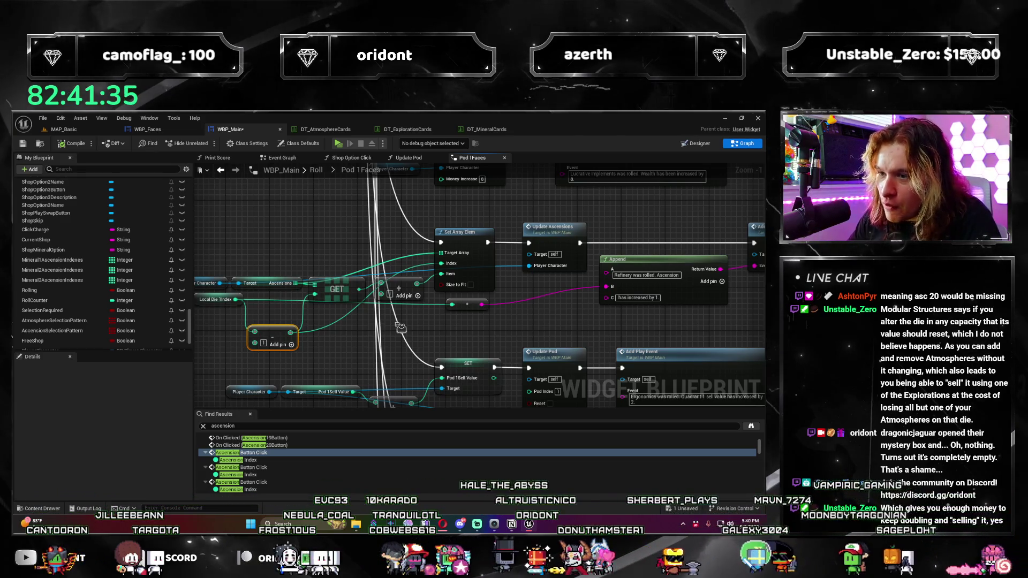
scroll(428, 371, up, 1)
mouse_move(422, 332)
mouse_down()
mouse_move(541, 298)
mouse_move(541, 323)
mouse_move(310, 346)
mouse_up()
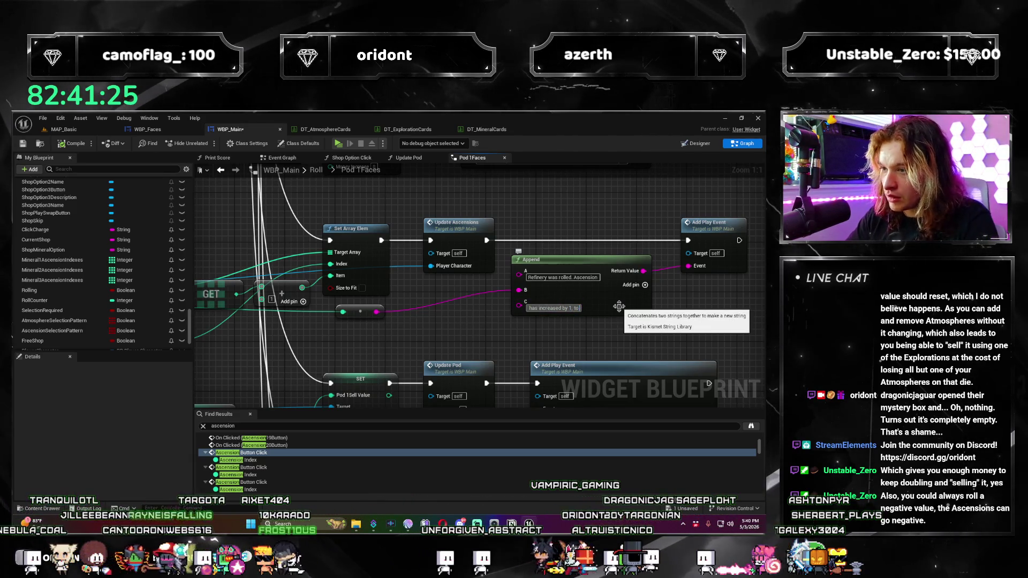
Step: Add an extra input pin to the Append node and save the blueprint
click(645, 285)
mouse_move(305, 283)
mouse_down()
mouse_move(354, 252)
mouse_move(569, 290)
mouse_up()
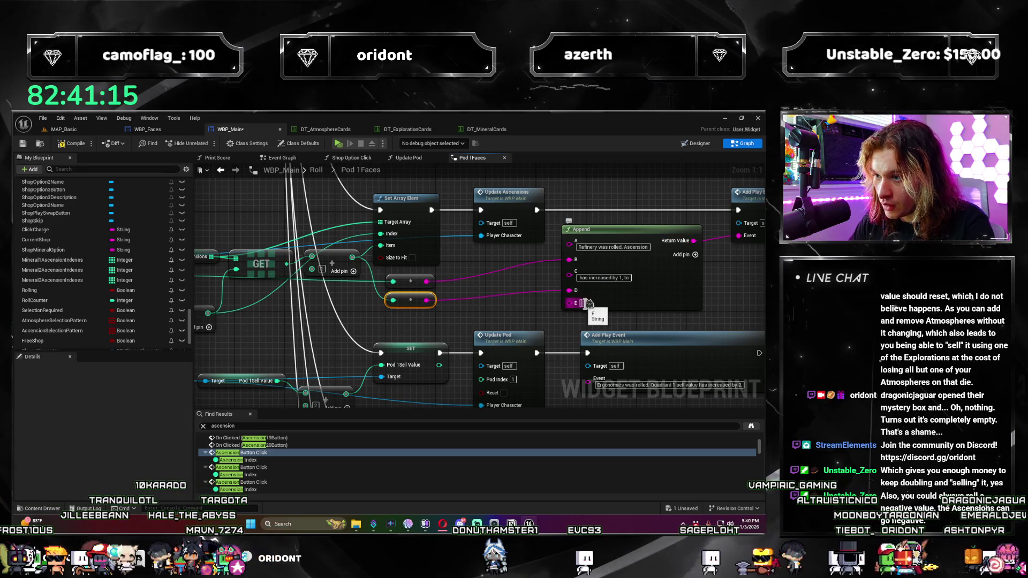
scroll(468, 348, down, 2)
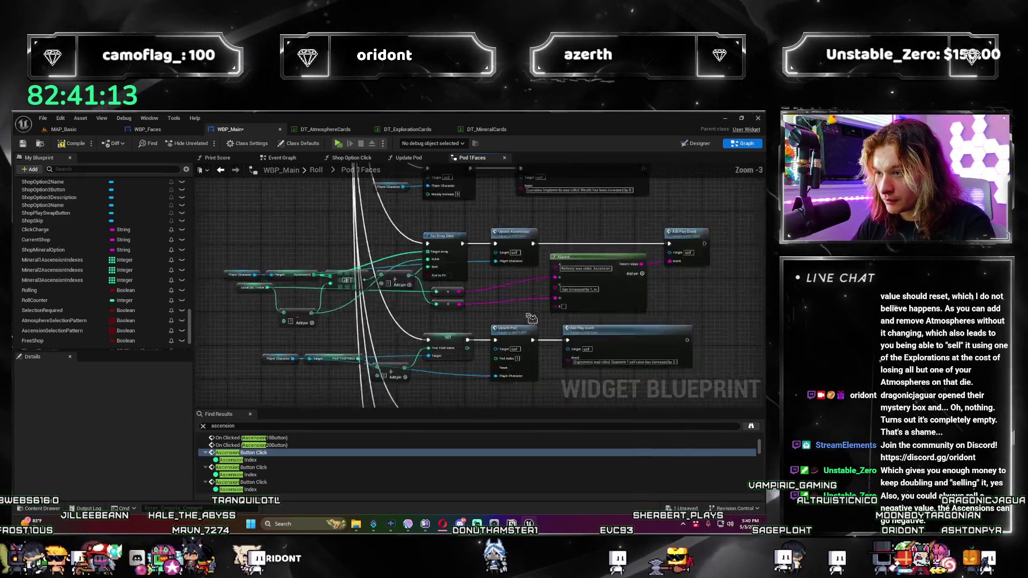
drag(468, 348, 361, 421)
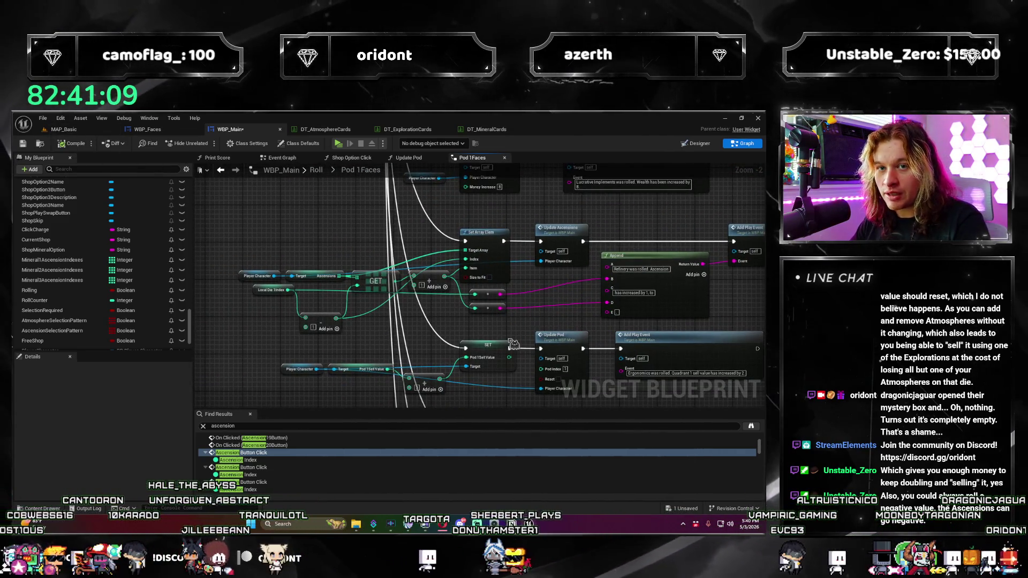
key(ctrl+s)
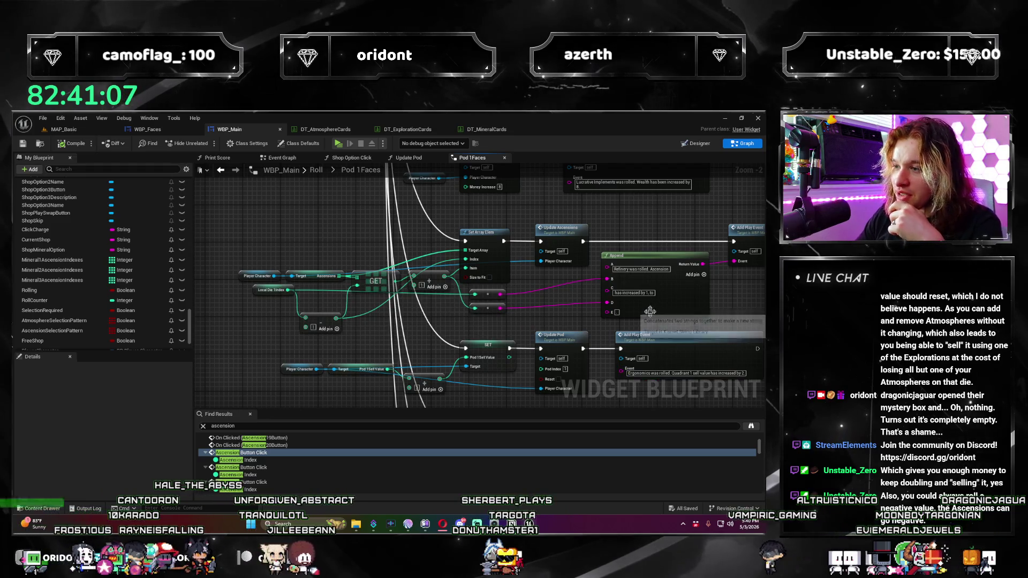
Step: Pan across to the GET, Local Die 1Index, Update Pod and Add Play Event nodes
scroll(650, 311, up, 2)
mouse_move(499, 311)
mouse_down()
mouse_move(403, 335)
mouse_move(558, 321)
mouse_move(310, 325)
mouse_up()
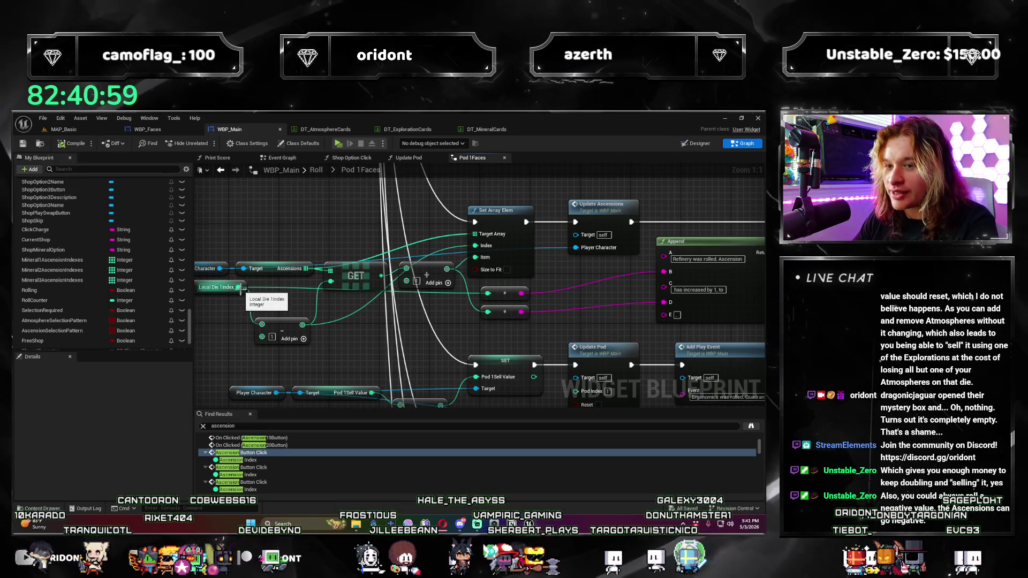
drag(249, 299, 471, 374)
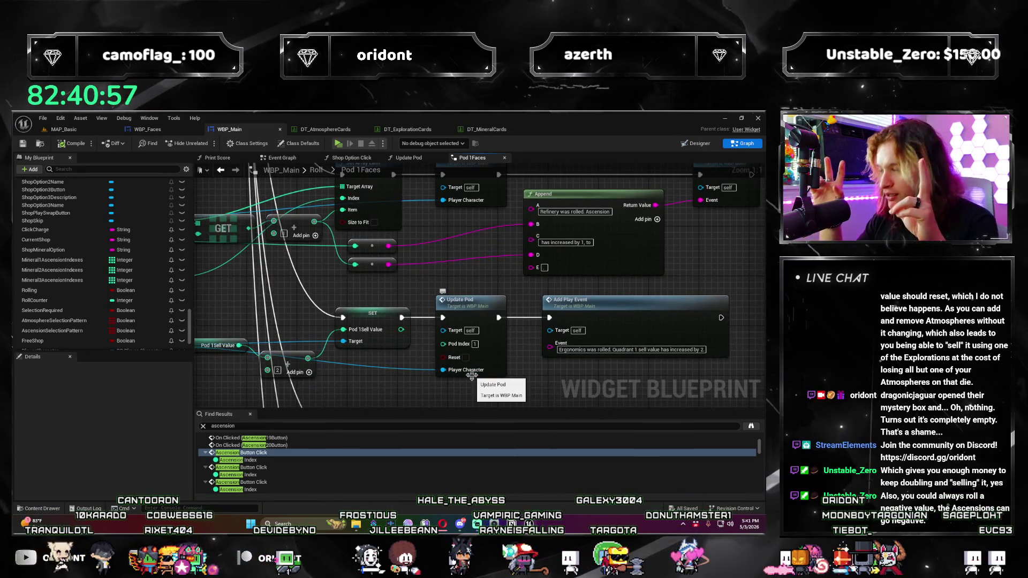
drag(562, 271, 370, 321)
Step: Pan the graph to reveal the For Loop and Outputs nodes
scroll(392, 318, down, 5)
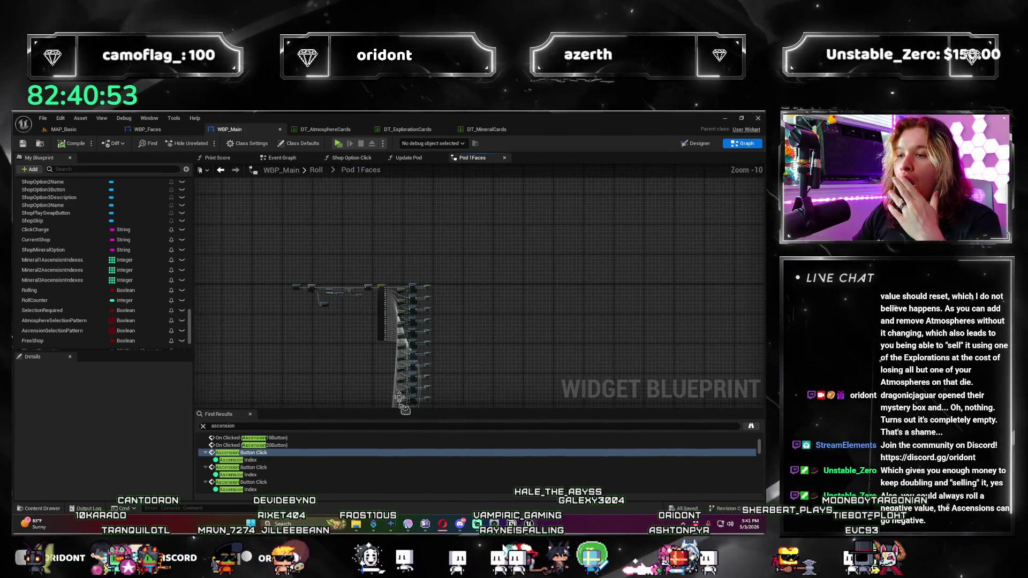
scroll(400, 298, up, 3)
drag(401, 298, 715, 243)
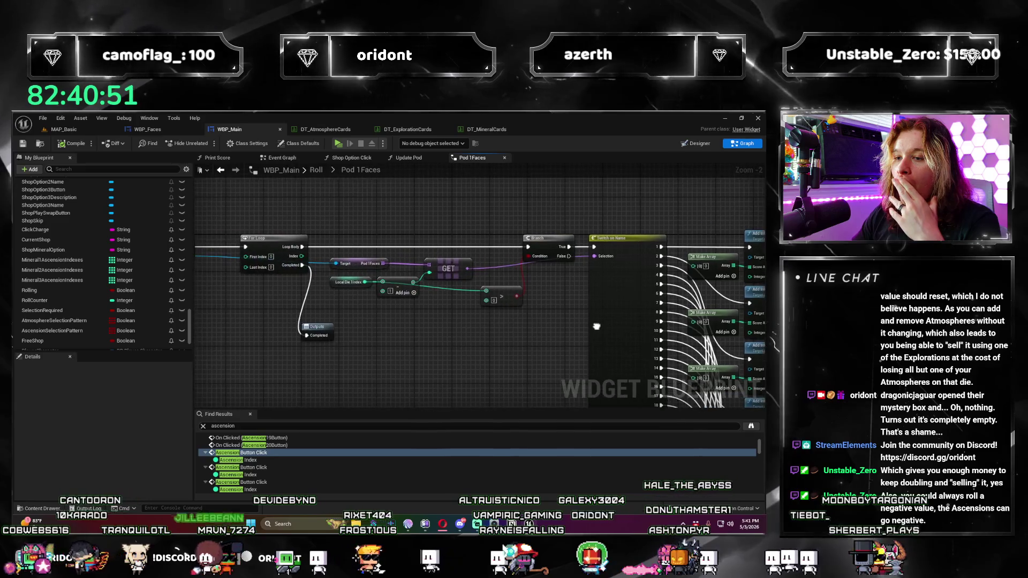
mouse_move(450, 298)
mouse_down()
mouse_move(626, 338)
mouse_move(357, 252)
mouse_up()
Step: Switch to the Update Pod graph and zoom in on the Roll graph's Pod 1Roll text nodes
click(420, 161)
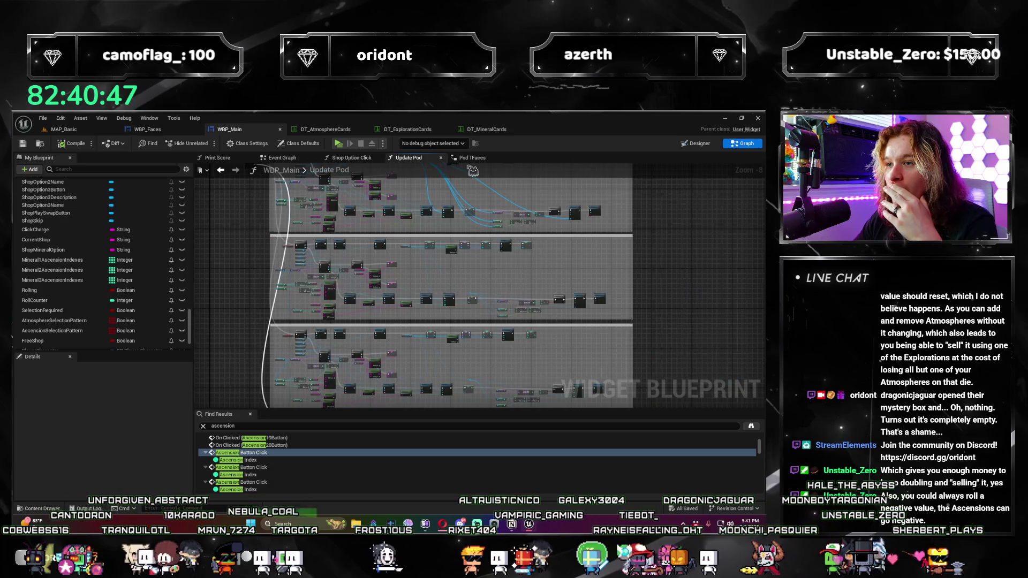
scroll(343, 230, up, 5)
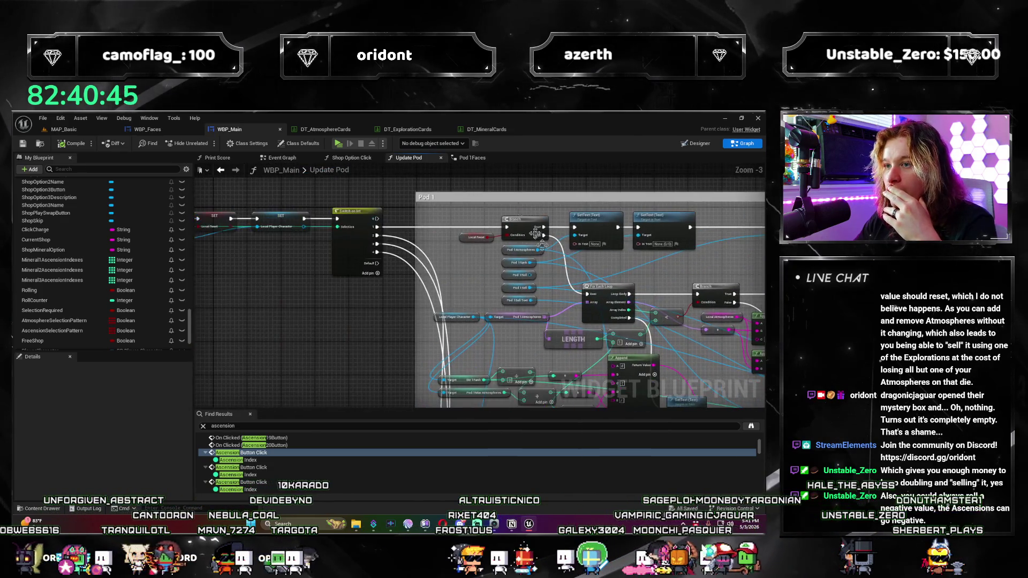
scroll(107, 225, up, 10)
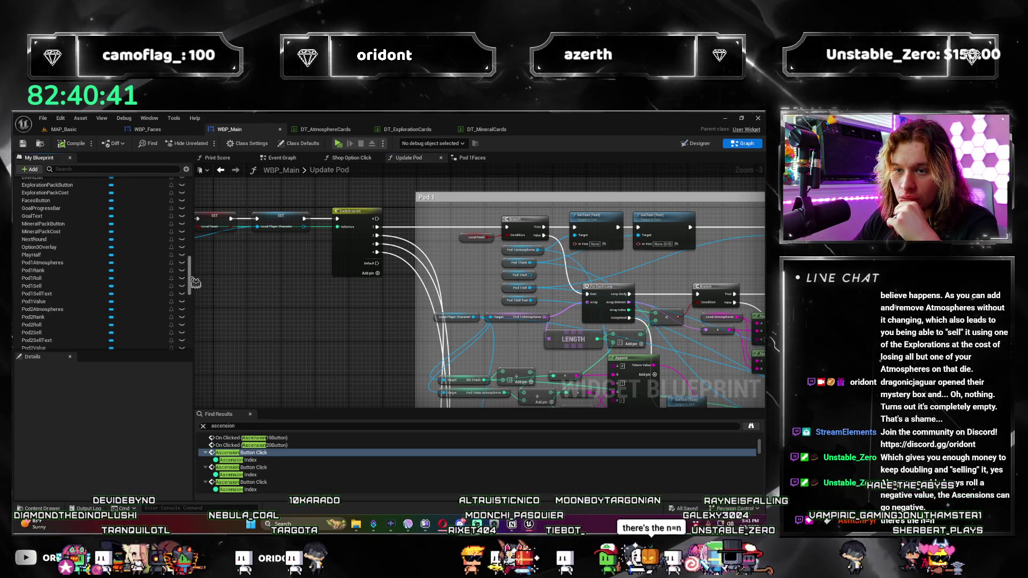
scroll(69, 257, up, 10)
scroll(61, 296, down, 1)
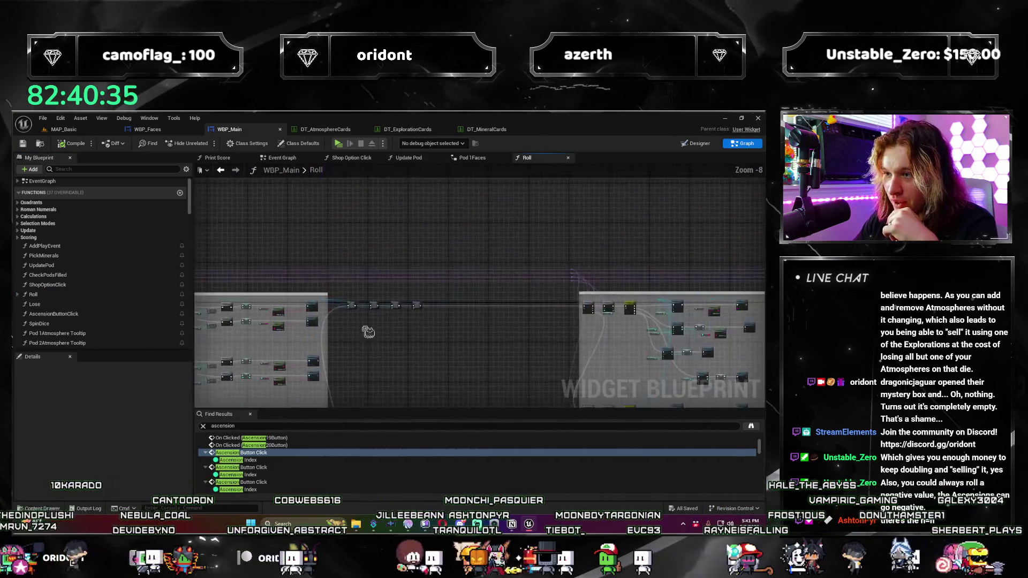
scroll(381, 350, down, 3)
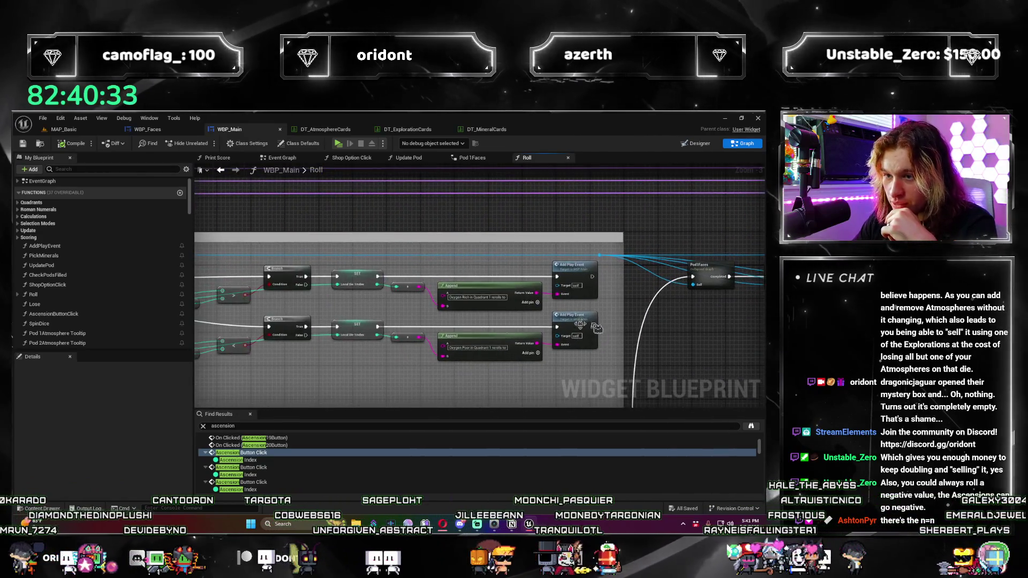
scroll(488, 299, up, 3)
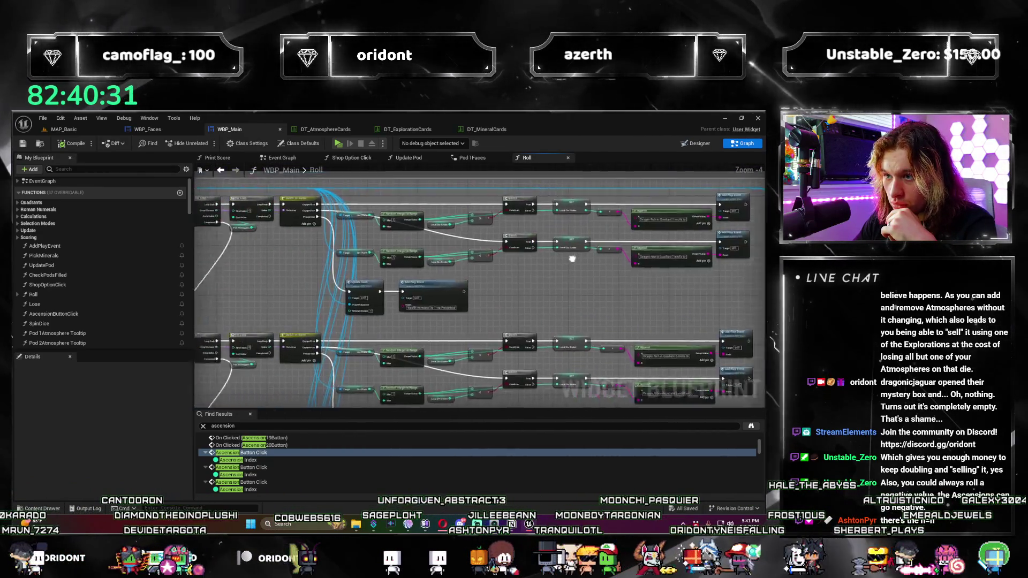
drag(513, 296, 450, 296)
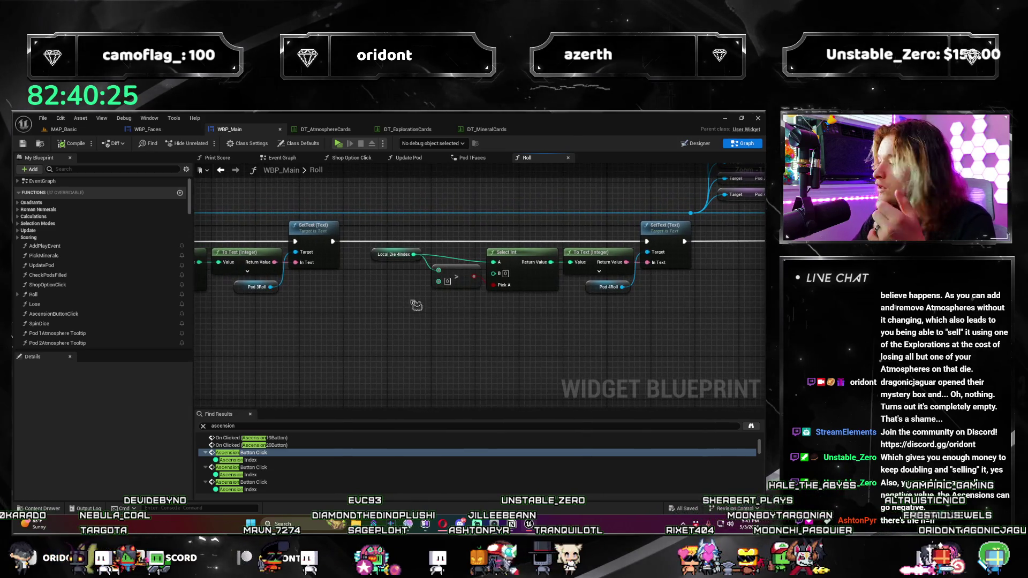
drag(463, 339, 354, 354)
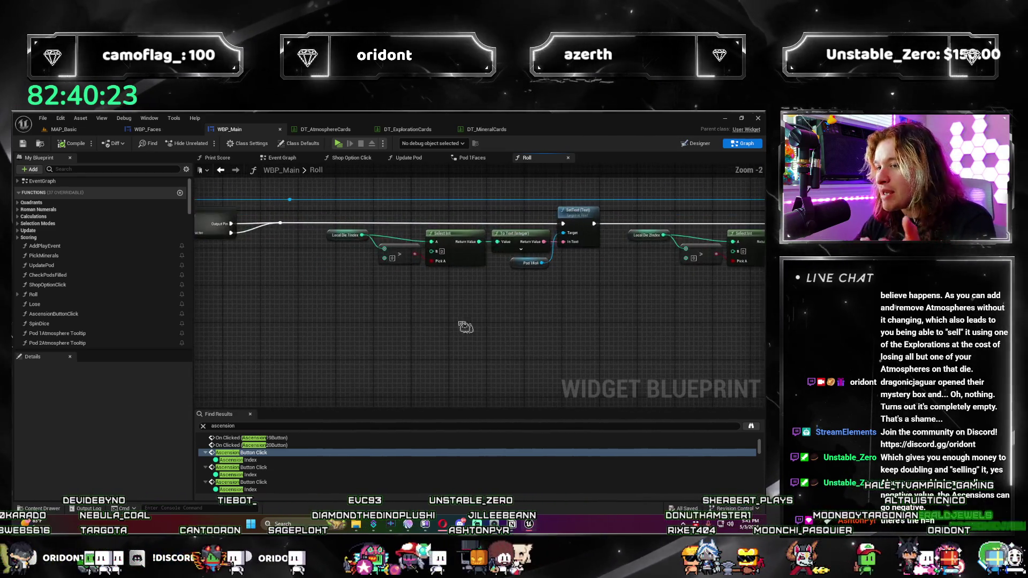
scroll(312, 312, up, 2)
scroll(312, 312, up, 1)
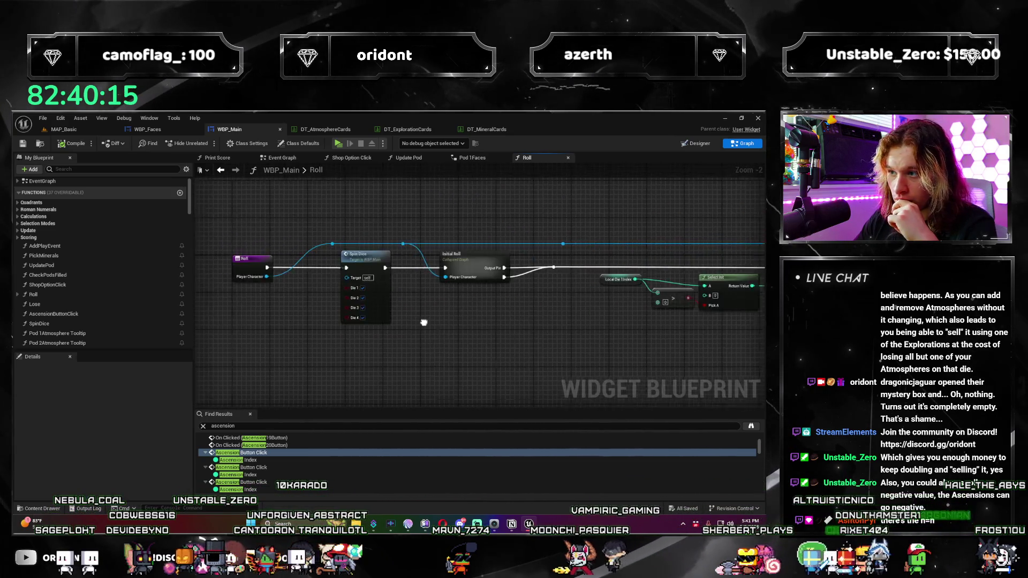
Step: Open the Initial Roll collapsed graph in its own tab, close Print Score, and return to Pod 1Faces
double_click(456, 231)
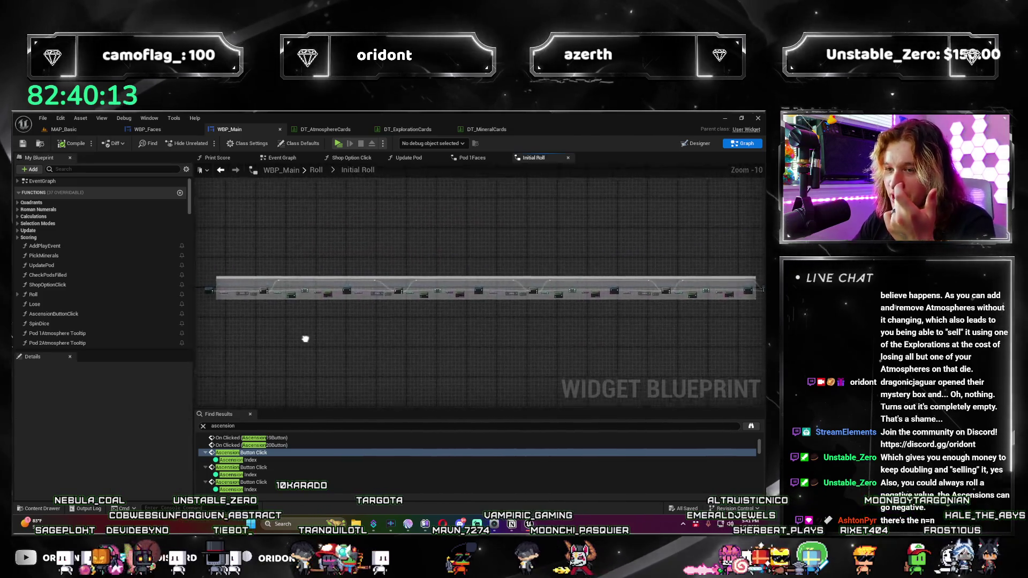
scroll(400, 352, up, 6)
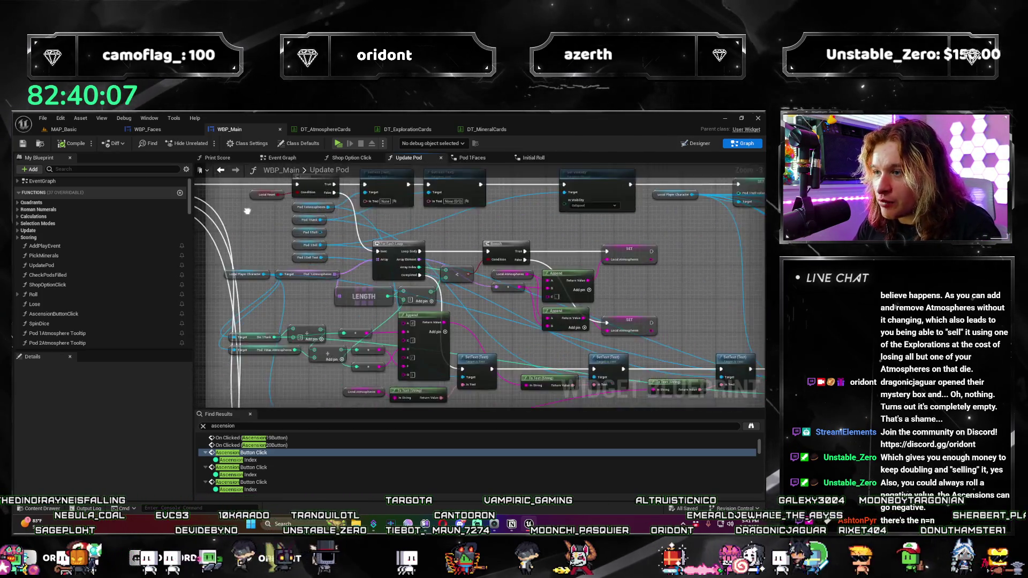
click(220, 159)
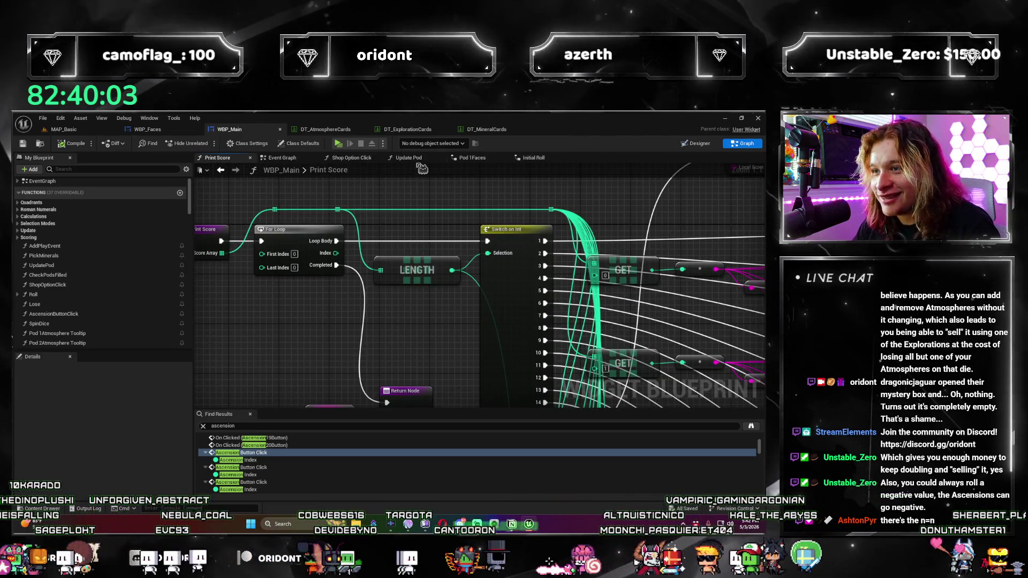
click(250, 158)
click(405, 157)
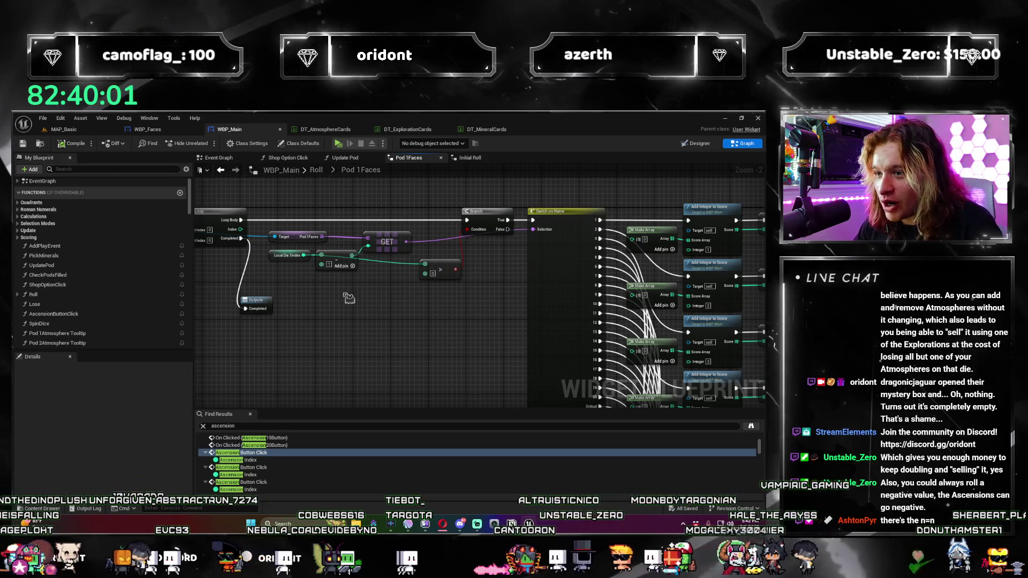
Step: Bring the Set Array Elem and Append nodes together and select the Local Die 1Index variable
mouse_move(532, 280)
mouse_down()
mouse_move(345, 300)
mouse_move(435, 308)
mouse_move(428, 200)
mouse_up()
scroll(435, 308, down, 4)
scroll(428, 199, up, 2)
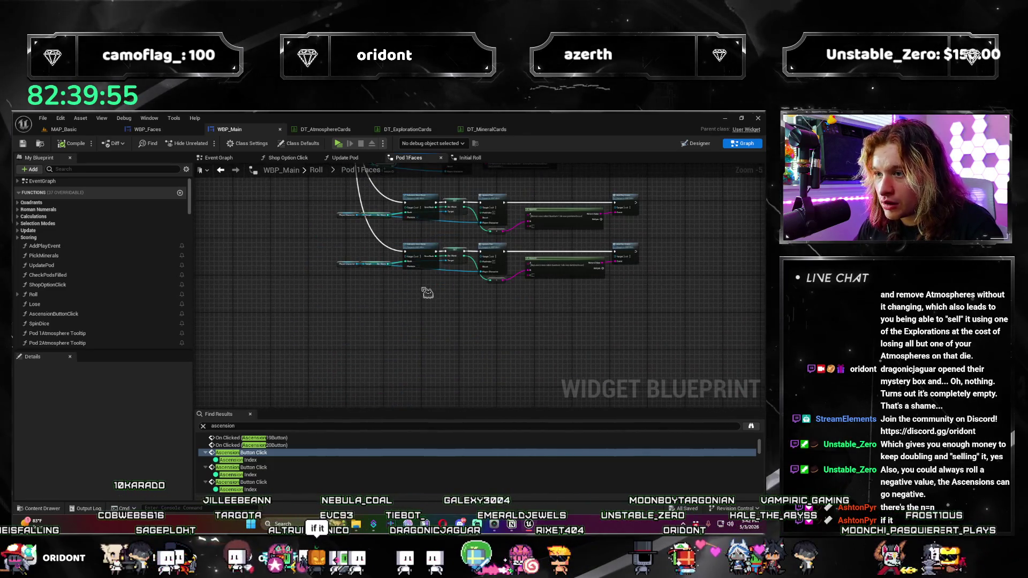
scroll(387, 311, up, 2)
scroll(387, 311, up, 1)
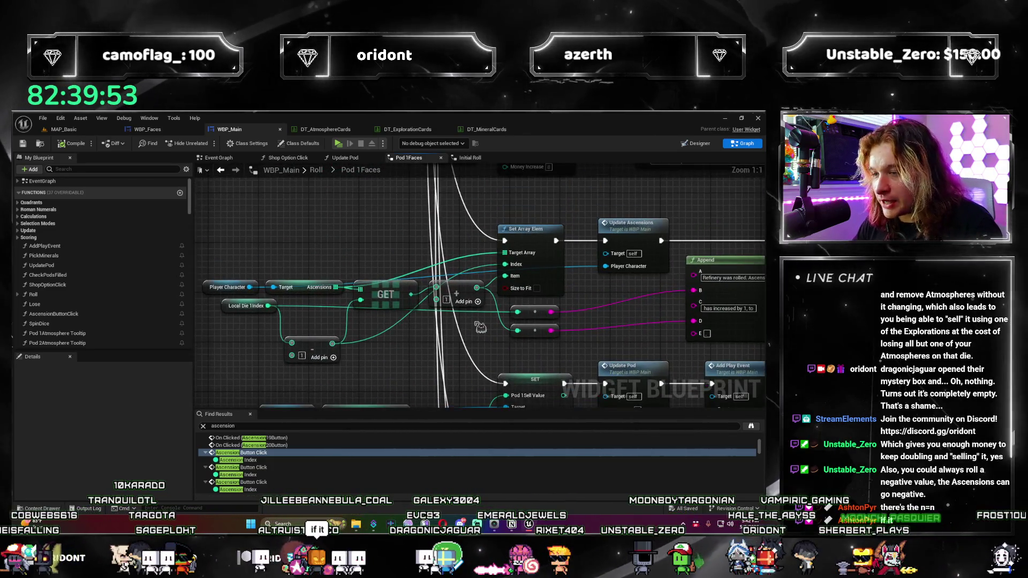
drag(387, 311, 472, 331)
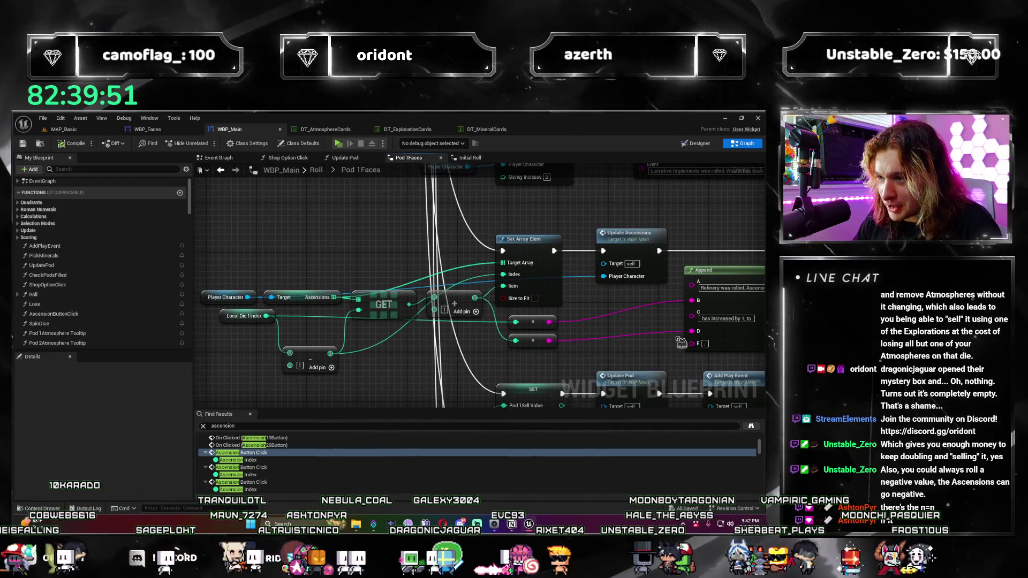
click(229, 323)
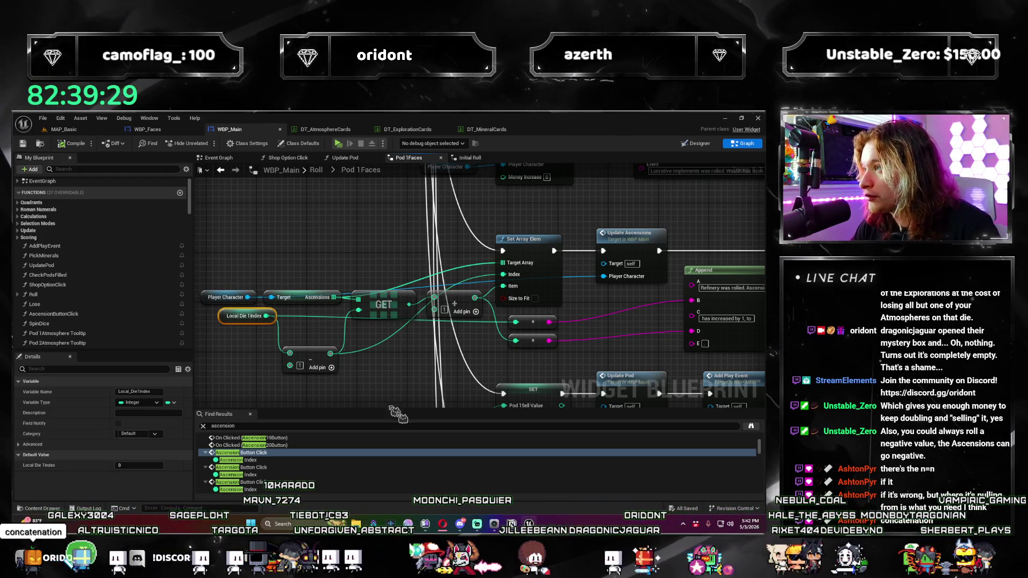
Step: Unhook Local Die 1Index from the In Int pin and wire it into the other In pin
drag(440, 397, 415, 384)
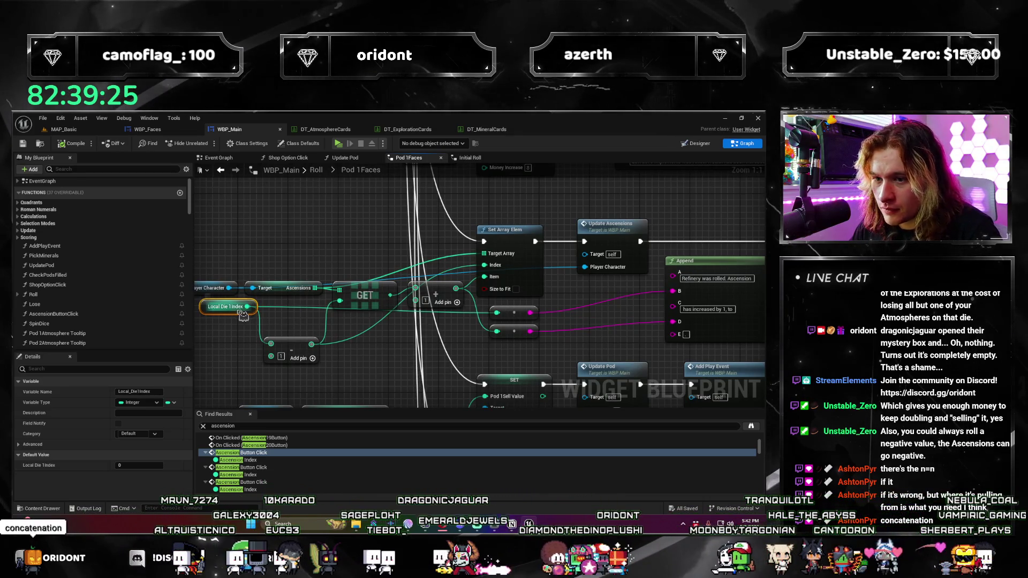
mouse_move(581, 335)
mouse_down()
mouse_move(511, 332)
mouse_move(569, 298)
mouse_up()
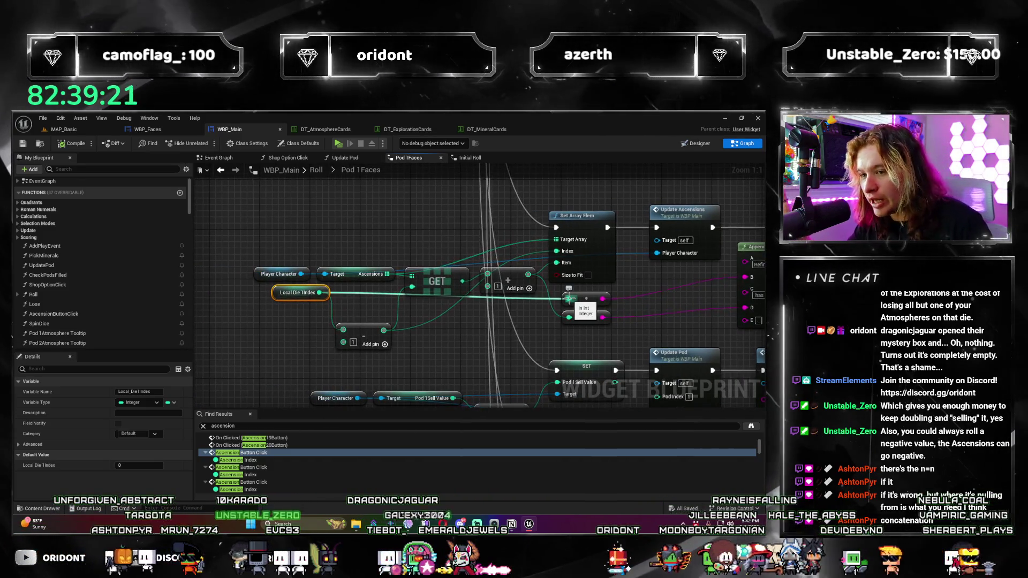
drag(570, 298, 569, 298)
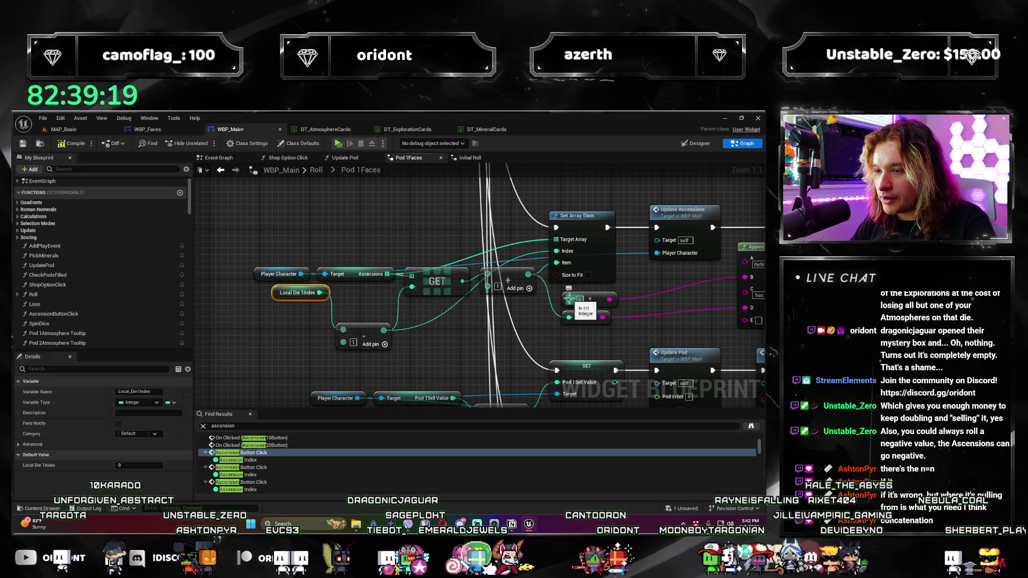
mouse_move(320, 293)
mouse_down()
mouse_move(614, 305)
mouse_move(572, 300)
mouse_up()
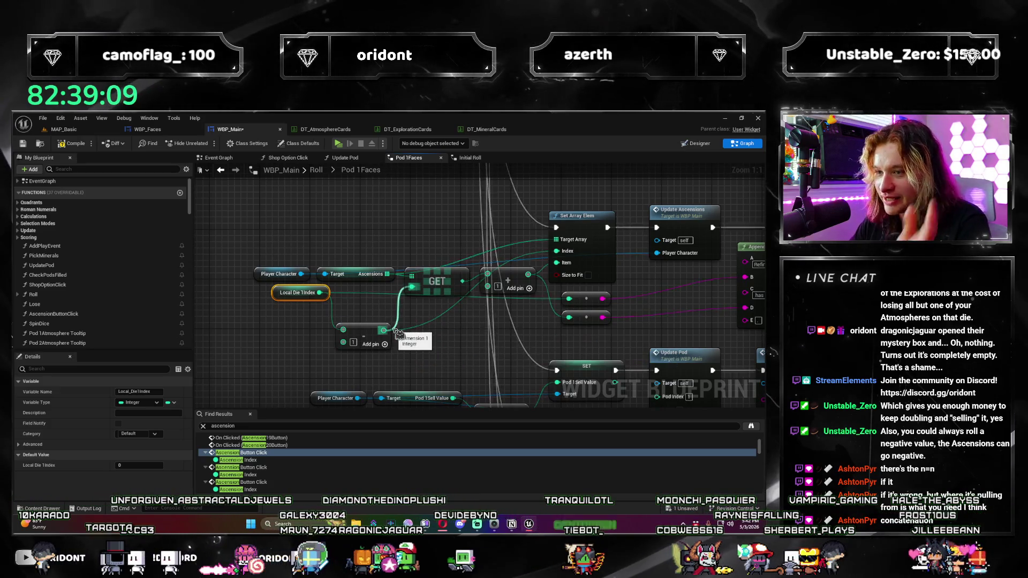
mouse_move(570, 353)
mouse_down()
mouse_move(462, 378)
mouse_move(428, 358)
mouse_move(274, 335)
mouse_move(527, 333)
mouse_up()
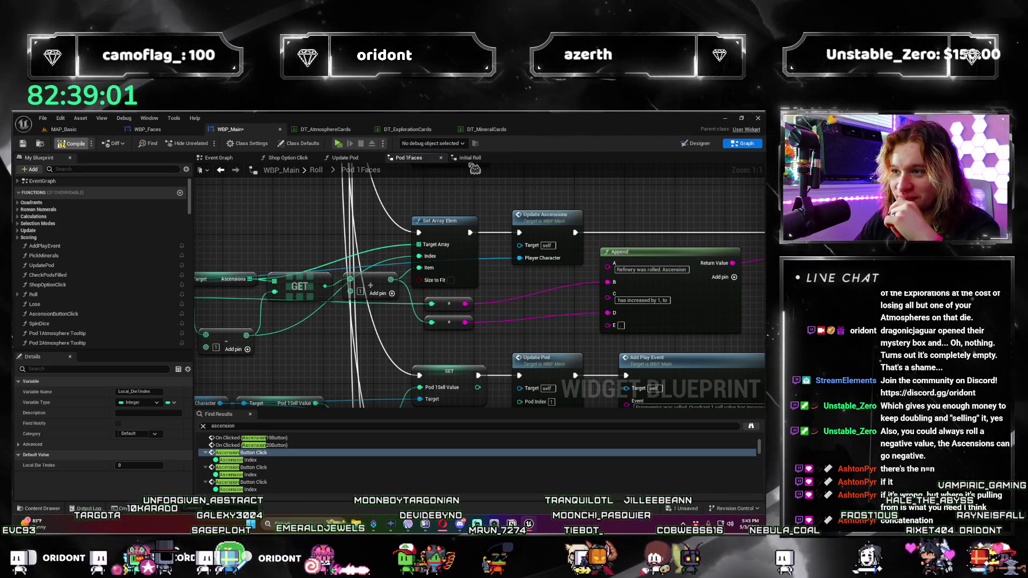
click(474, 159)
Step: Survey the Initial Roll graph's Branch and Random Integer nodes and inspect SET Local Die 1Index
mouse_move(466, 283)
mouse_down()
mouse_move(447, 239)
mouse_move(506, 265)
mouse_move(530, 300)
mouse_move(462, 363)
mouse_move(487, 390)
mouse_move(493, 348)
mouse_move(374, 377)
mouse_move(393, 398)
mouse_up()
scroll(373, 376, up, 1)
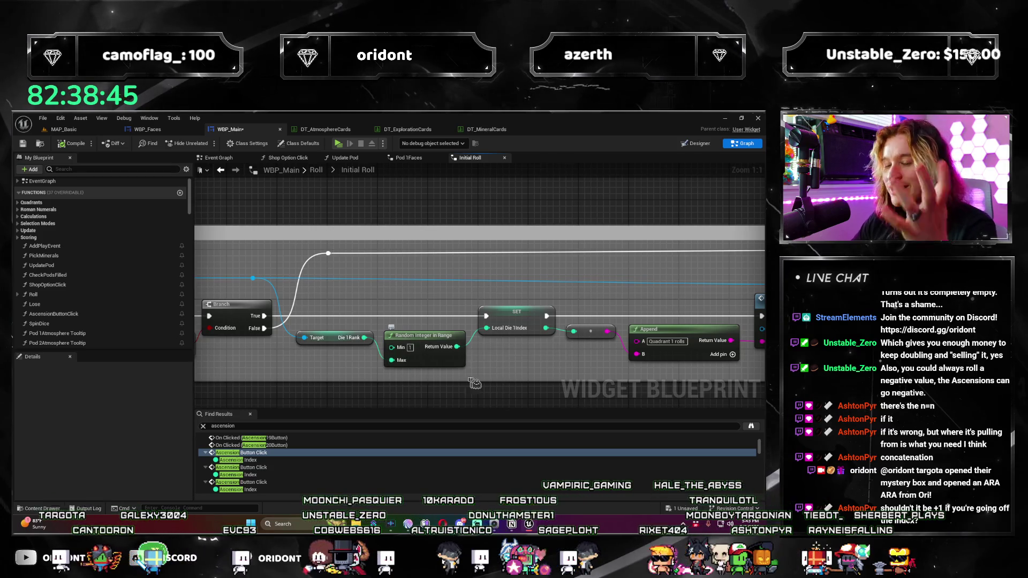
mouse_move(474, 383)
mouse_down()
mouse_move(598, 349)
mouse_move(553, 363)
mouse_move(453, 349)
mouse_up()
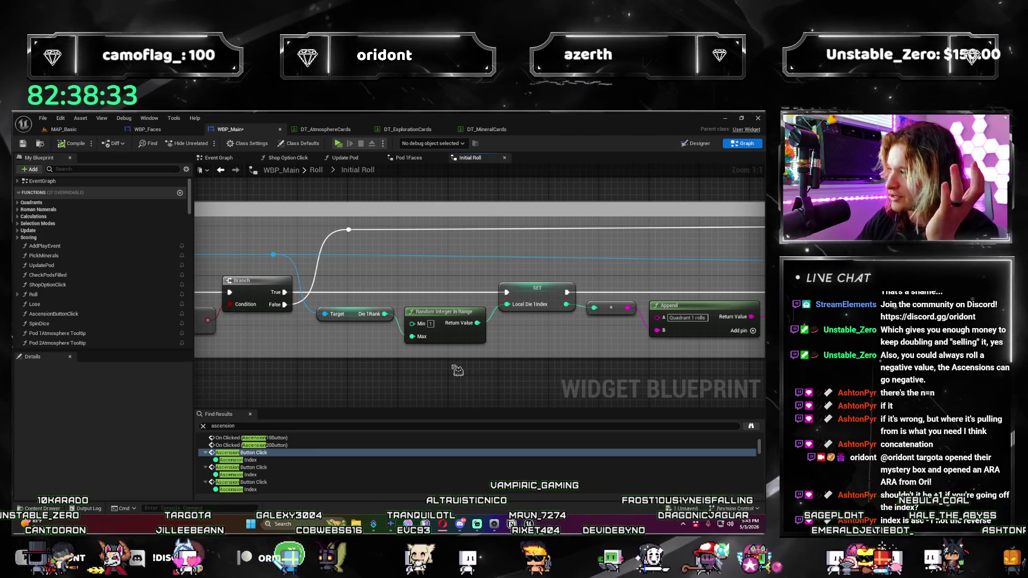
mouse_move(457, 370)
mouse_down()
mouse_move(441, 384)
mouse_move(471, 356)
mouse_move(439, 337)
mouse_up()
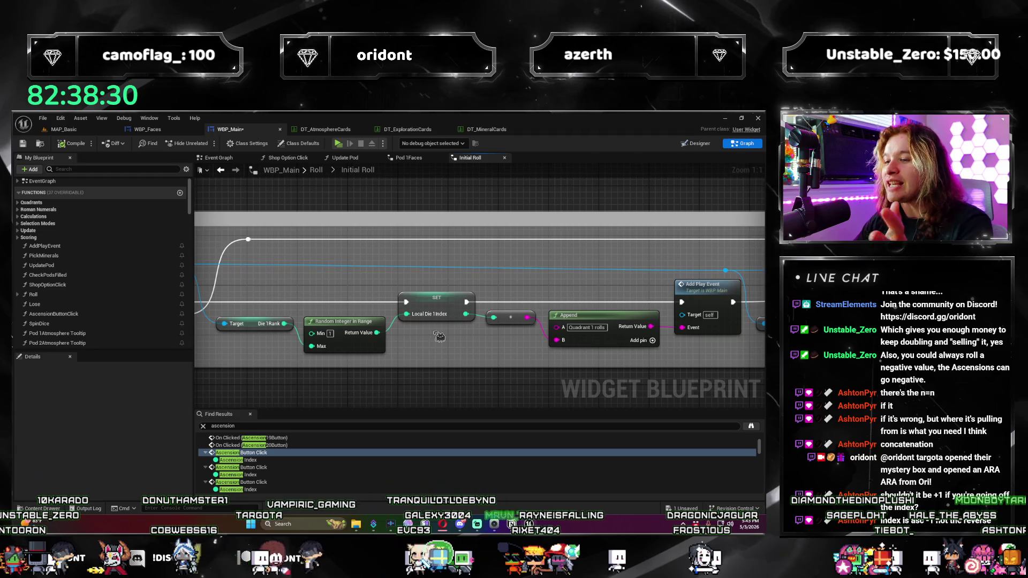
click(455, 306)
Step: Compare with Pod 1Faces, then return to Initial Roll to view the LENGTH and Branch nodes
click(417, 158)
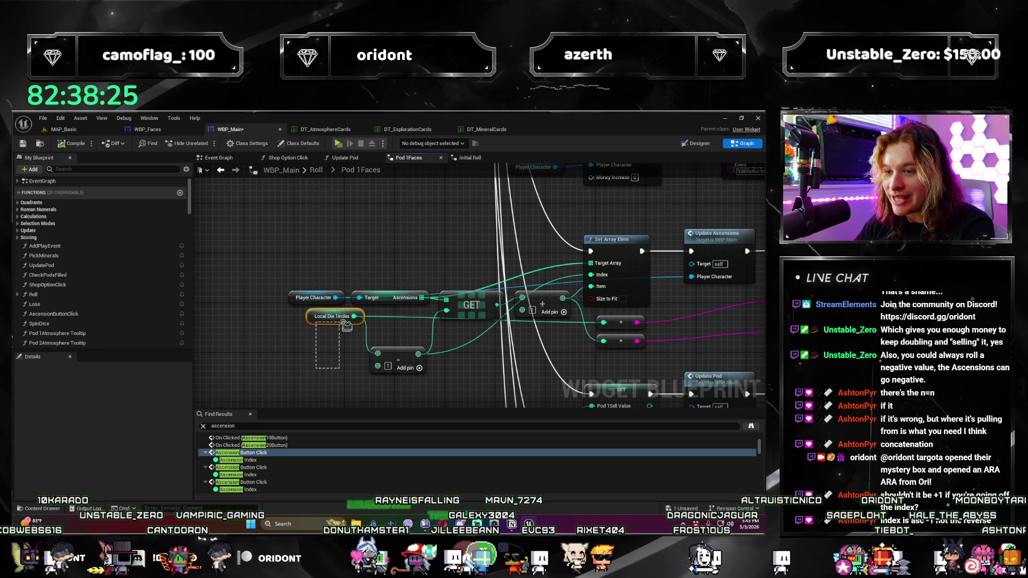
click(317, 357)
click(472, 160)
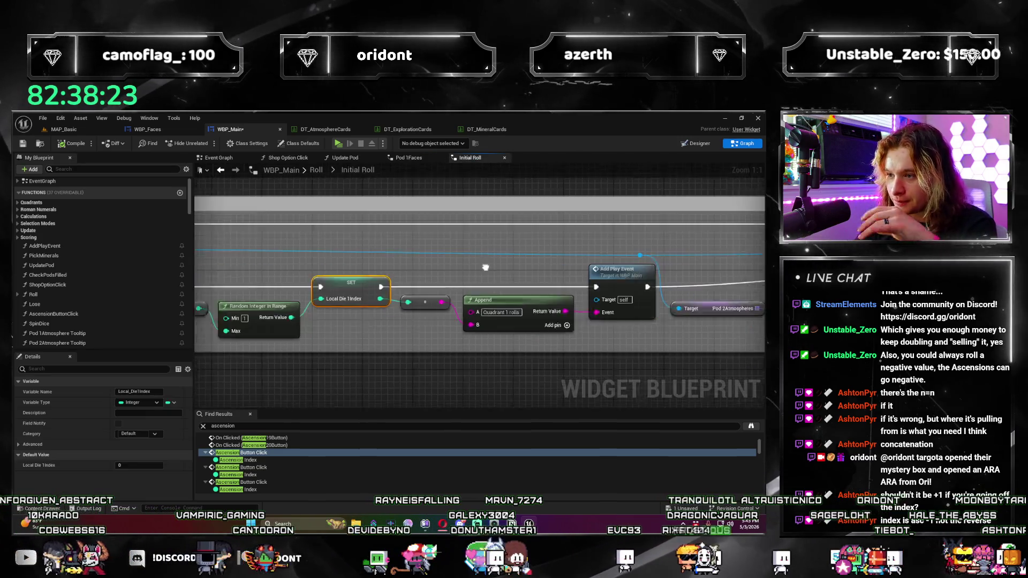
mouse_move(627, 363)
mouse_down()
mouse_move(468, 342)
mouse_move(587, 348)
mouse_up()
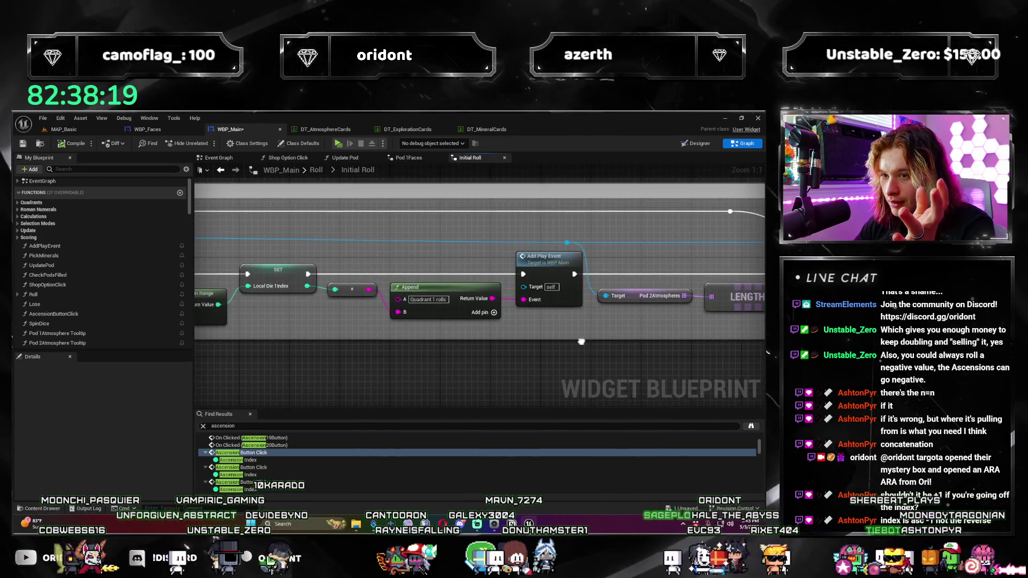
scroll(428, 311, down, 9)
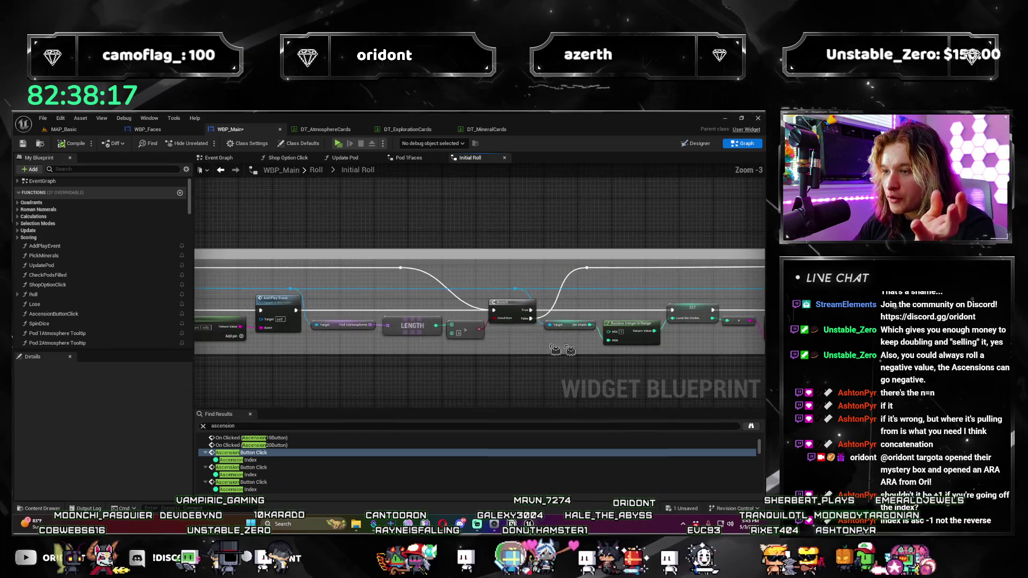
scroll(478, 354, up, 5)
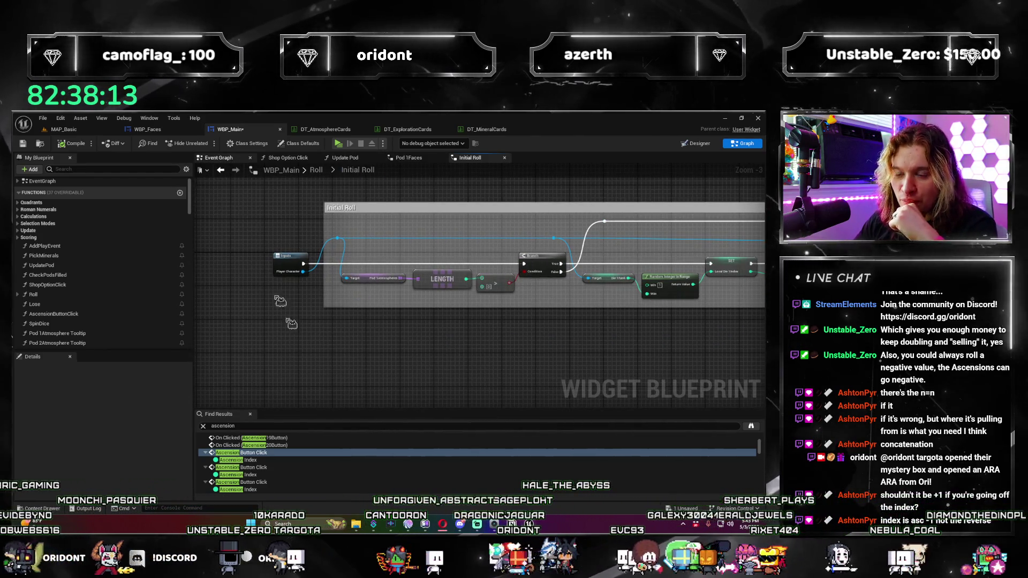
double_click(241, 453)
Step: Search Find Results for 'roll face' then 'face', and open the New Face Option function in WBP_Faces
double_click(269, 426)
text(roll face)
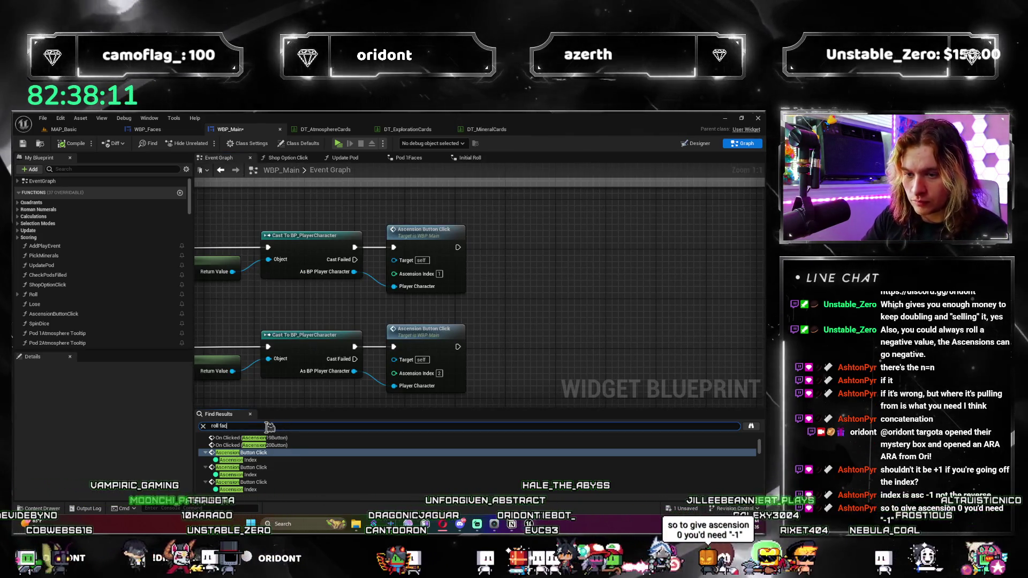
text(face)
key(Return)
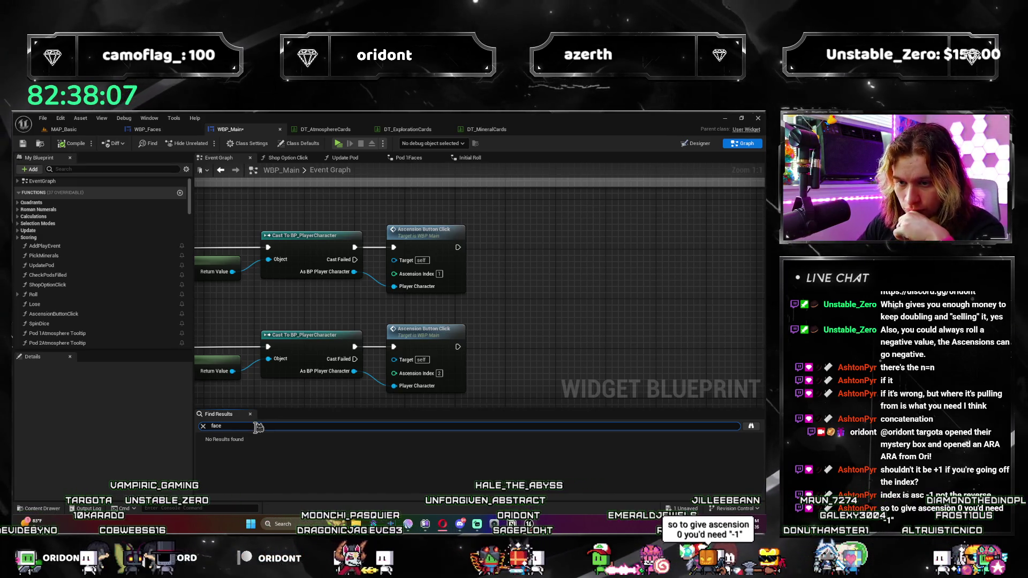
key(Return)
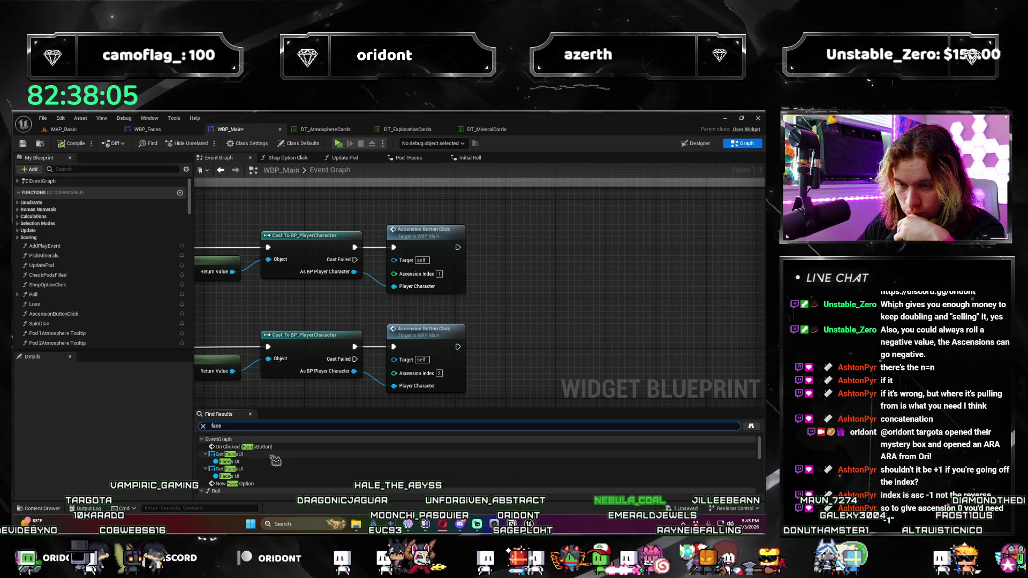
scroll(275, 461, down, 2)
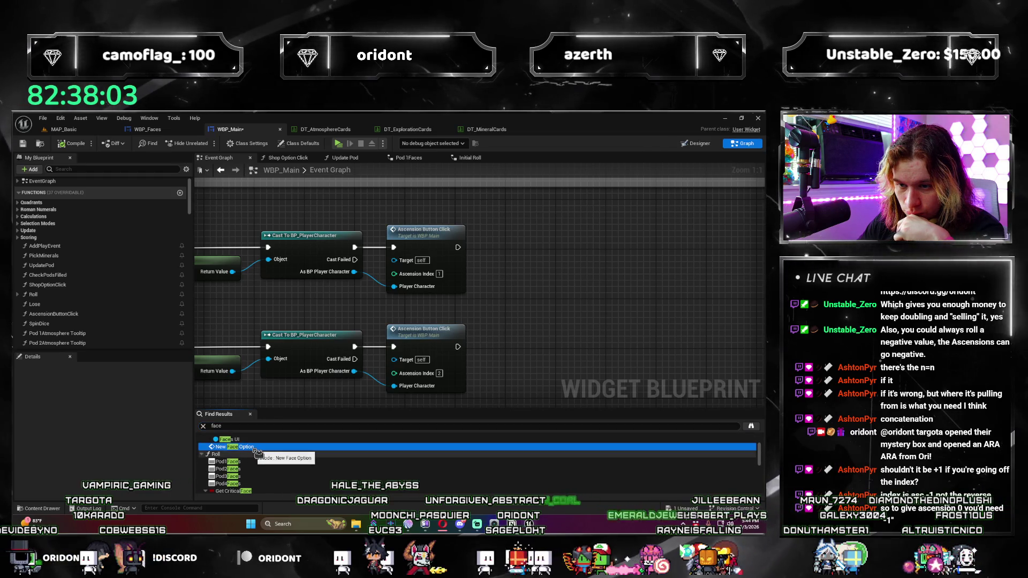
double_click(235, 447)
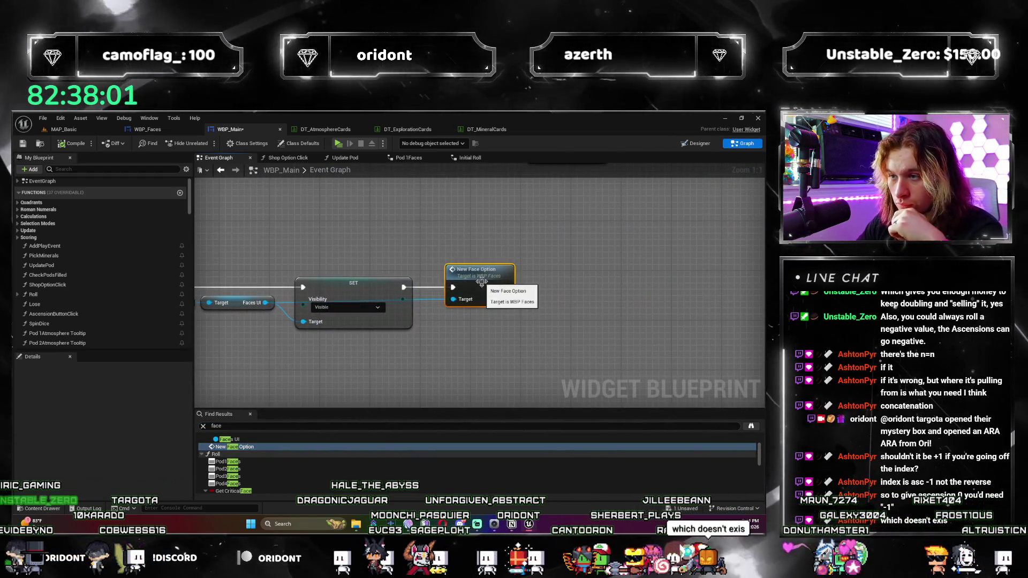
double_click(490, 286)
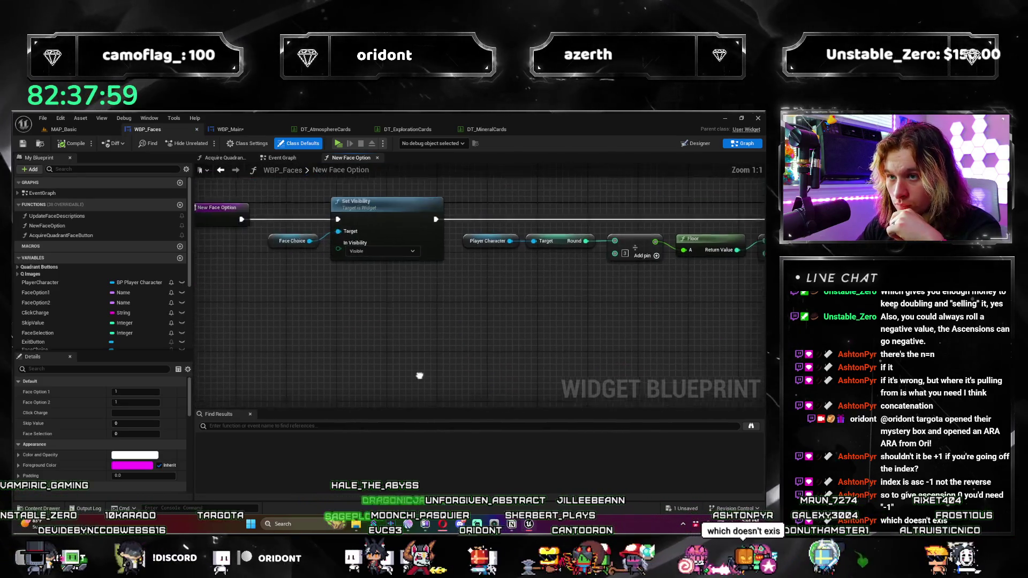
Step: Pan the New Face Option graph past the Floor, SET, Append and SetText nodes to Roll New Faces
mouse_move(386, 319)
mouse_down()
mouse_move(428, 377)
mouse_move(320, 348)
mouse_up()
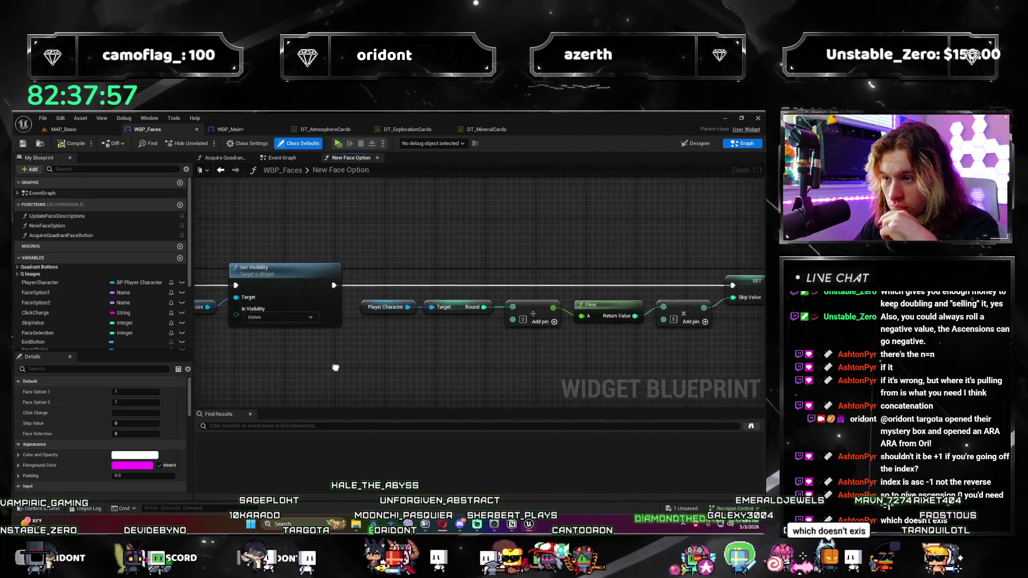
drag(535, 353, 385, 342)
drag(597, 332, 399, 324)
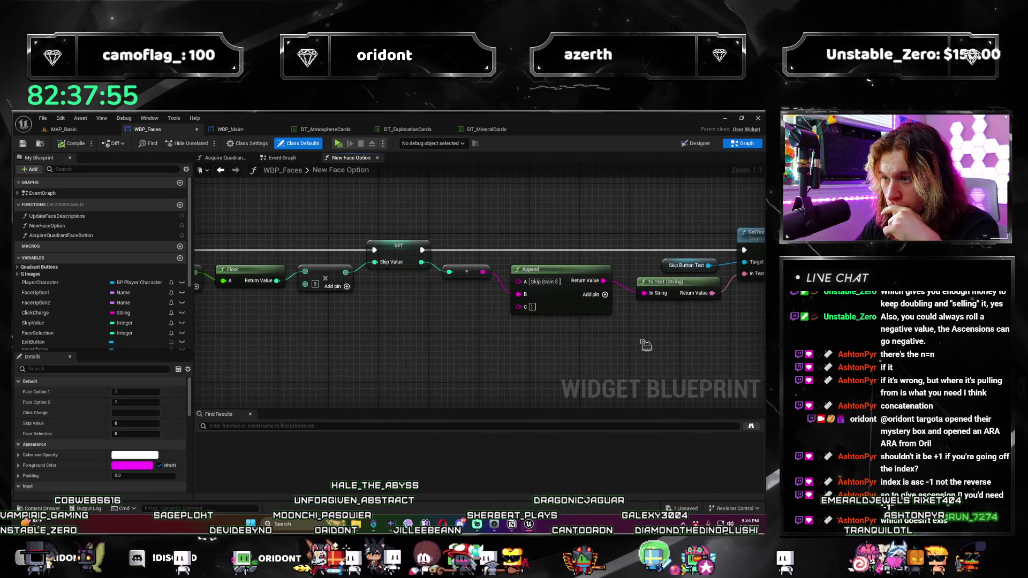
drag(647, 346, 479, 361)
mouse_move(676, 341)
mouse_down()
mouse_move(427, 354)
mouse_move(356, 328)
mouse_move(459, 362)
mouse_move(230, 343)
mouse_move(449, 331)
mouse_move(261, 339)
mouse_up()
scroll(230, 343, down, 1)
mouse_move(428, 325)
mouse_down()
mouse_move(410, 316)
mouse_move(482, 348)
mouse_up()
scroll(407, 391, up, 1)
scroll(407, 391, down, 2)
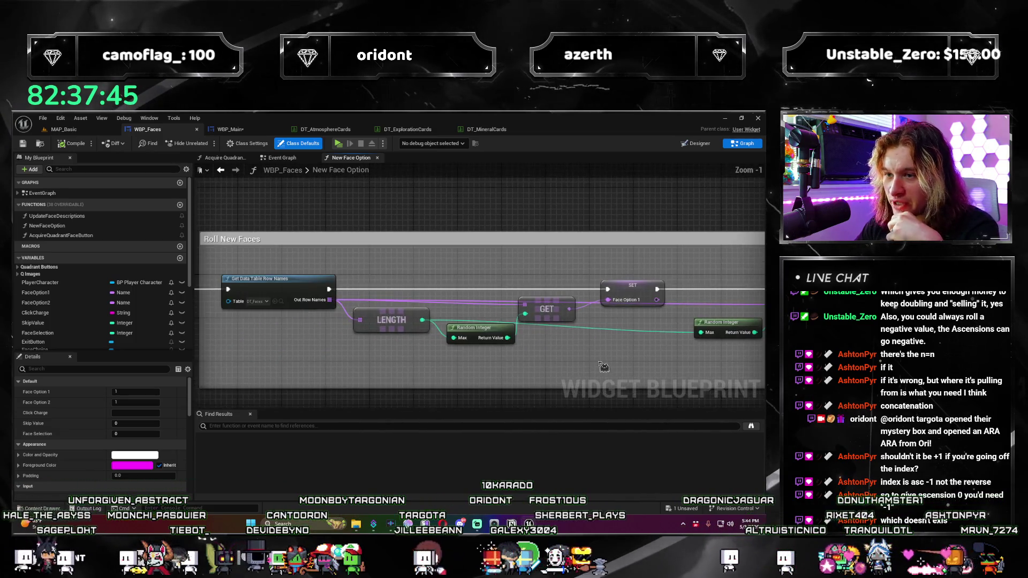
scroll(482, 394, up, 2)
Step: Duplicate the SET Face Option 1 node above the original and add a reroute on its exec wire
click(514, 312)
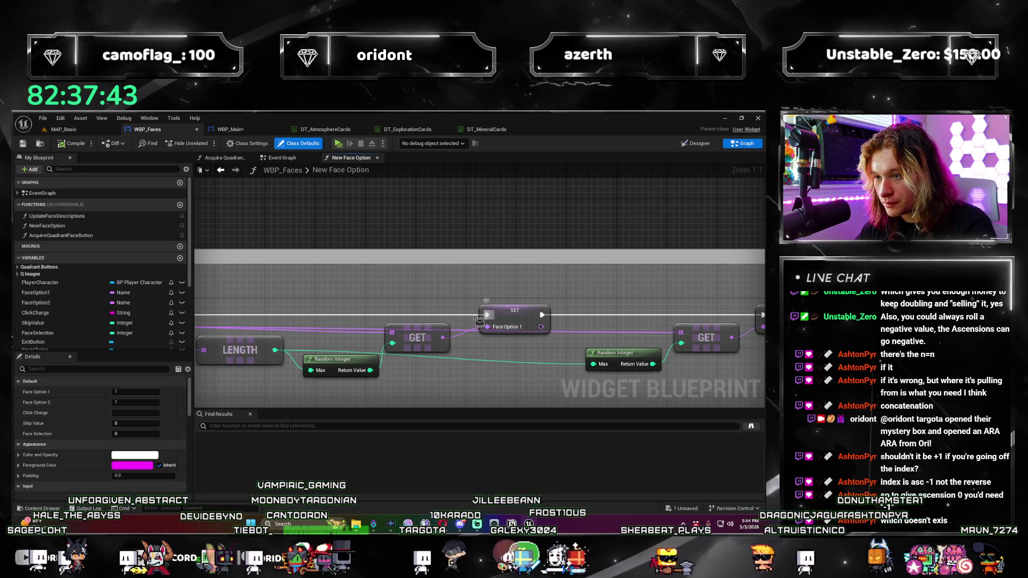
key(ctrl+c)
key(ctrl+v)
mouse_move(514, 311)
mouse_down()
mouse_move(517, 275)
mouse_move(498, 270)
mouse_up()
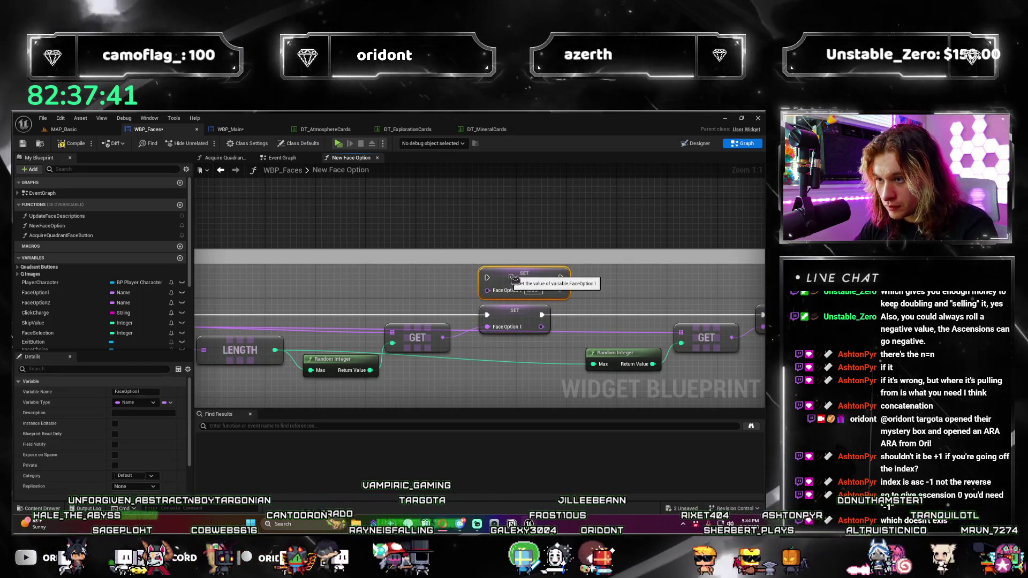
drag(462, 321, 497, 327)
double_click(485, 321)
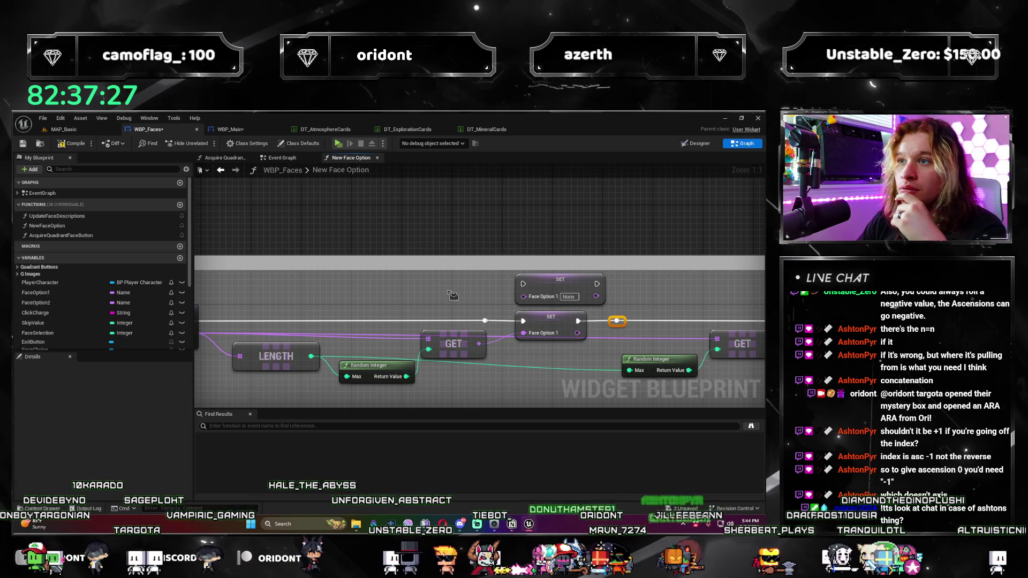
click(297, 161)
click(230, 129)
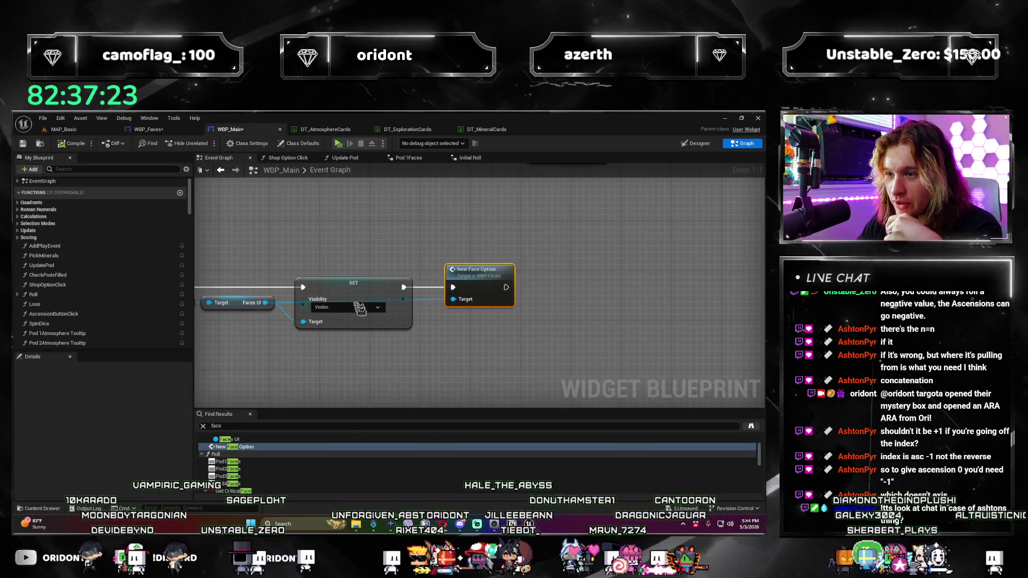
Step: Reopen Pod 1Faces, select the Local Die 1Index node, and pan to review its wiring
click(407, 158)
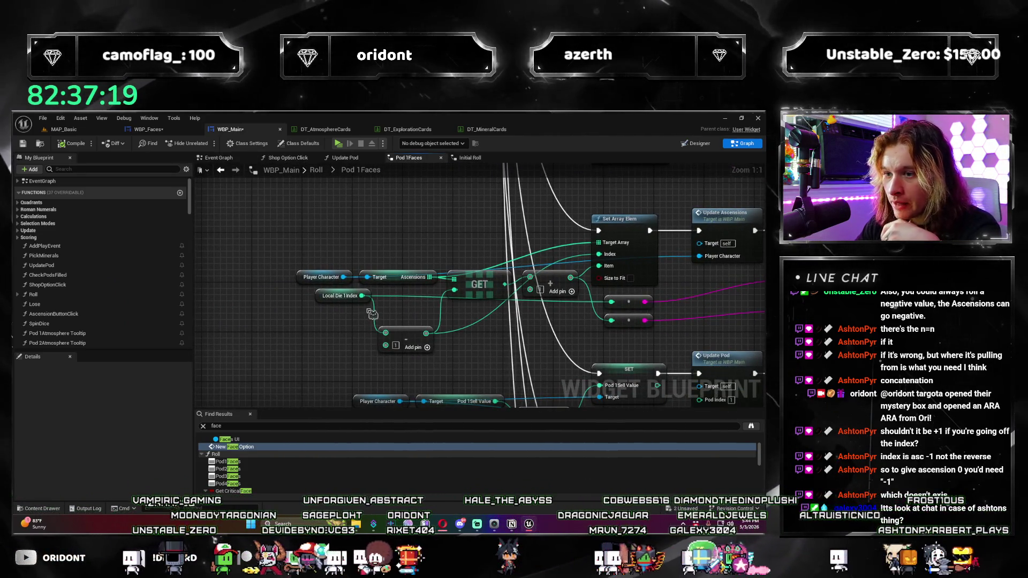
click(324, 300)
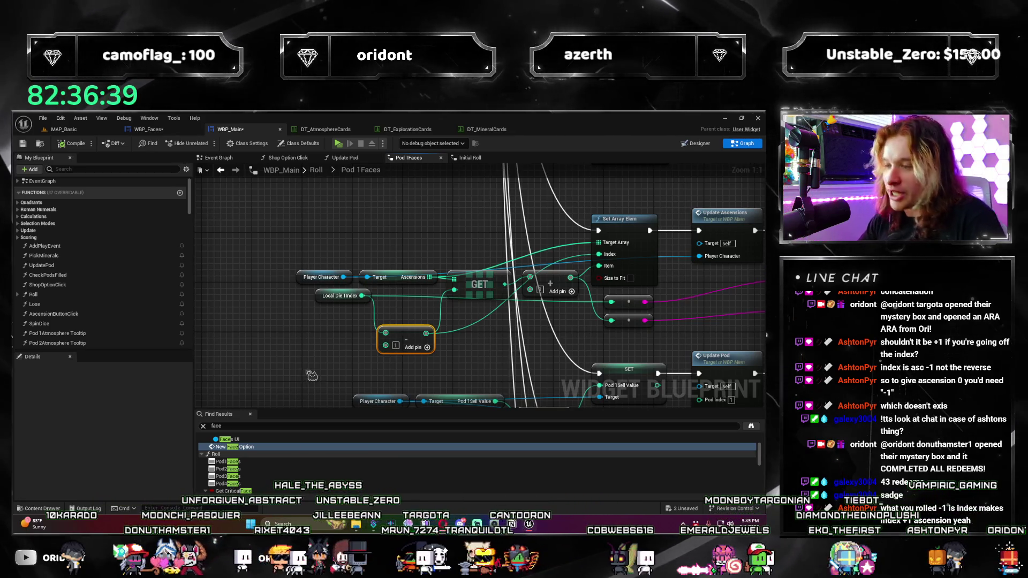
drag(560, 409, 449, 374)
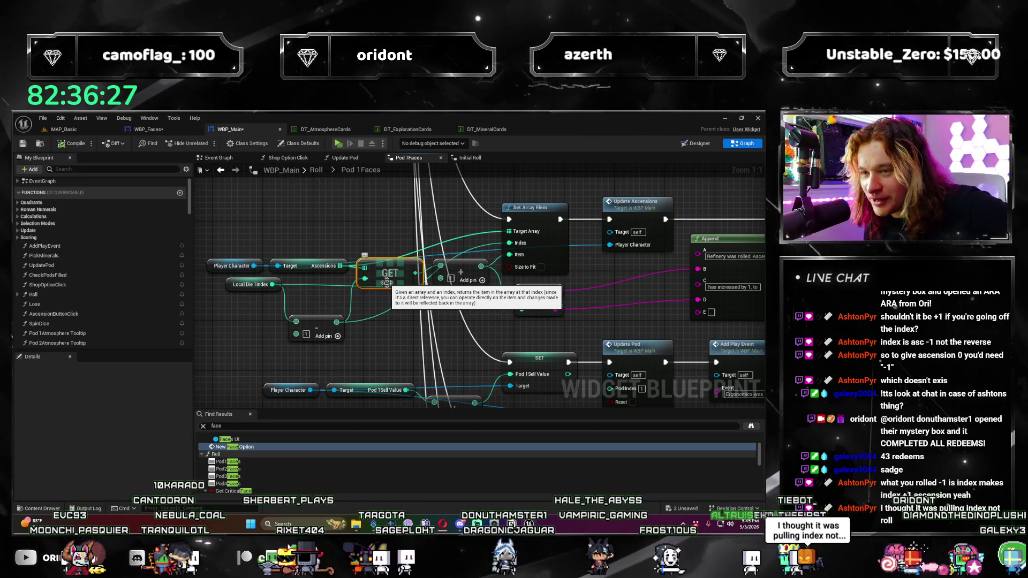
Step: Inspect the GET lookup, the Addition node and the Local Die 1Index variable in Pod 1 Faces
shift+click(438, 281)
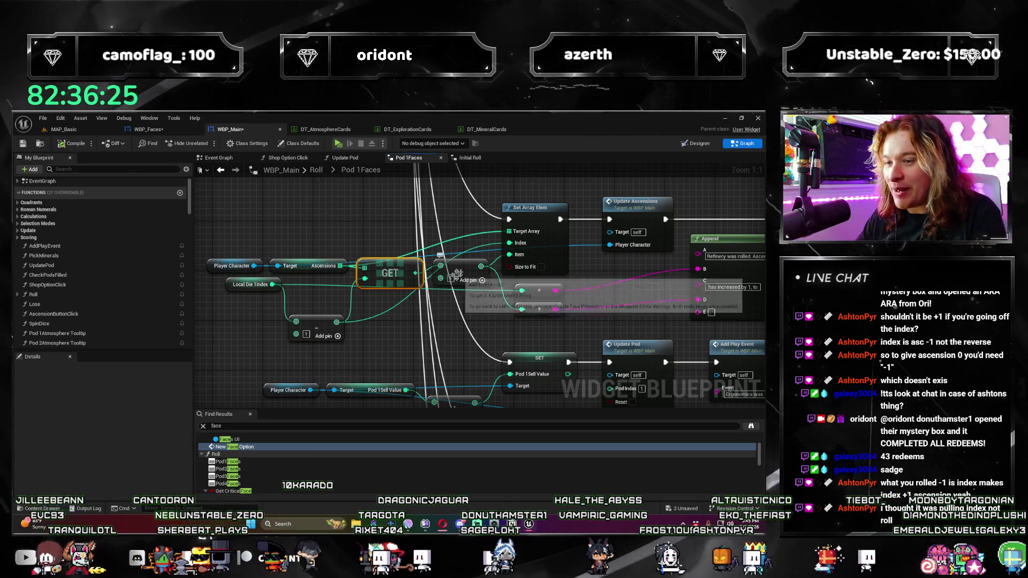
click(453, 268)
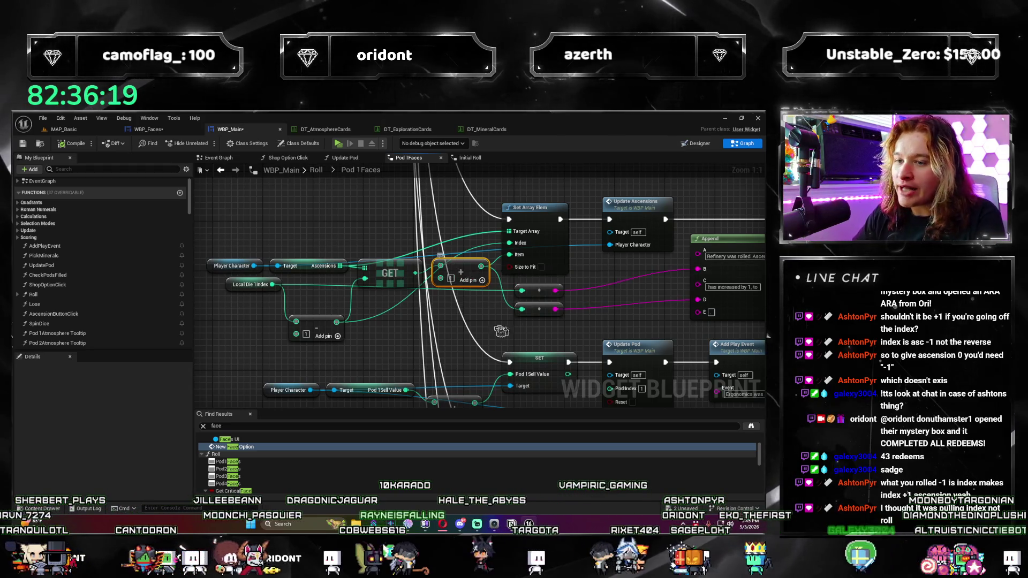
click(228, 285)
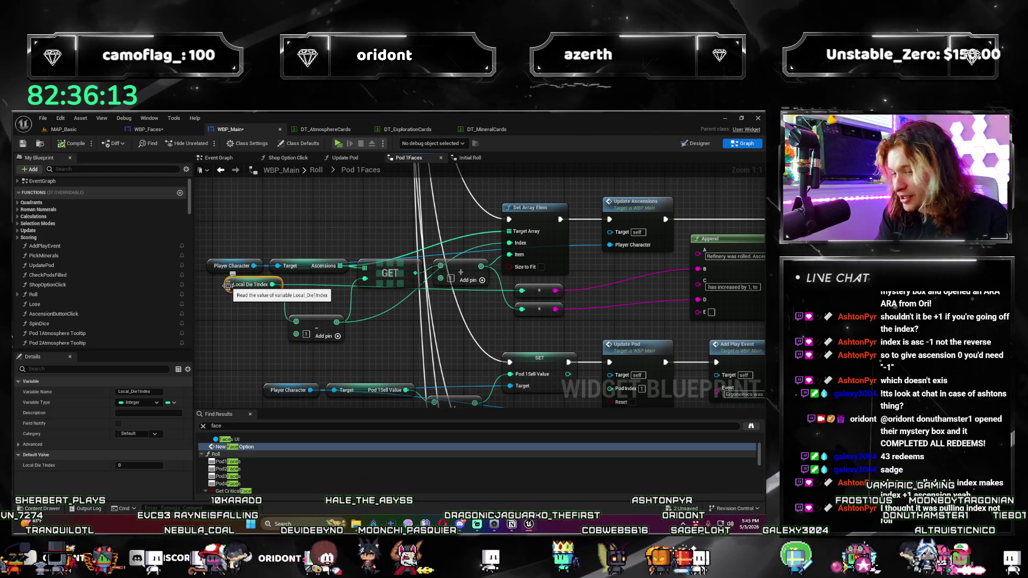
click(390, 273)
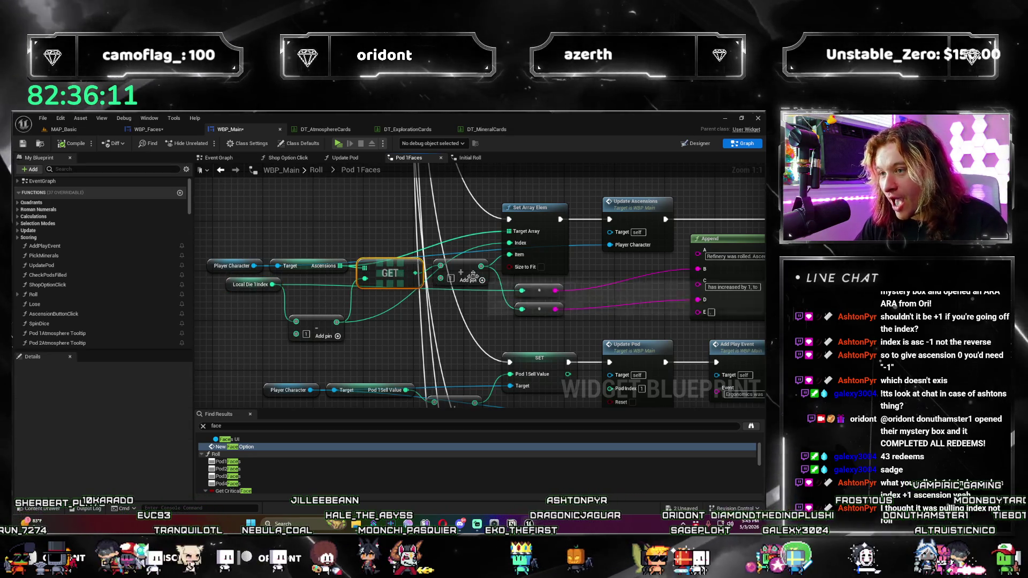
click(473, 276)
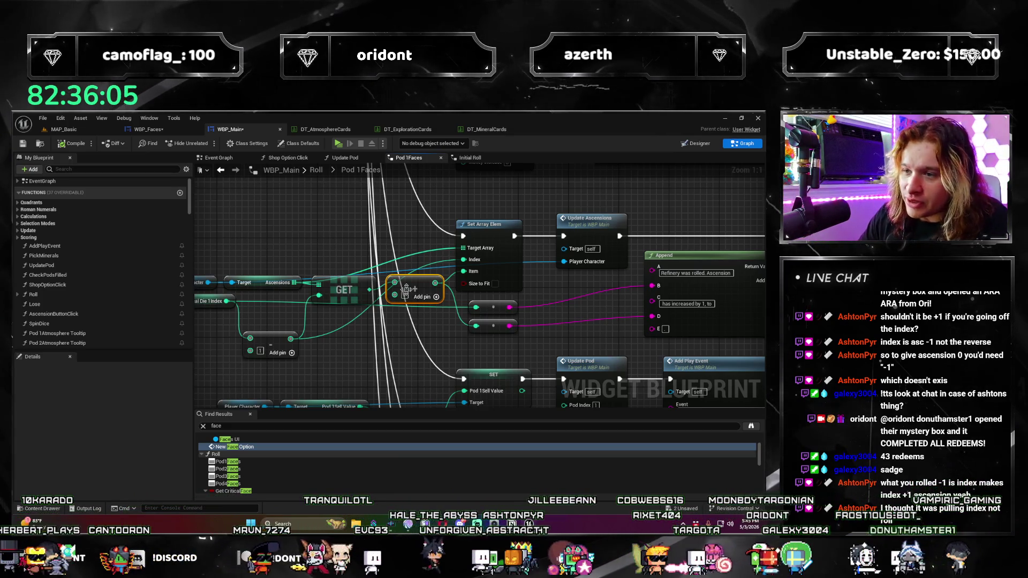
Step: Inspect the Set Array Elem node and the Append node building the Refinery message
drag(406, 290, 429, 380)
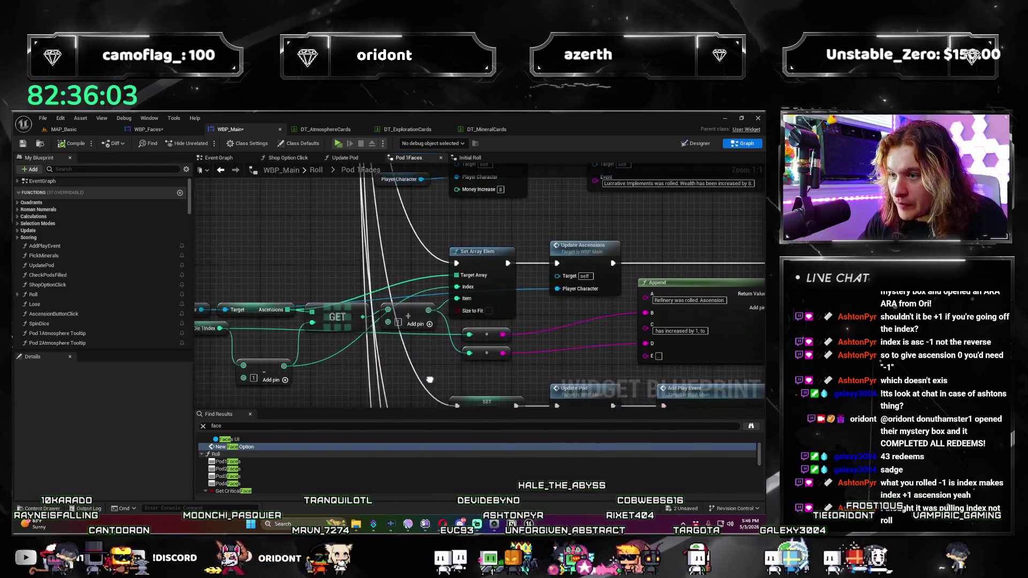
click(475, 276)
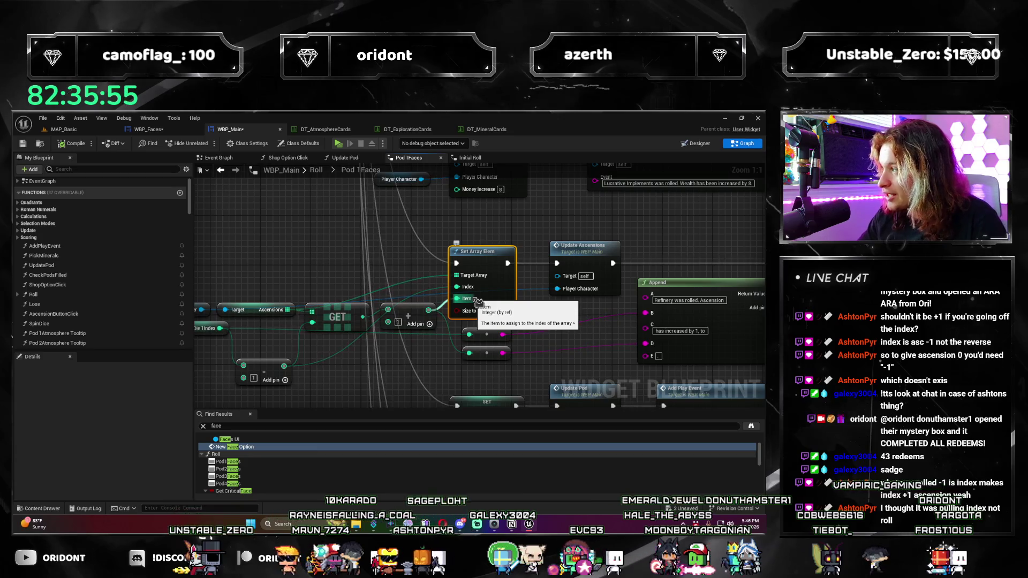
drag(592, 251, 484, 237)
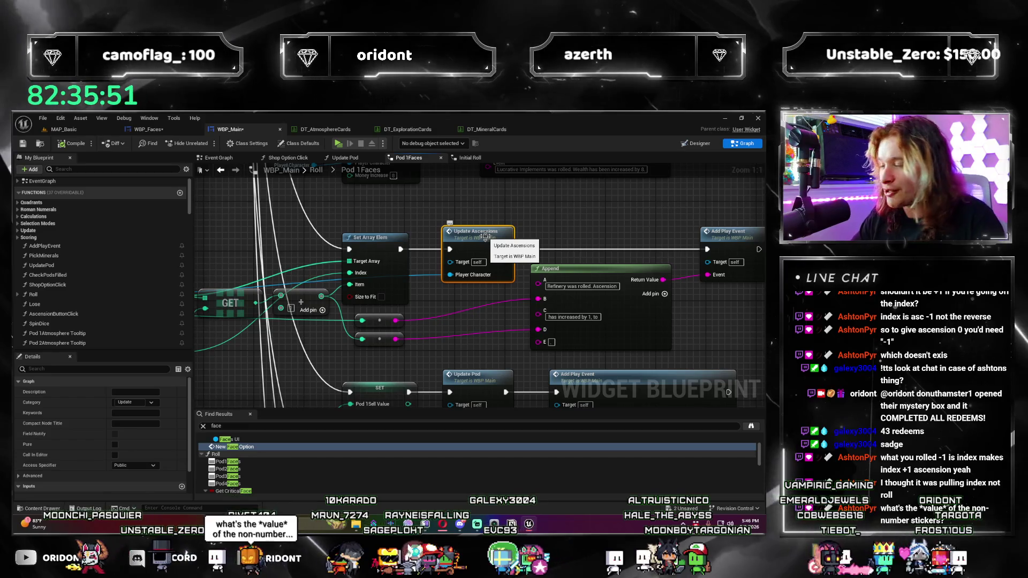
drag(330, 338, 279, 330)
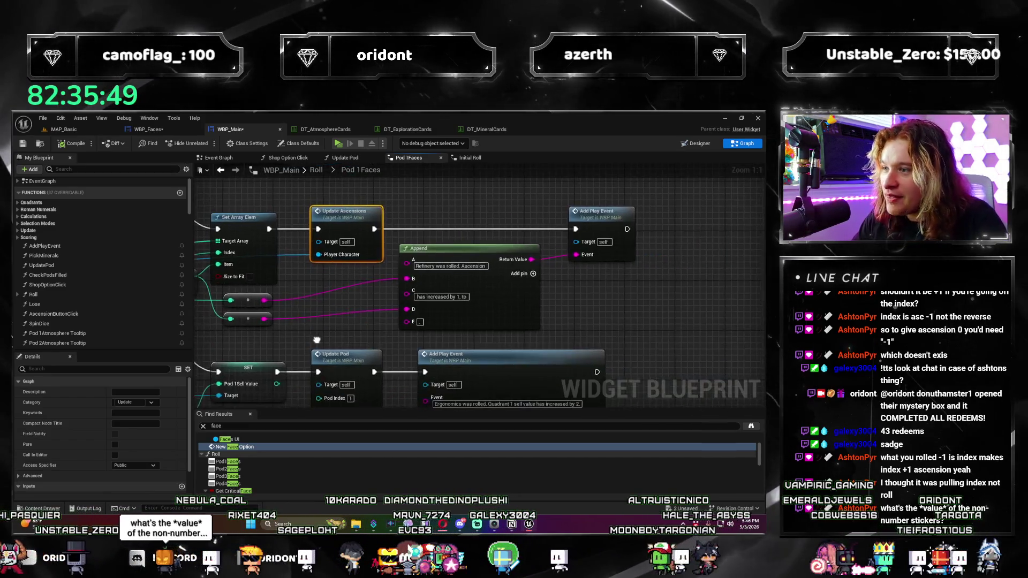
click(616, 265)
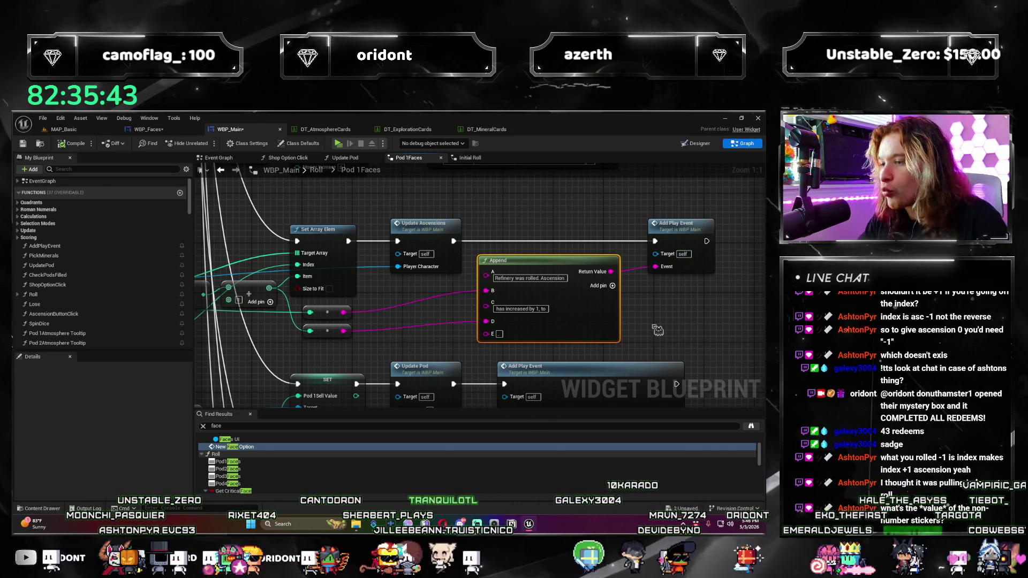
mouse_move(408, 307)
mouse_down()
mouse_move(669, 277)
mouse_move(639, 260)
mouse_up()
scroll(639, 261, down, 1)
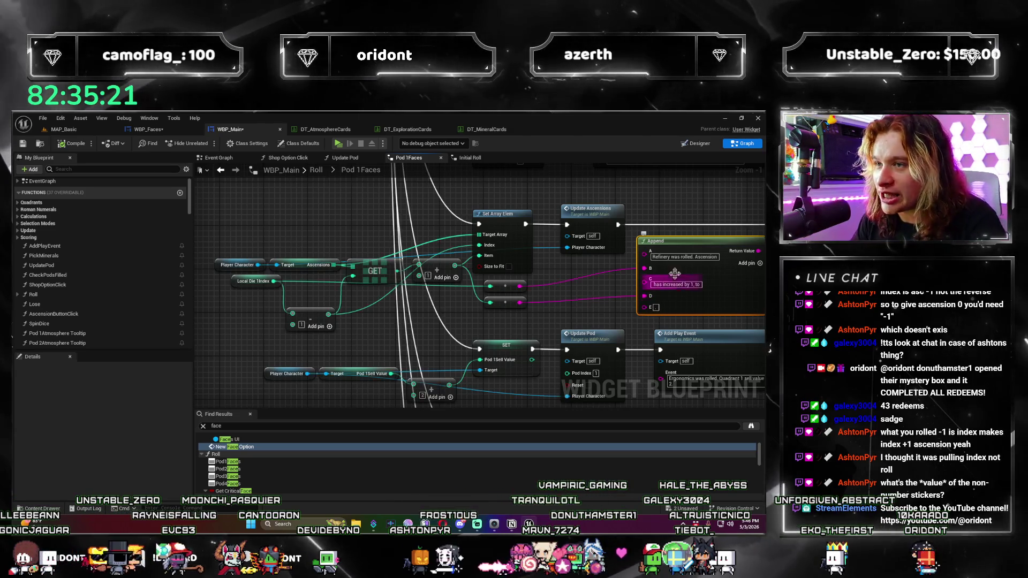
click(155, 129)
Step: Move the Refinery SET node above the New Face Option chain and save WBP_Faces
mouse_move(515, 313)
mouse_down()
mouse_move(461, 317)
mouse_move(344, 285)
mouse_move(542, 309)
mouse_move(453, 322)
mouse_move(462, 296)
mouse_up()
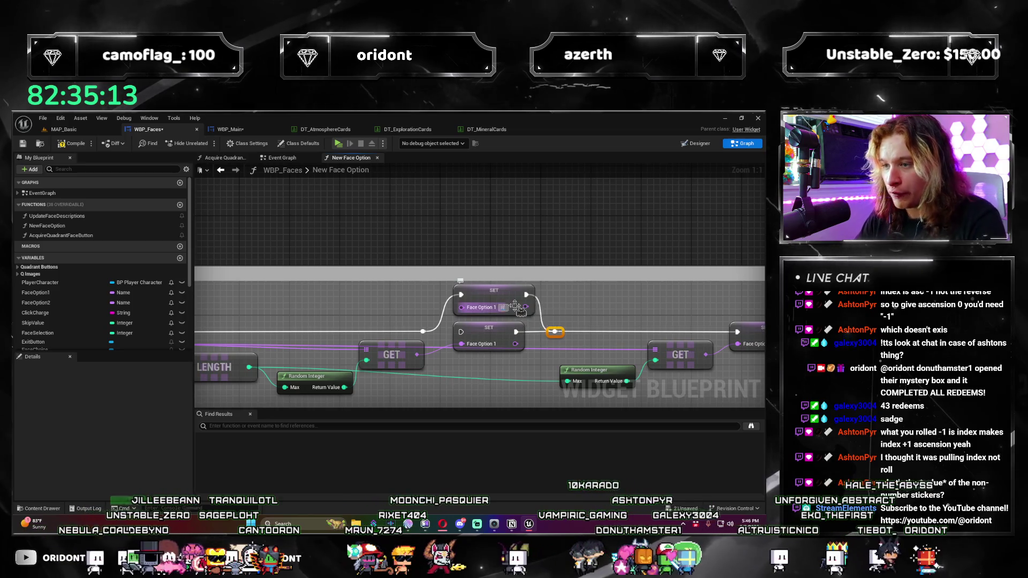
click(517, 308)
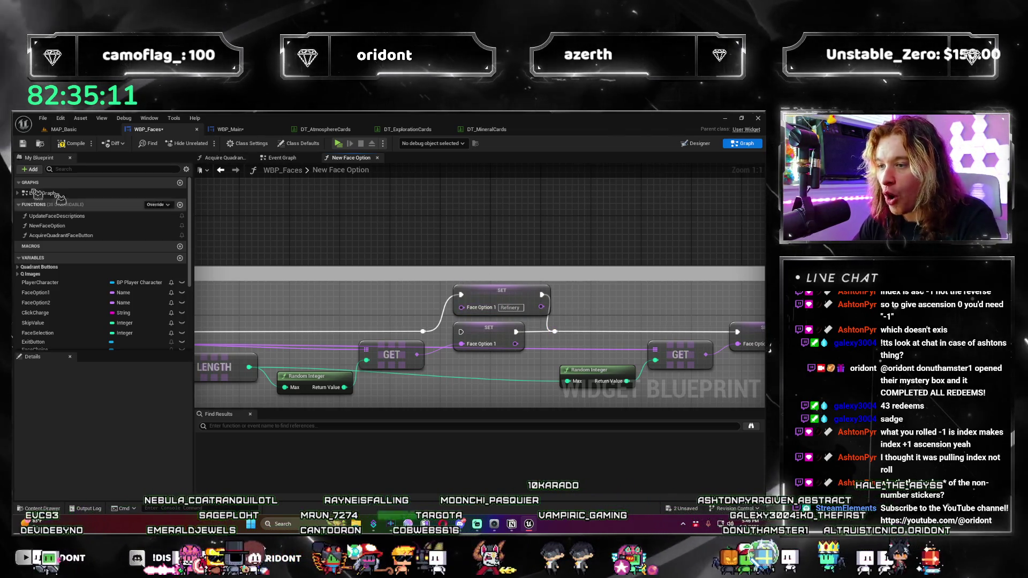
drag(500, 284, 488, 214)
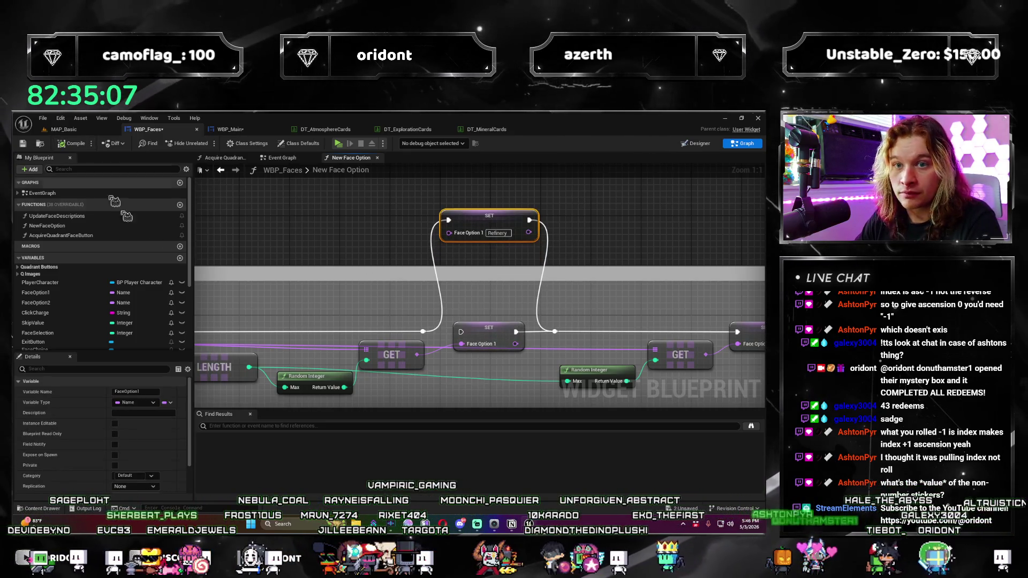
key(ctrl+s)
Step: Pan along the face-option chain and select the DT_Faces Get Data Table Row node
scroll(536, 396, down, 1)
drag(535, 396, 308, 354)
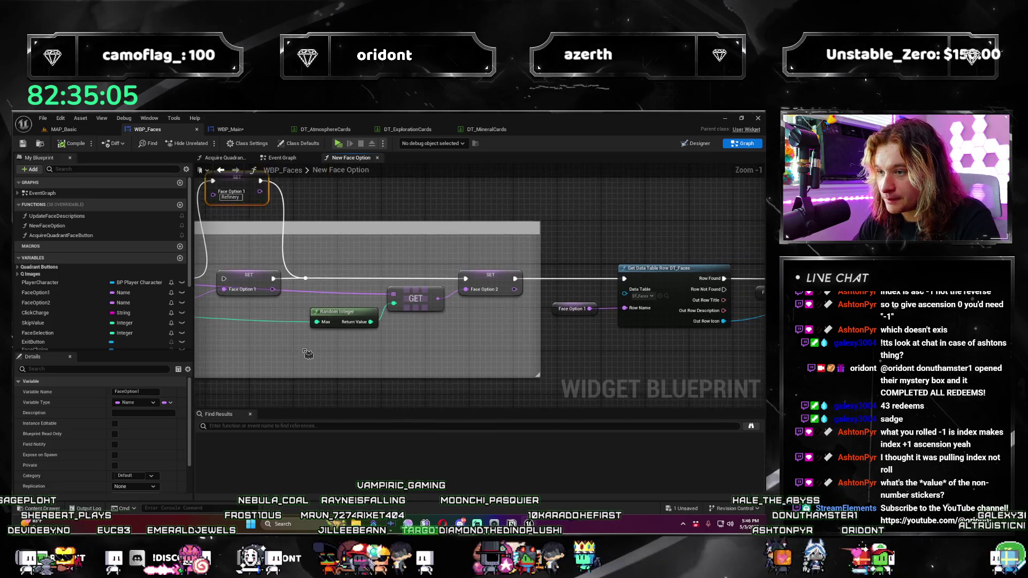
drag(632, 356, 386, 361)
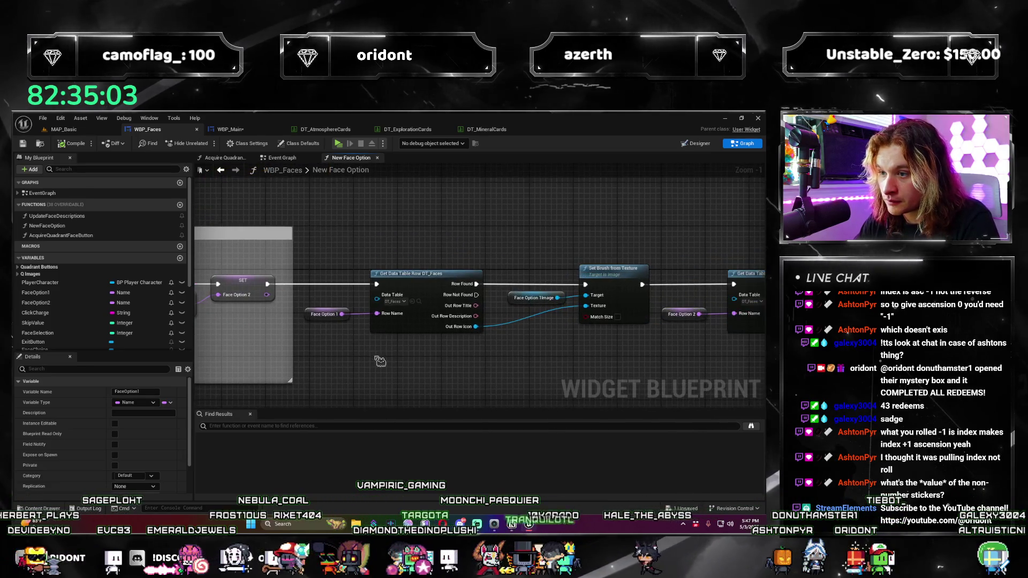
click(414, 270)
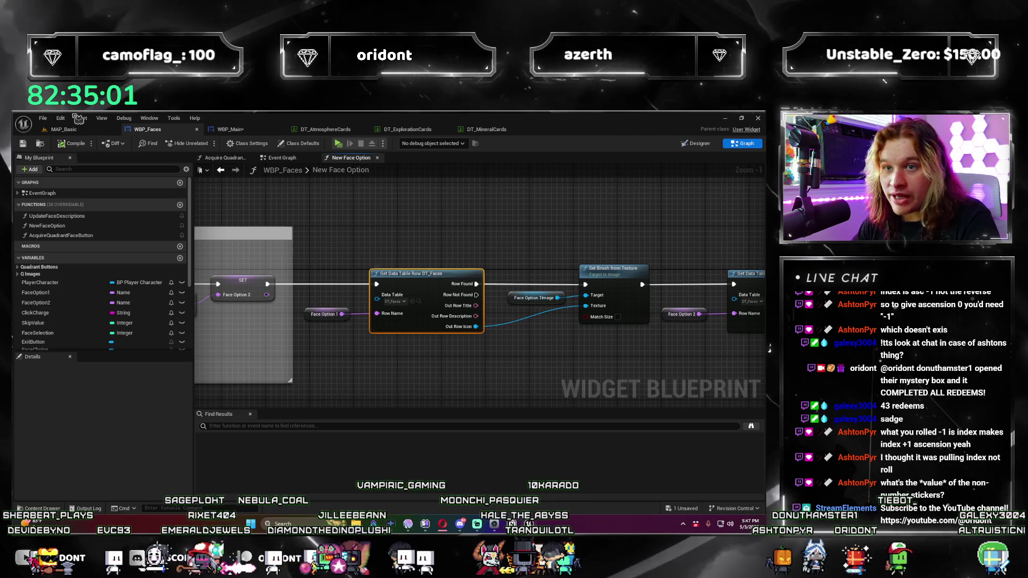
click(59, 130)
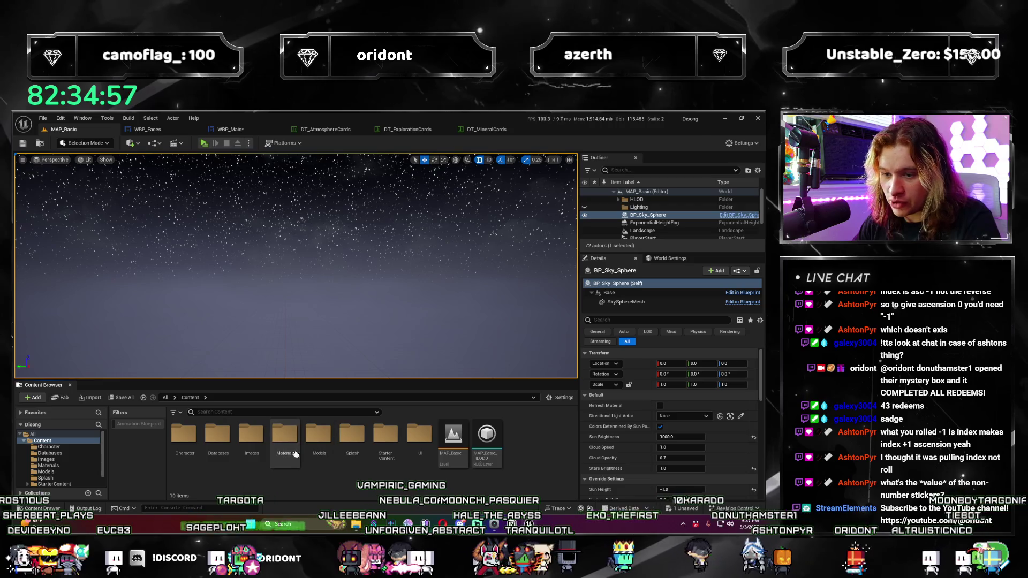
Step: Check the Refinery row in the Databases DT_Faces table, then launch MAP_Basic in a standalone preview
double_click(219, 438)
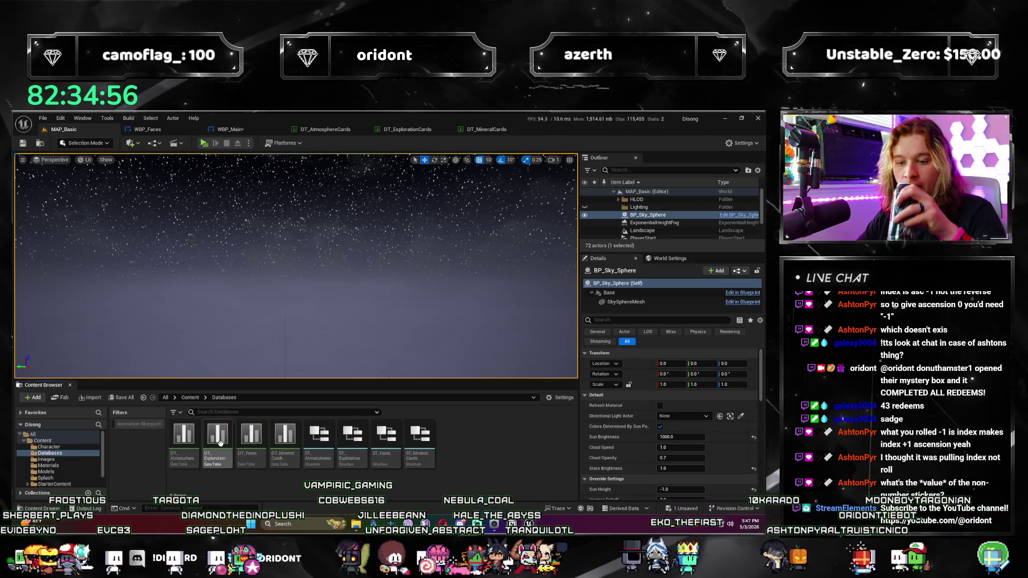
double_click(265, 452)
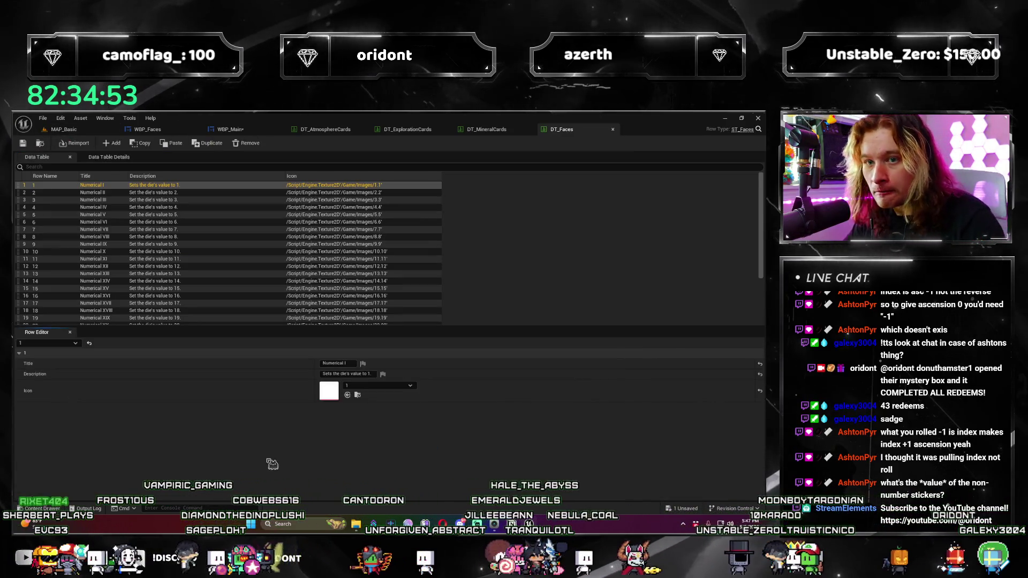
scroll(156, 275, down, 3)
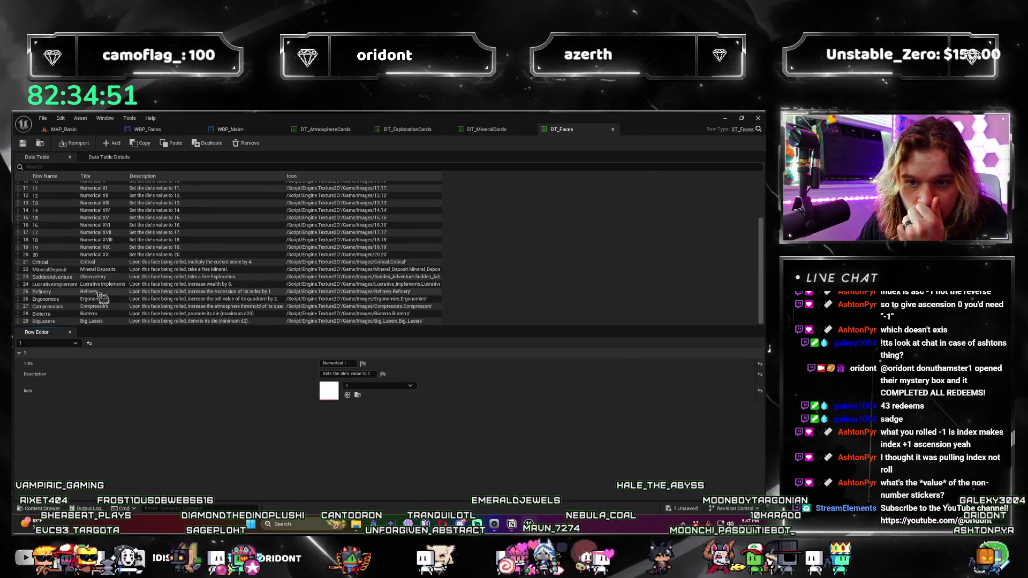
click(100, 292)
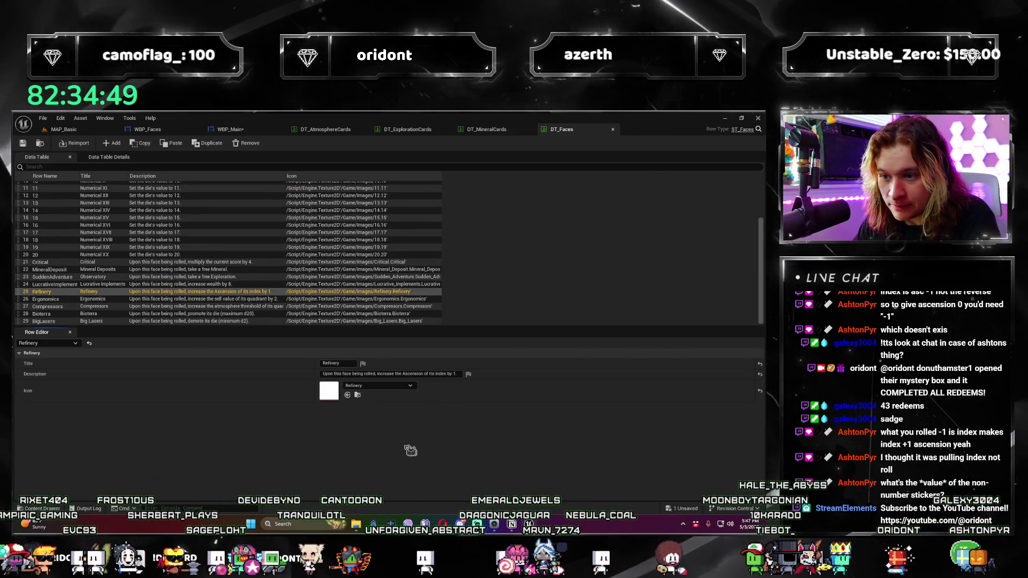
click(90, 132)
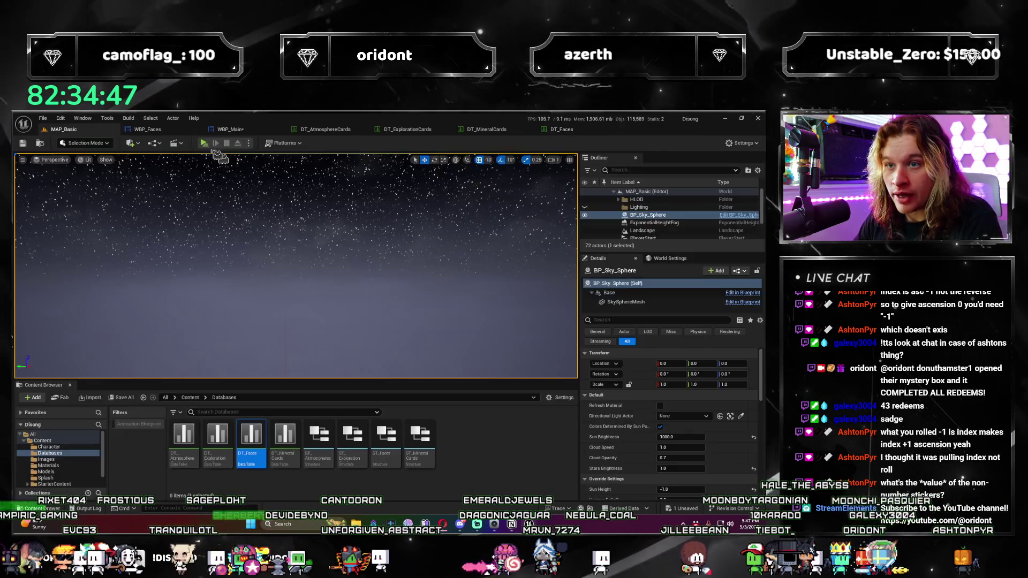
key(alt+p)
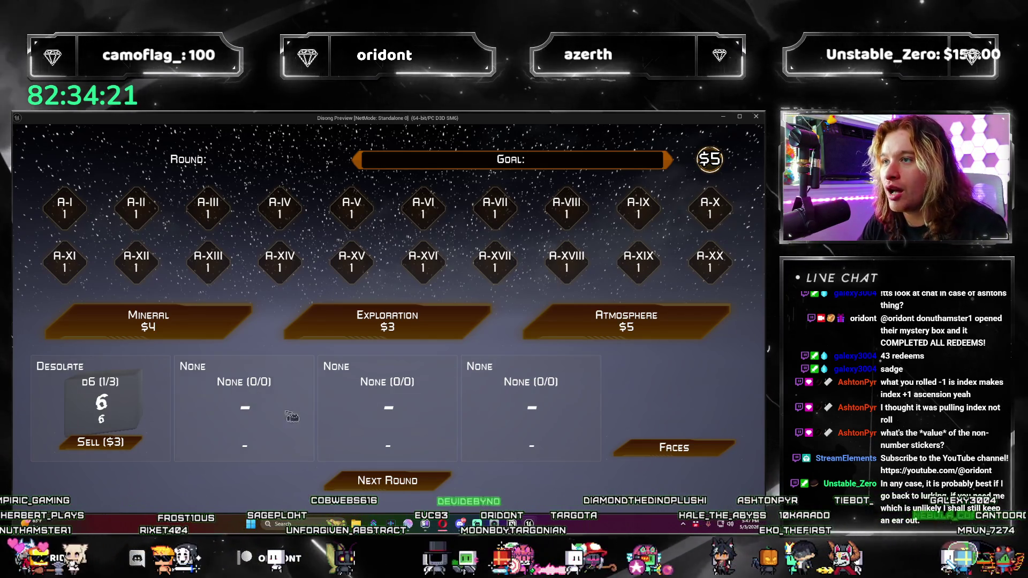
Step: Play round 1 by buying an Atmosphere die, choosing Asteroid Belt, and rolling
click(402, 481)
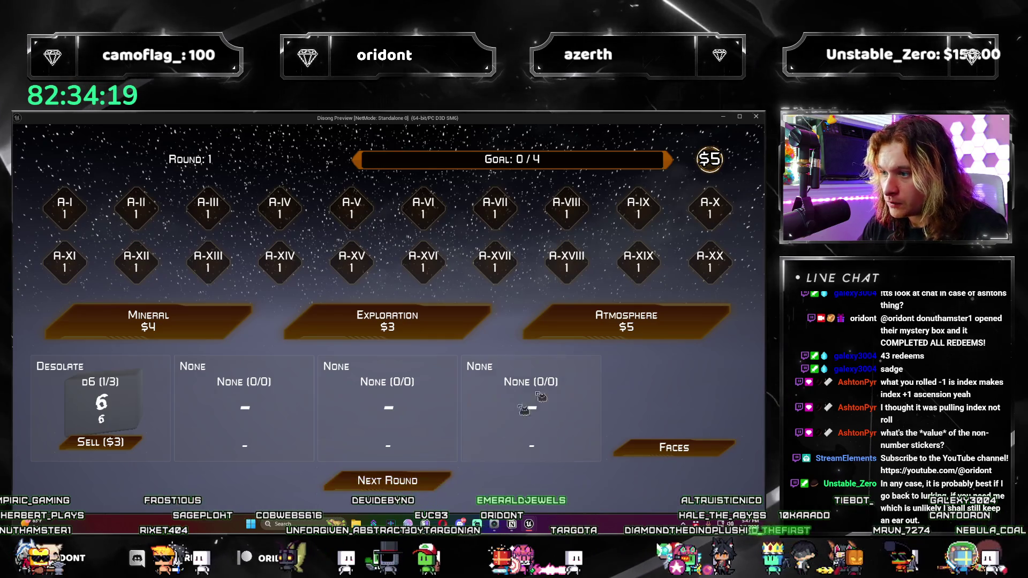
click(627, 321)
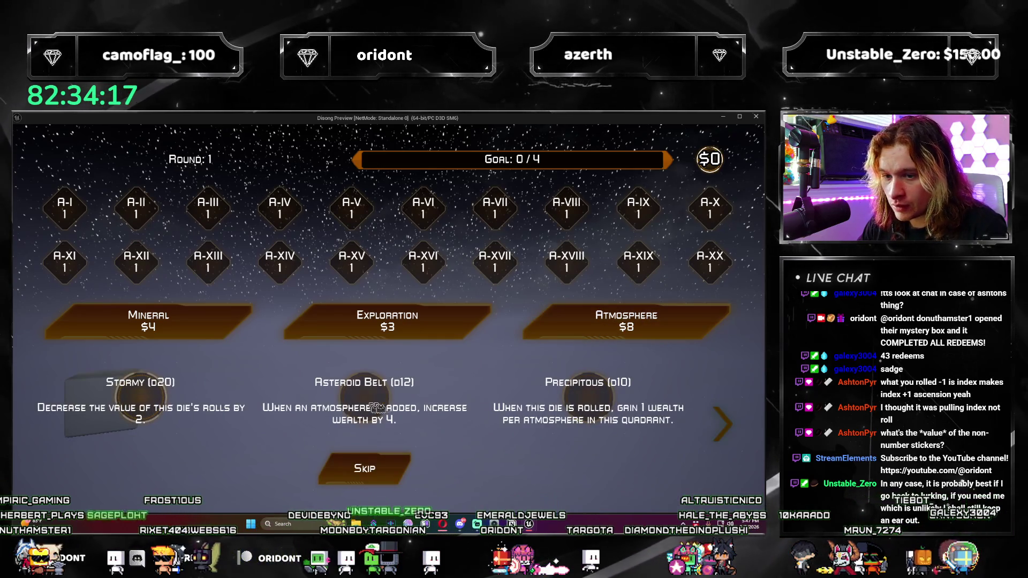
click(376, 408)
click(399, 489)
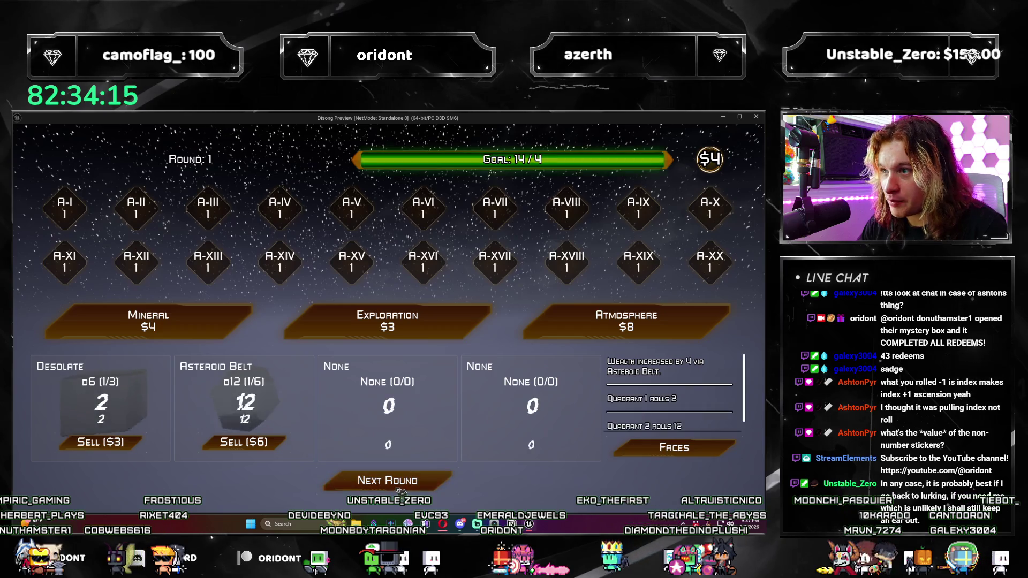
Step: In round 2, buy two Atmosphere dice, choosing Reflective d2 and High Carbon
click(408, 488)
click(627, 321)
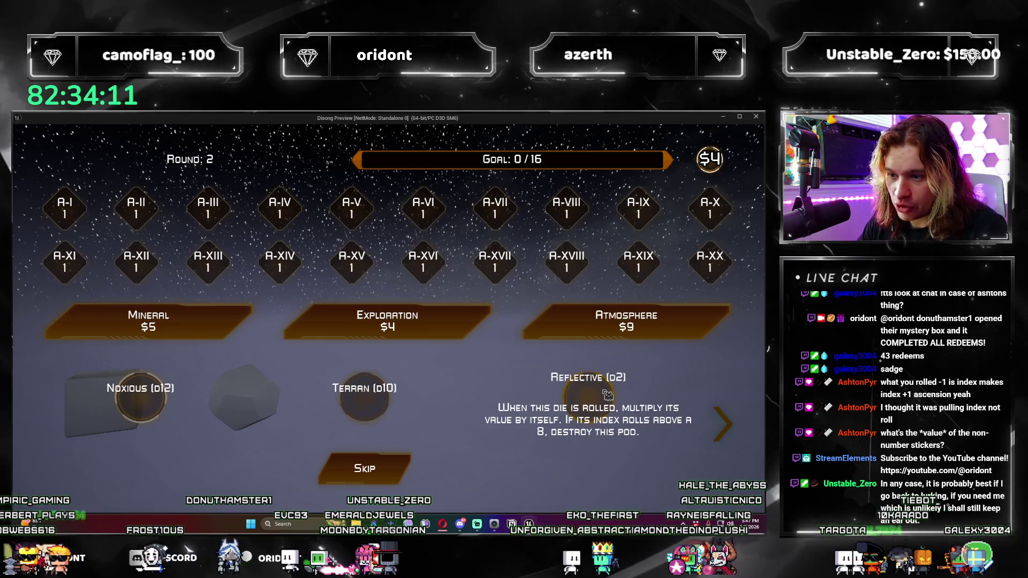
click(607, 395)
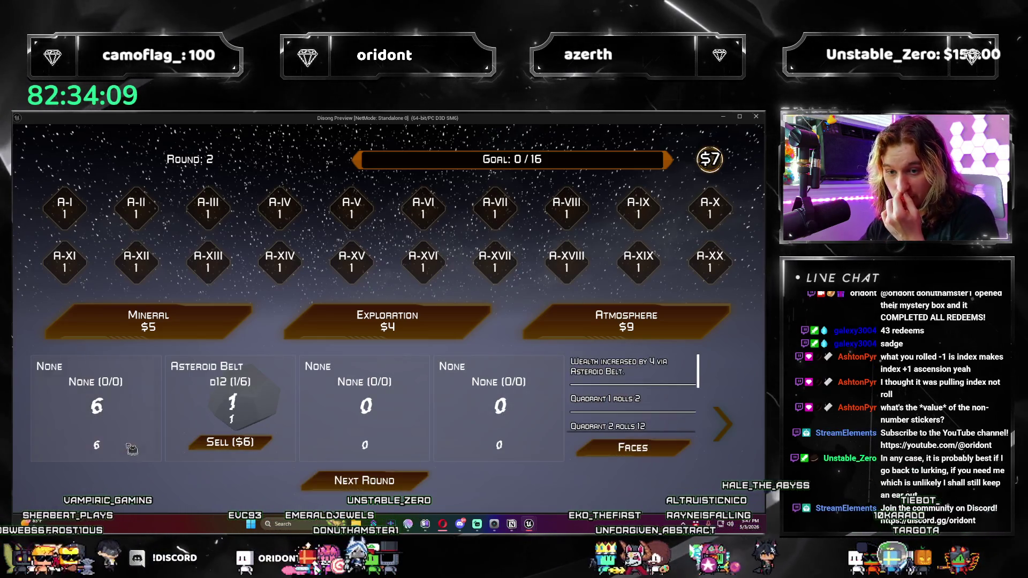
click(549, 330)
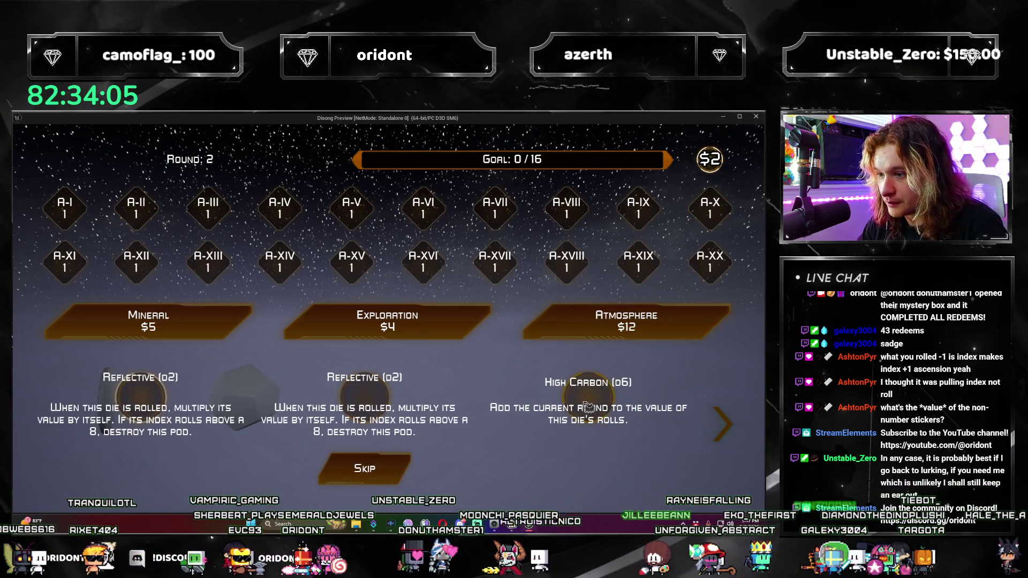
click(630, 378)
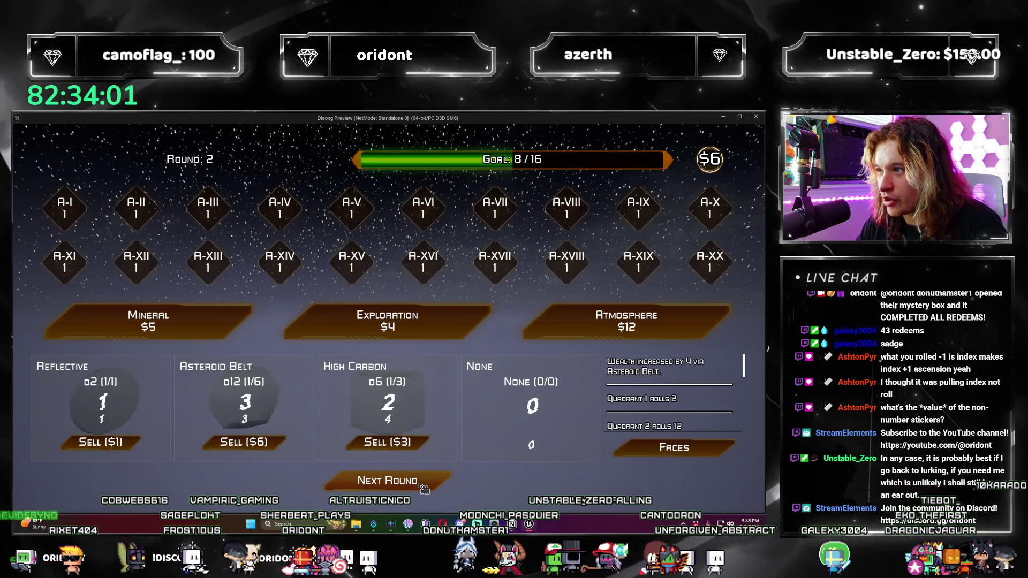
Step: In round 3, take the Noxious, Asteroid Belt and Harvesting Fleet upgrades, then roll
click(424, 485)
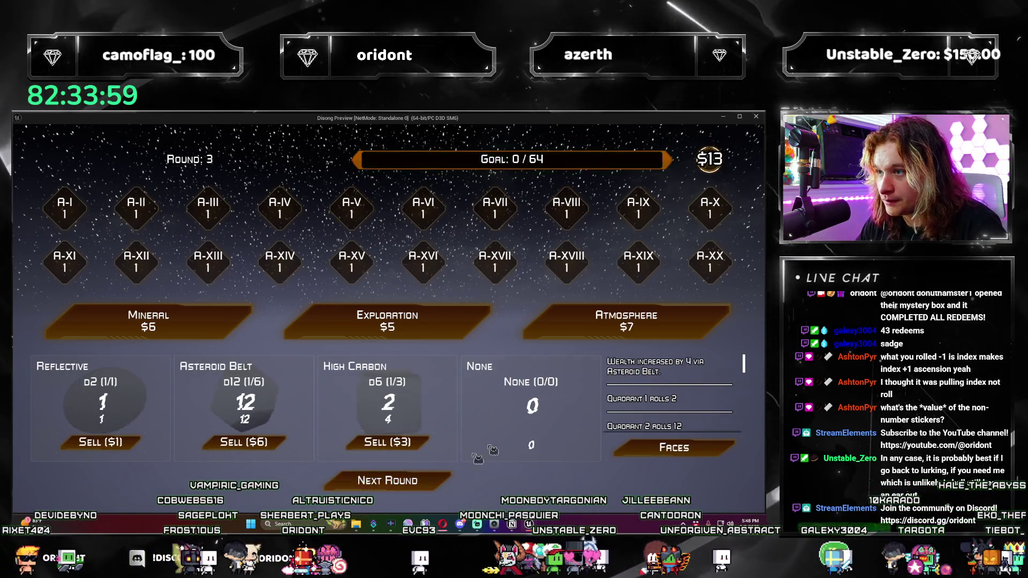
click(594, 323)
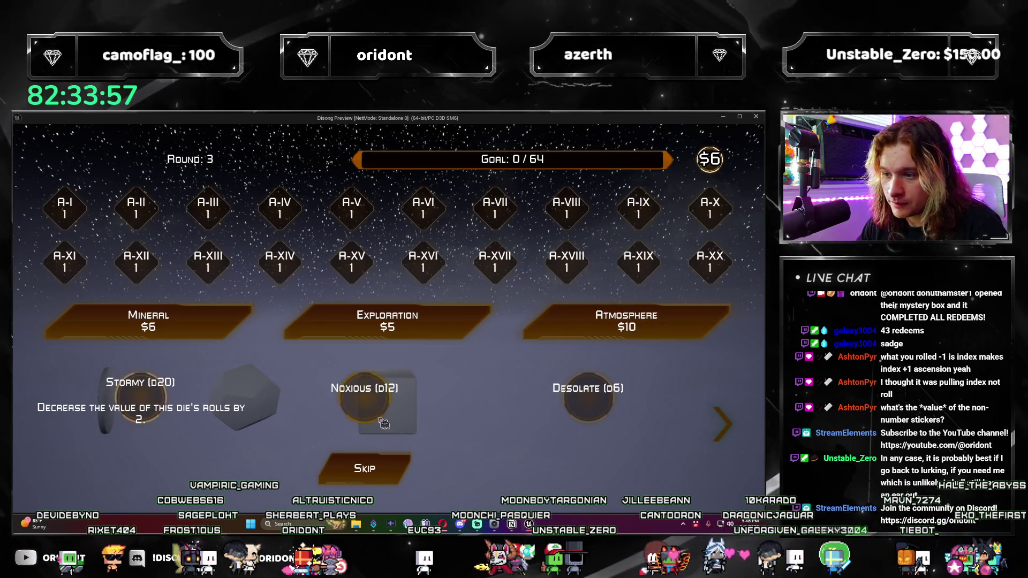
click(357, 418)
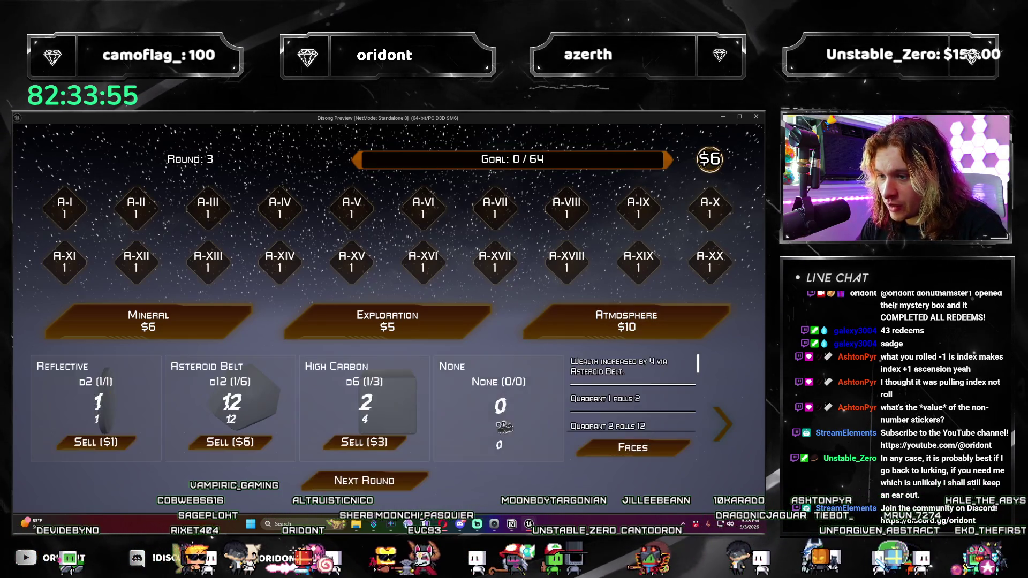
click(563, 324)
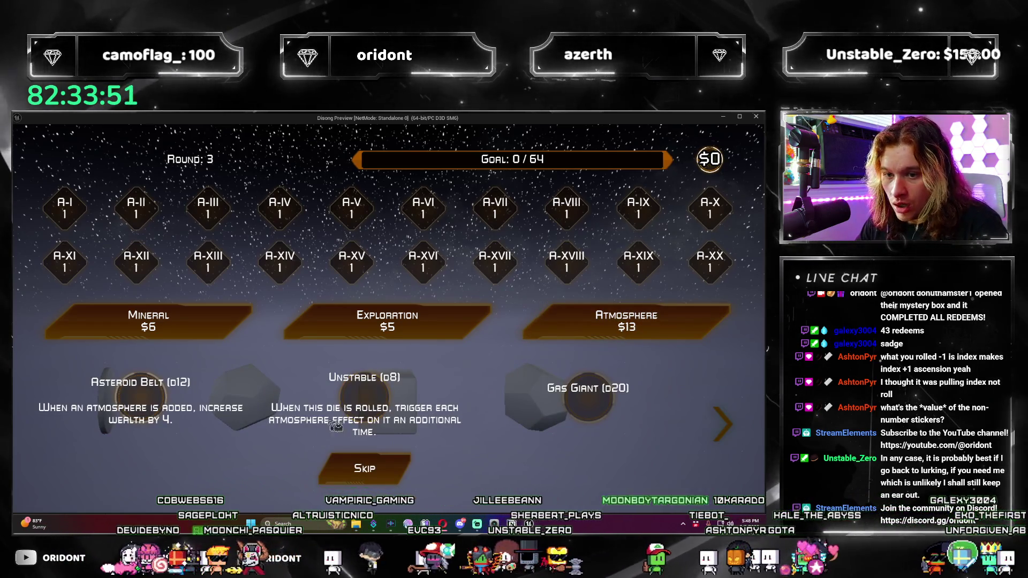
click(158, 381)
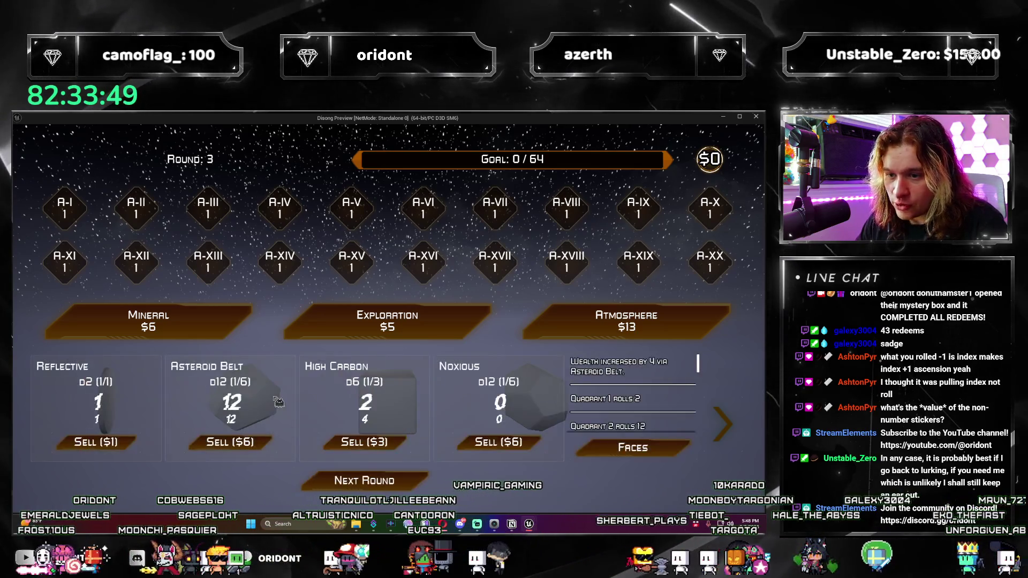
click(466, 330)
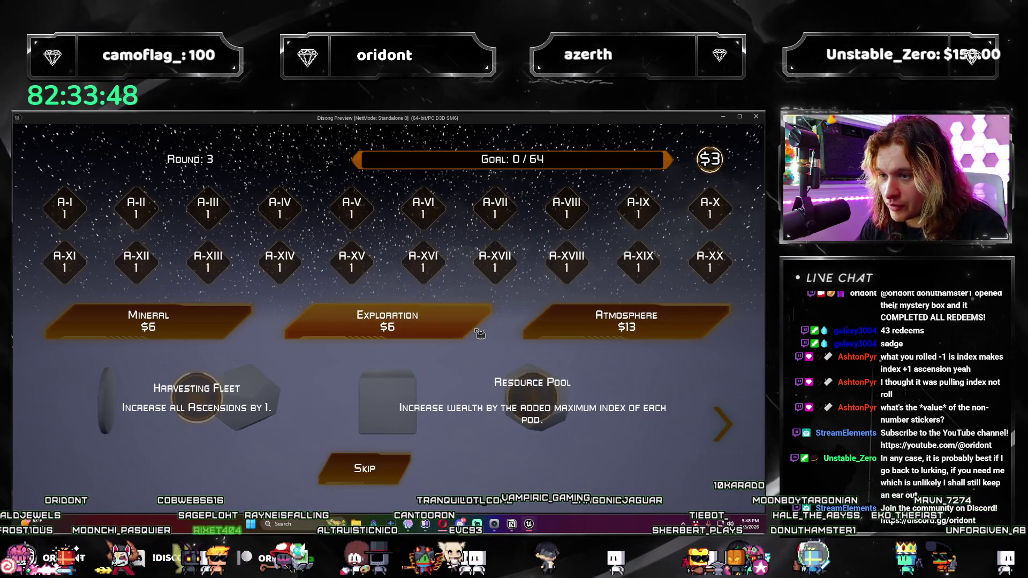
click(228, 402)
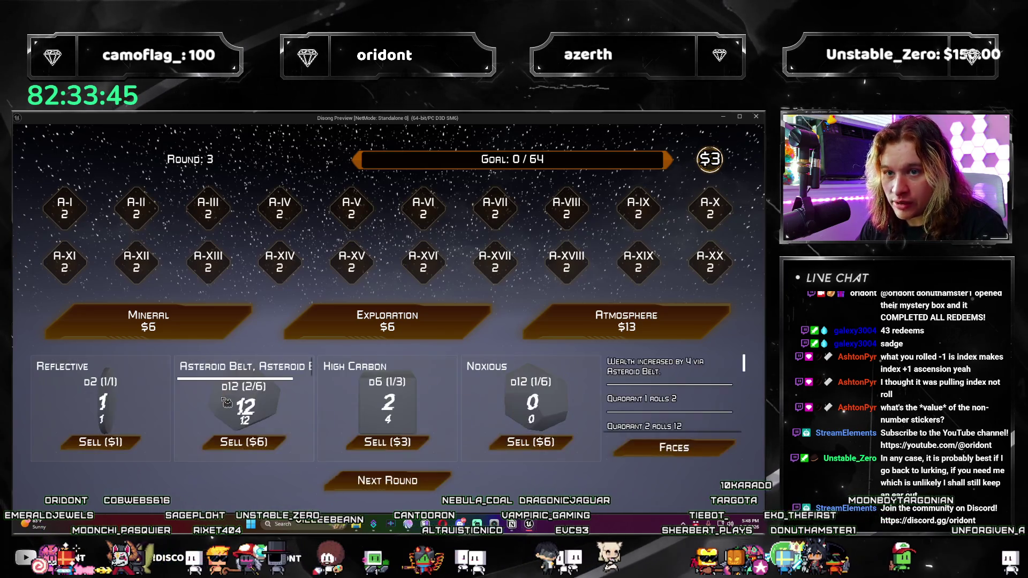
click(420, 480)
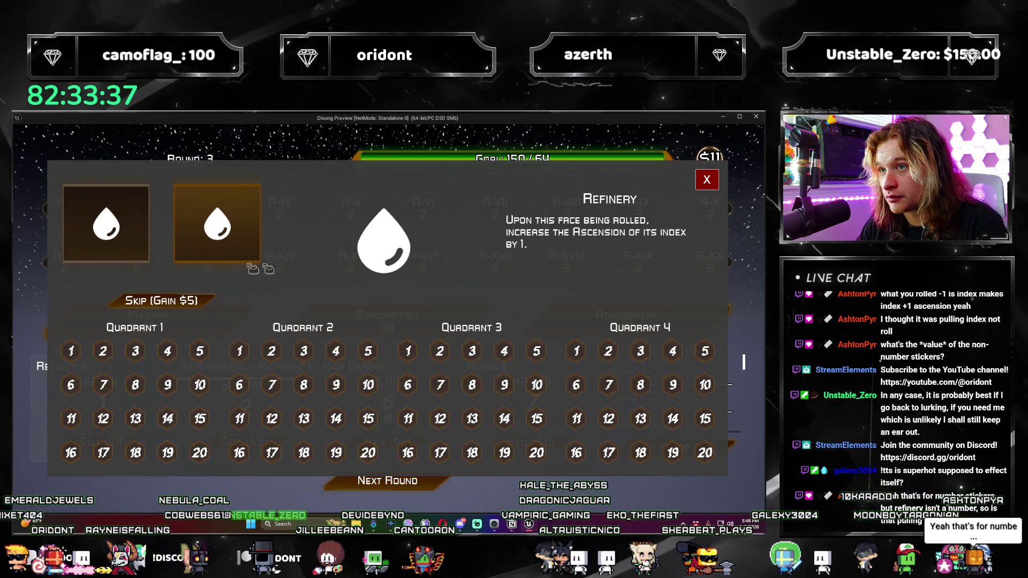
Step: Decline the Refinery offer and place the first droplet sticker on Quadrant 1's face 1
click(707, 182)
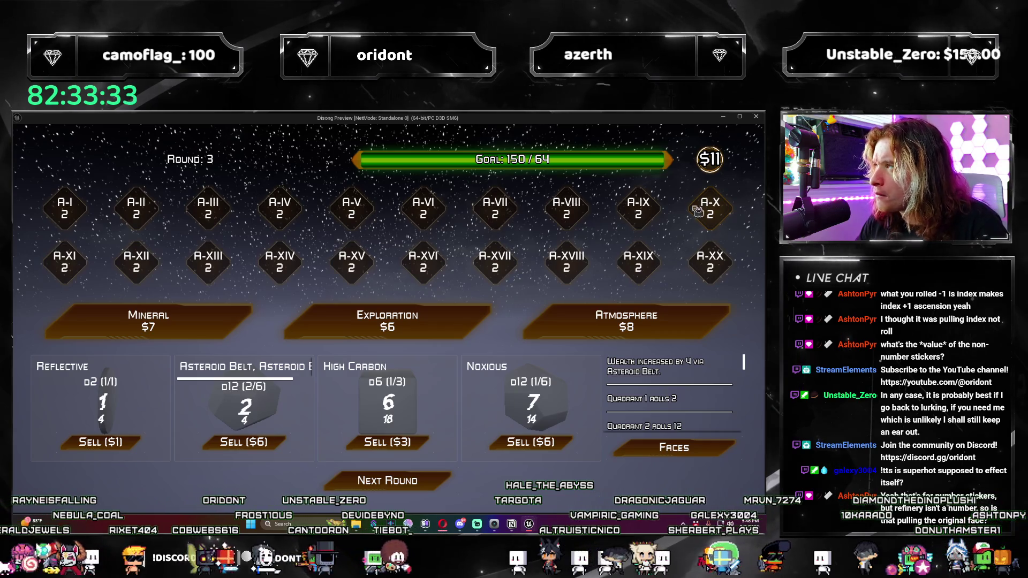
scroll(742, 371, down, 2)
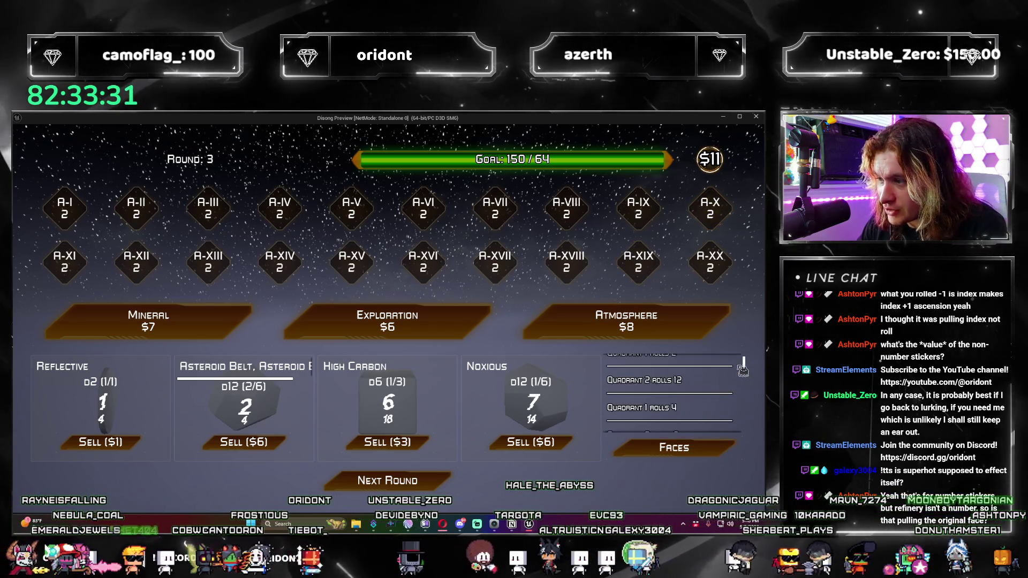
scroll(743, 370, down, 3)
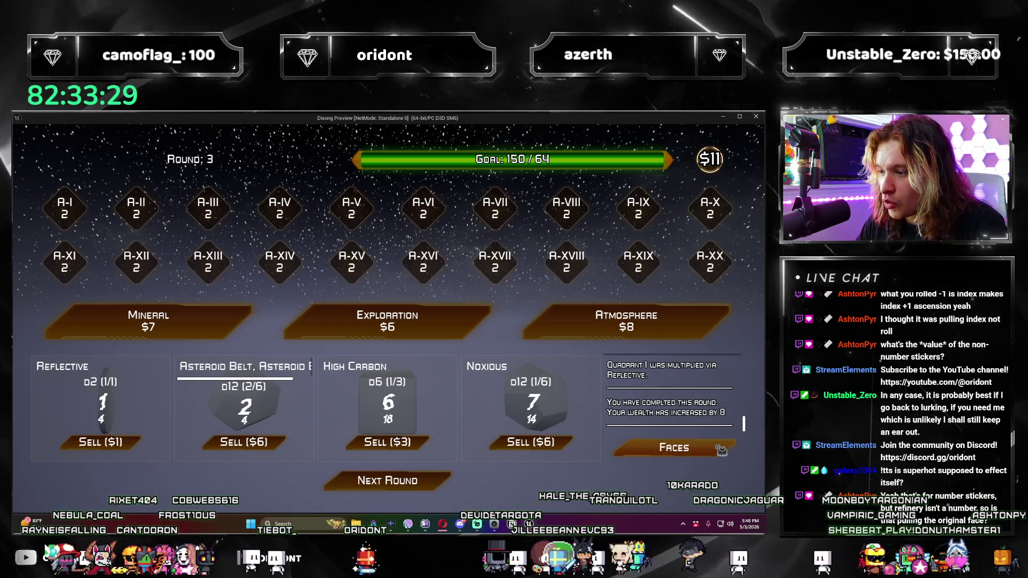
click(721, 450)
click(131, 256)
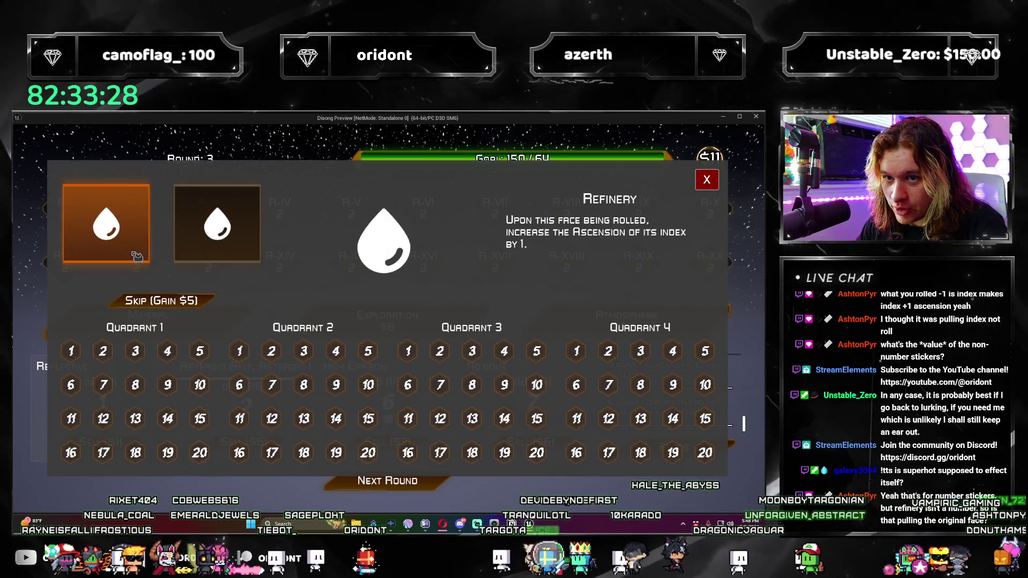
click(78, 355)
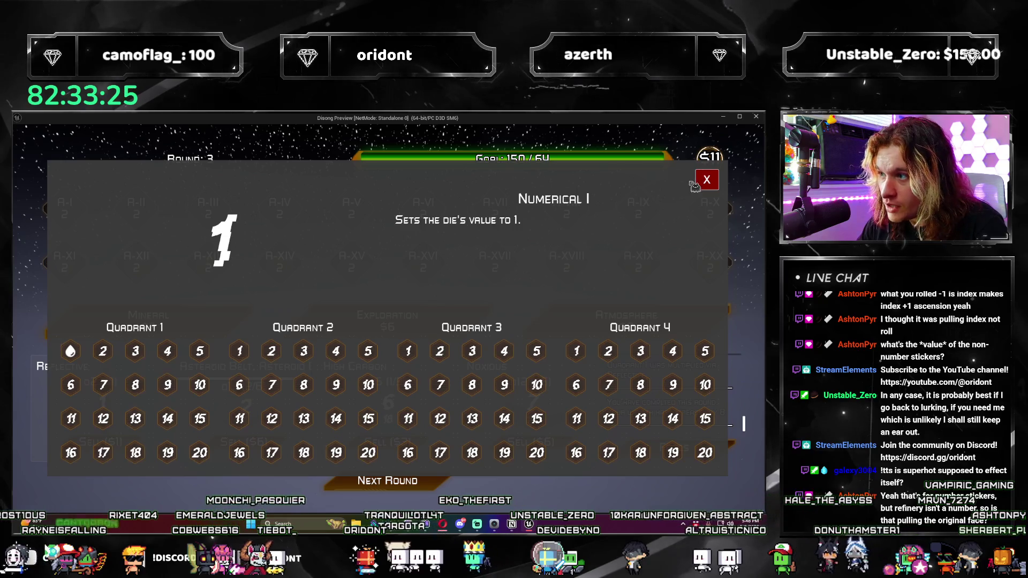
click(706, 180)
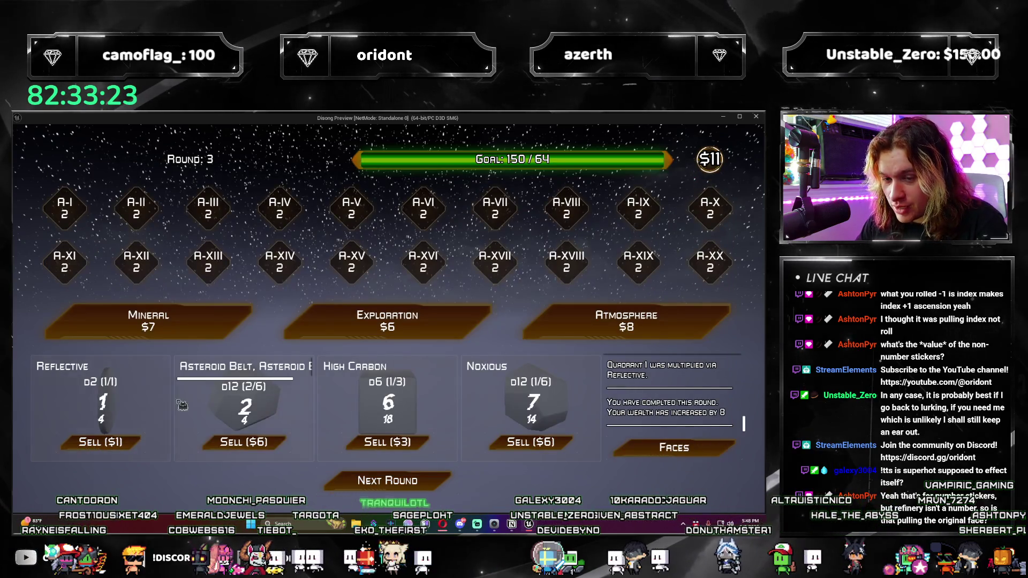
click(420, 481)
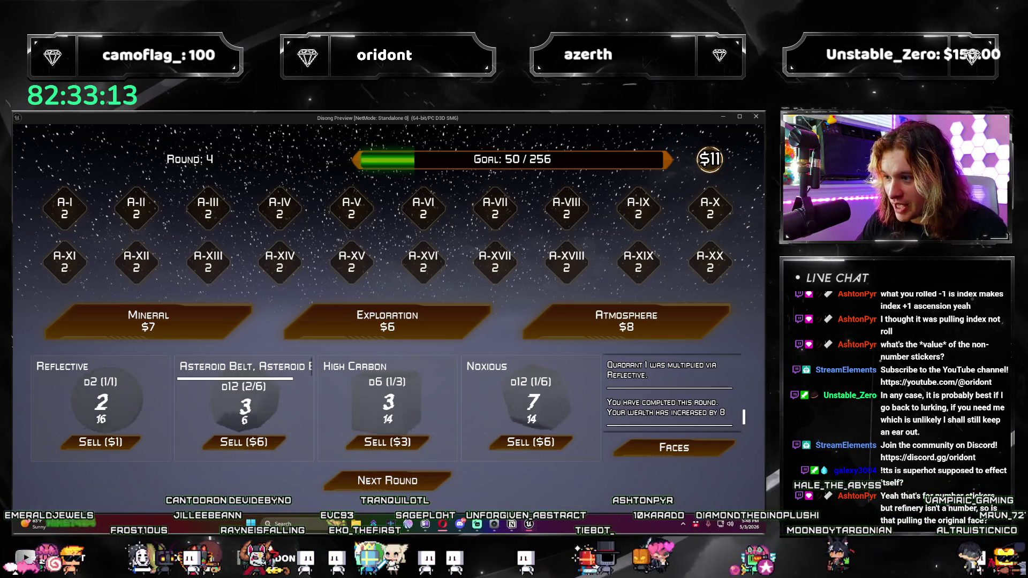
Step: Roll round 4, scoring 162 toward the 256 goal, and review the result
click(434, 485)
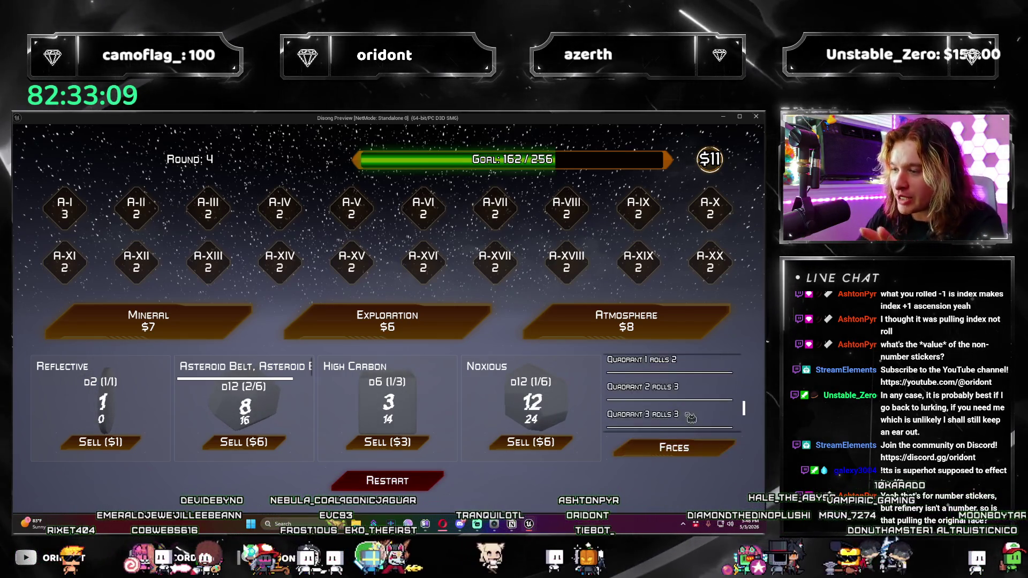
scroll(690, 418, down, 2)
scroll(724, 398, down, 2)
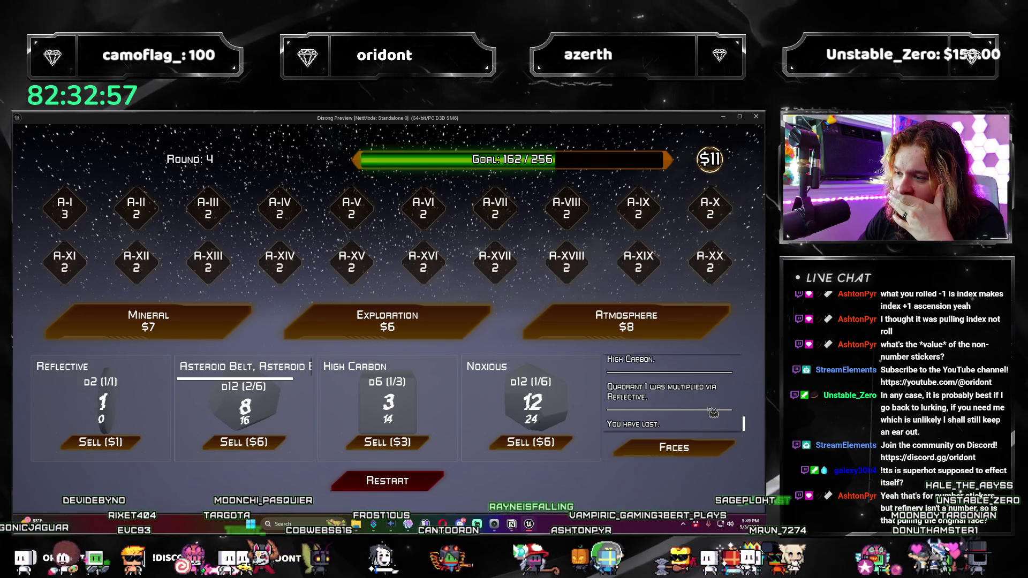
scroll(713, 413, up, 1)
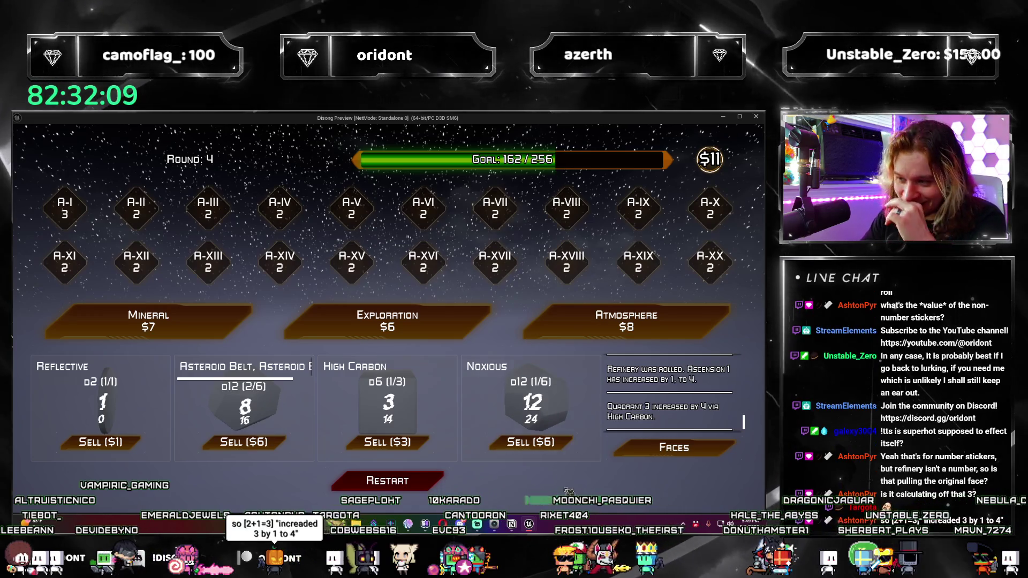
scroll(680, 407, up, 1)
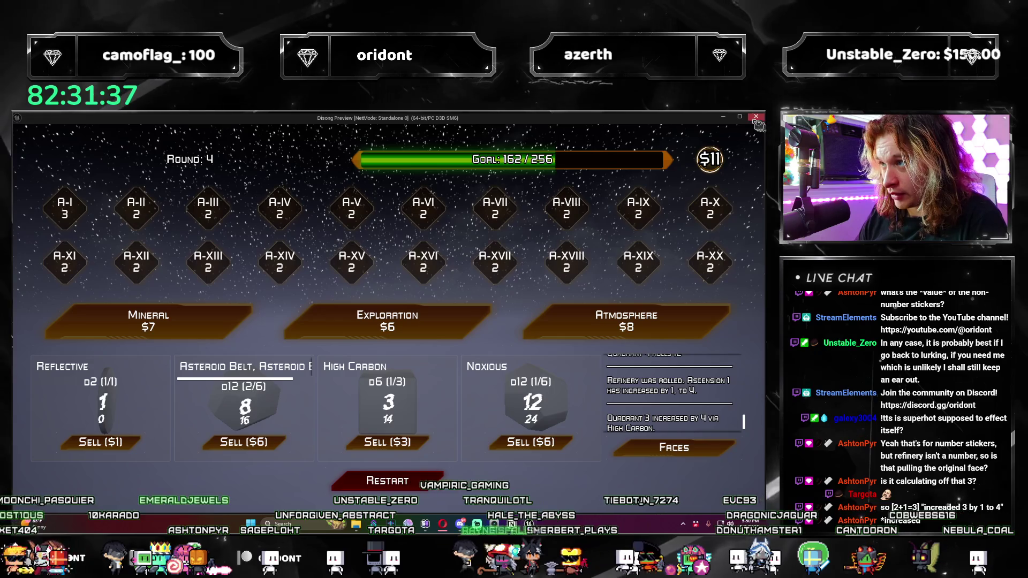
click(723, 116)
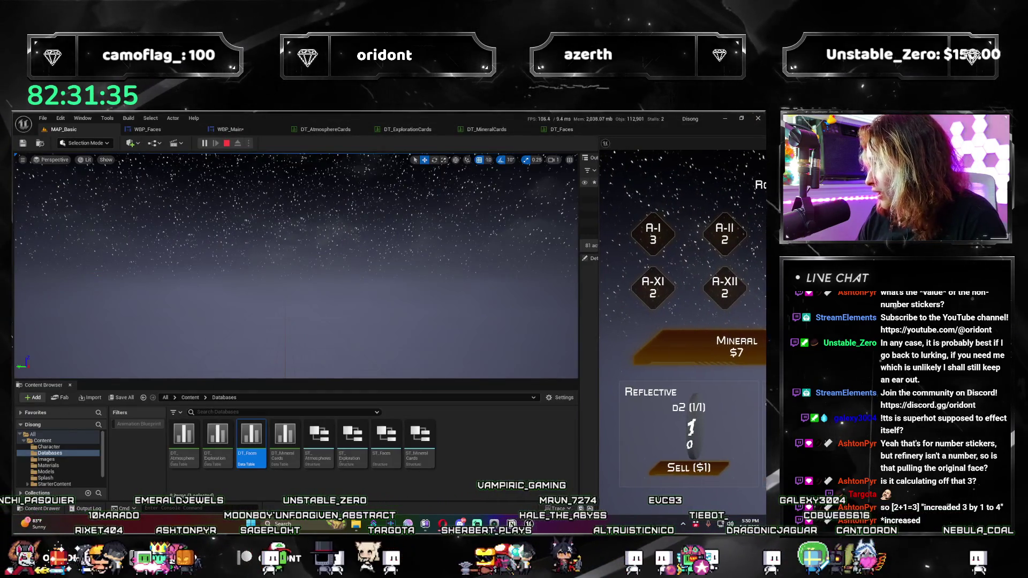
Step: Check the DT_Faces tab, then return to WBP_Main and zoom around the Initial Roll graph
click(569, 131)
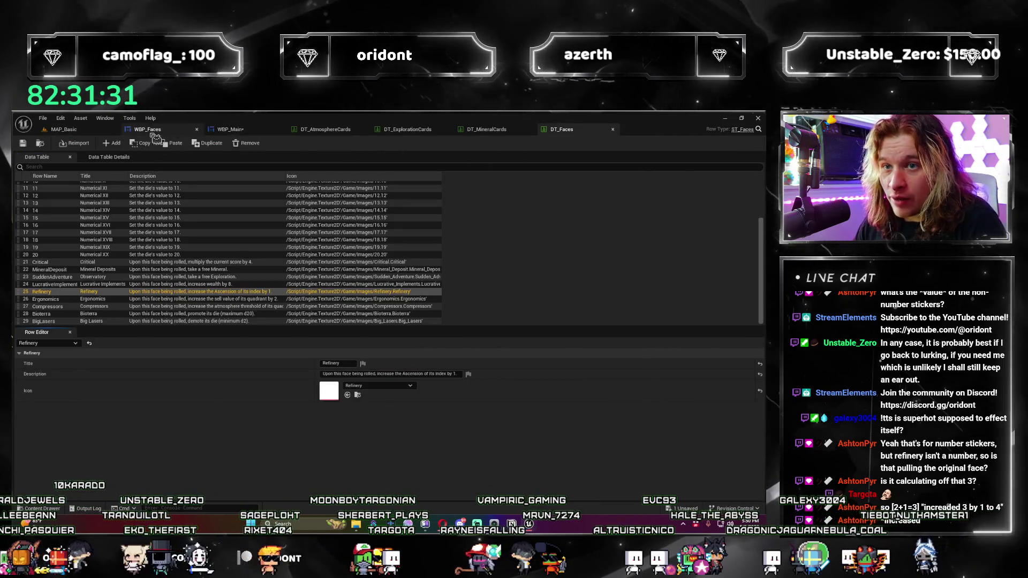
click(229, 129)
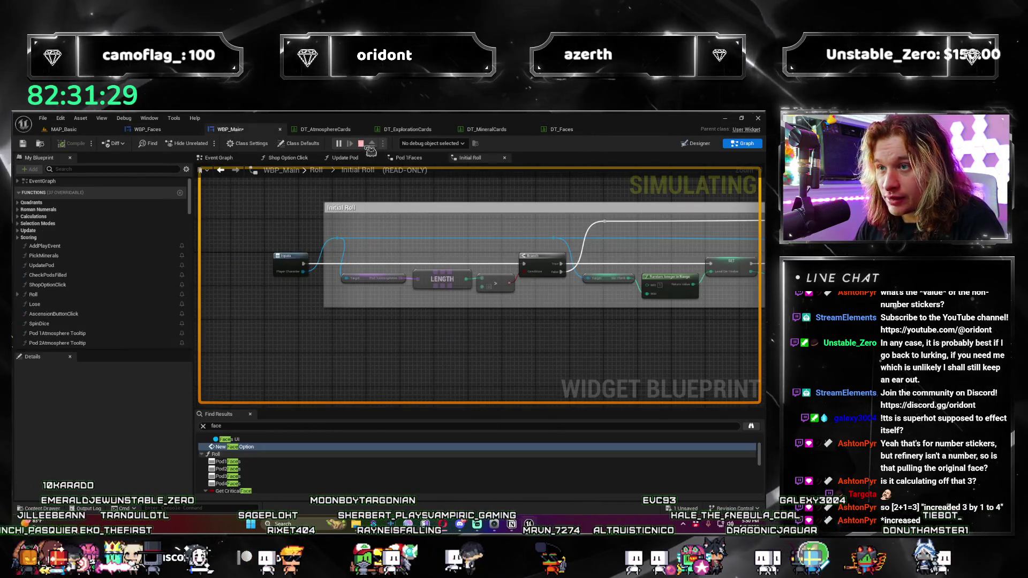
scroll(448, 318, up, 2)
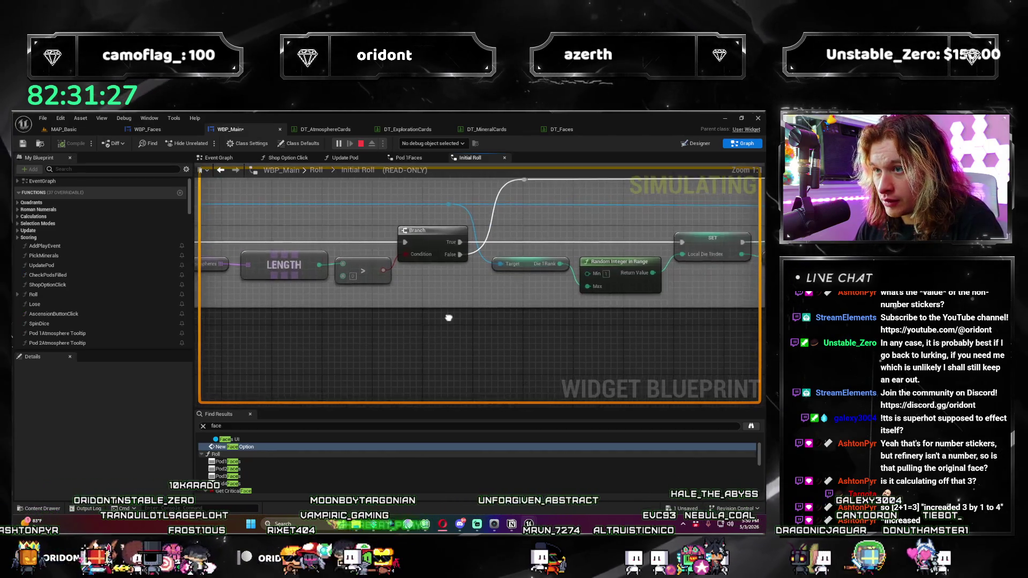
scroll(449, 318, down, 2)
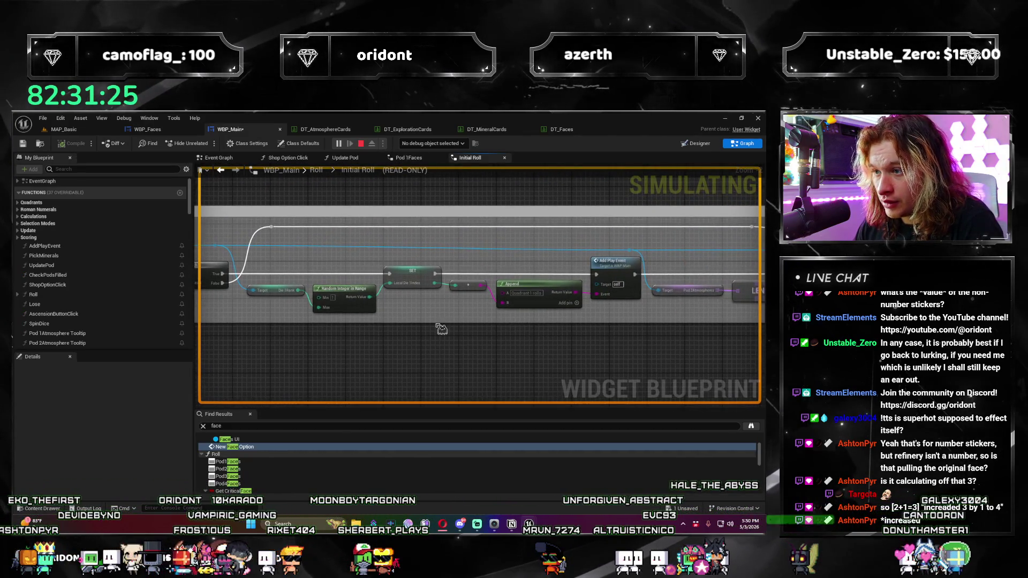
scroll(574, 345, down, 1)
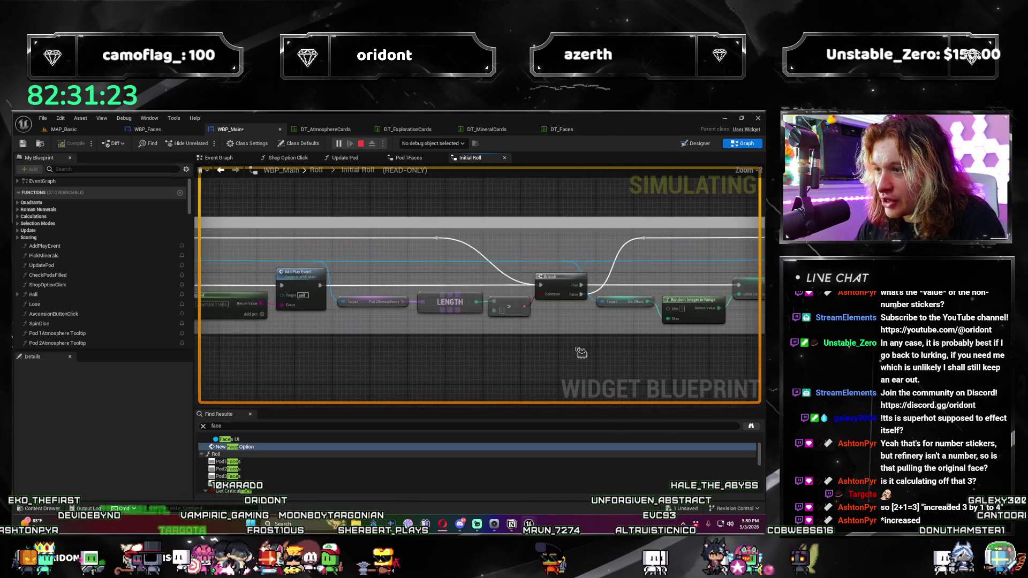
scroll(624, 343, up, 3)
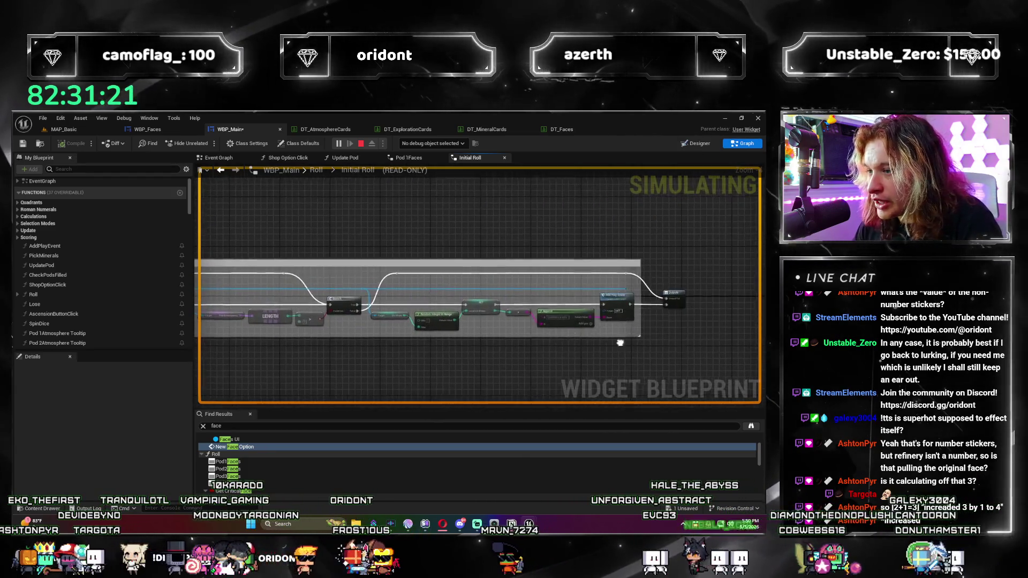
scroll(535, 332, down, 3)
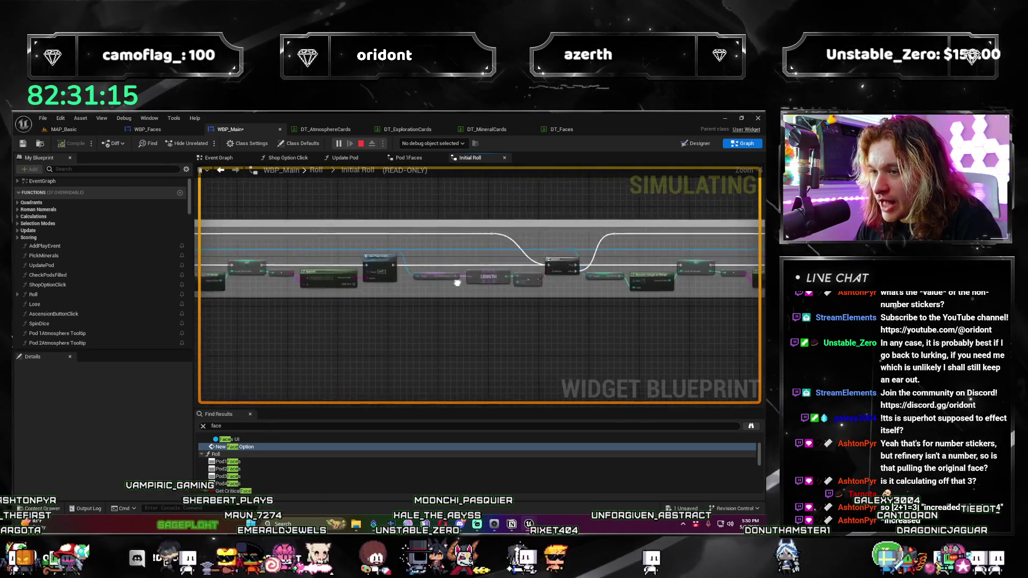
scroll(475, 376, down, 2)
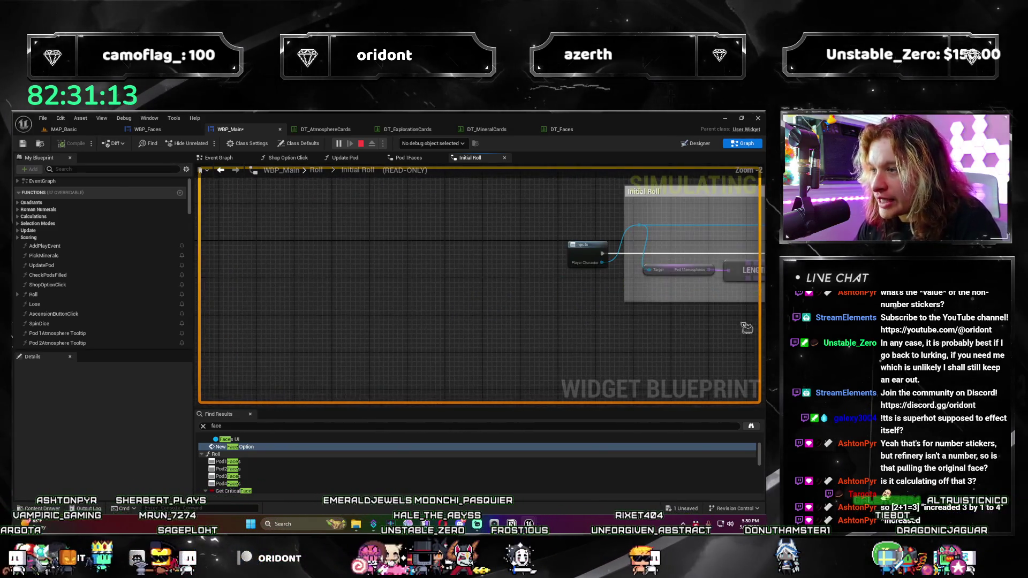
click(505, 158)
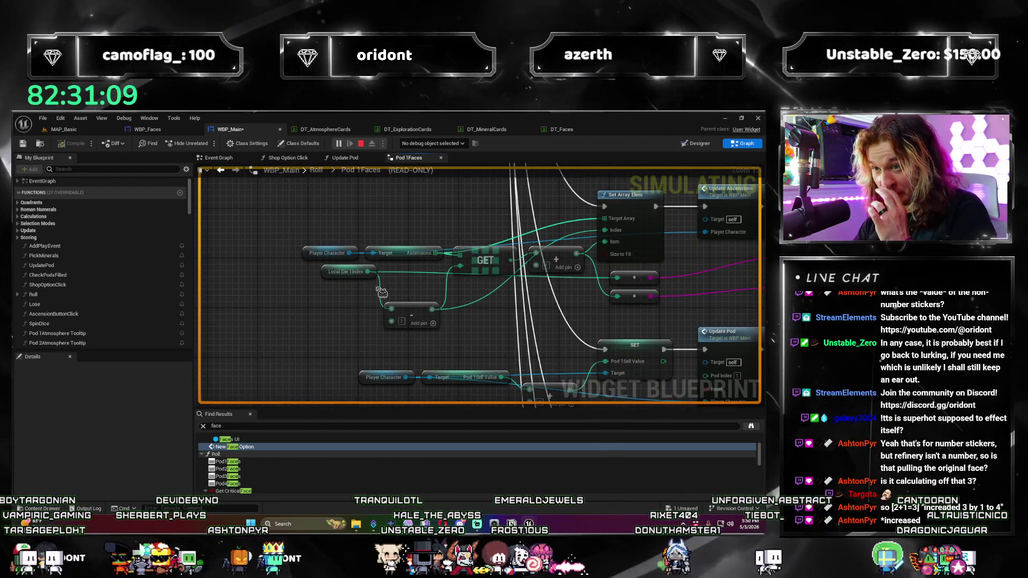
drag(646, 312, 623, 324)
drag(469, 319, 526, 339)
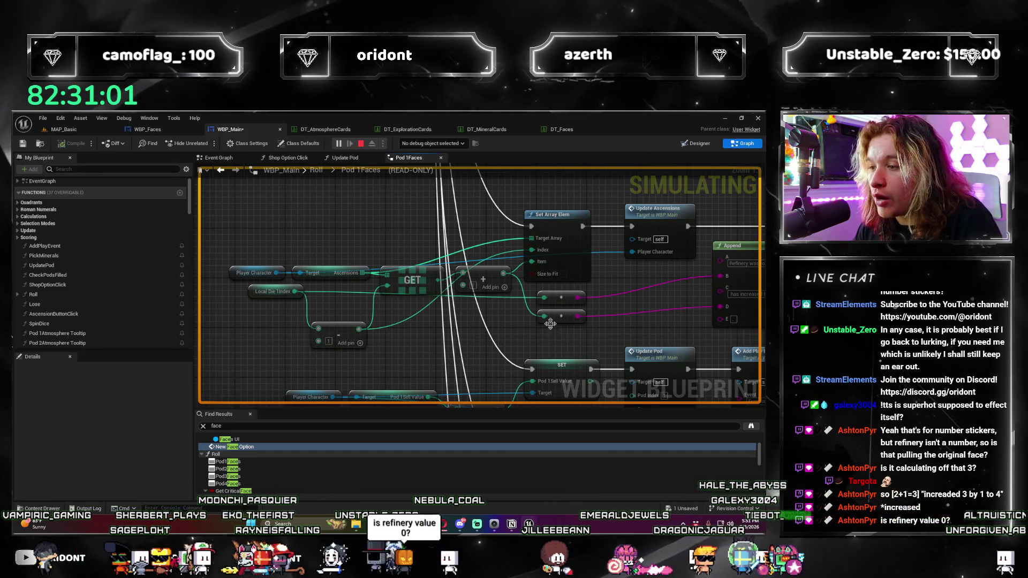
click(361, 144)
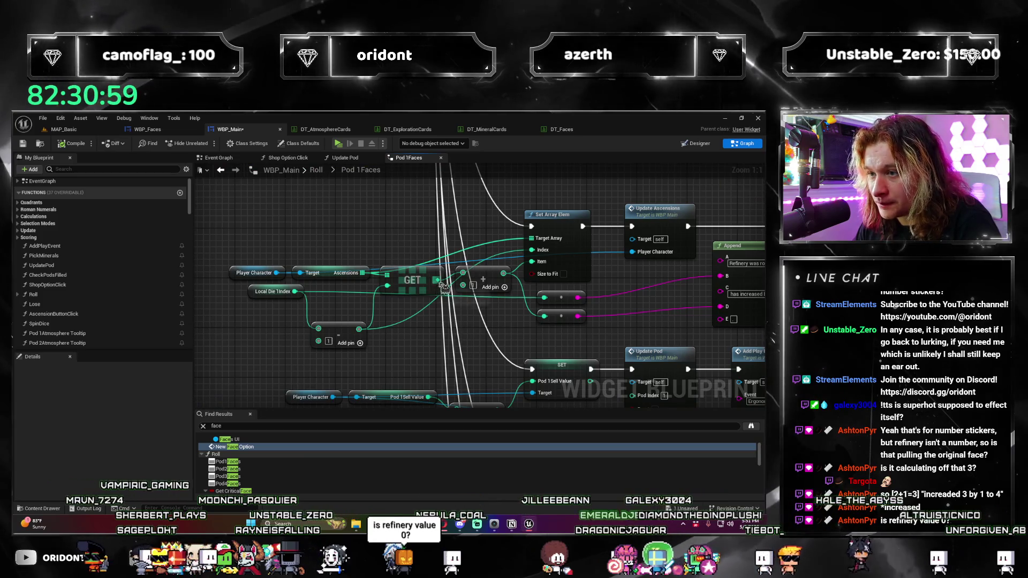
drag(545, 318, 432, 295)
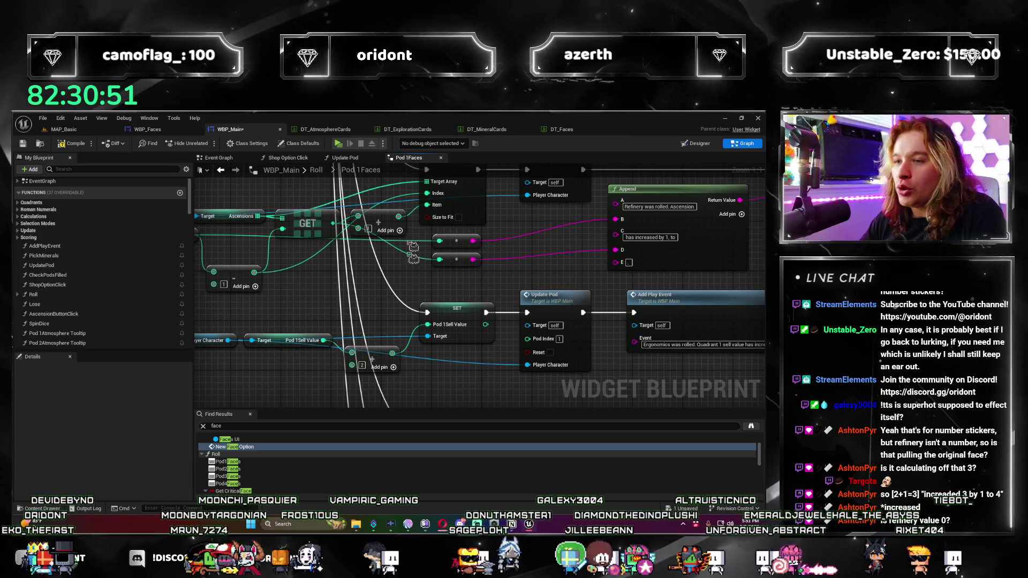
click(389, 218)
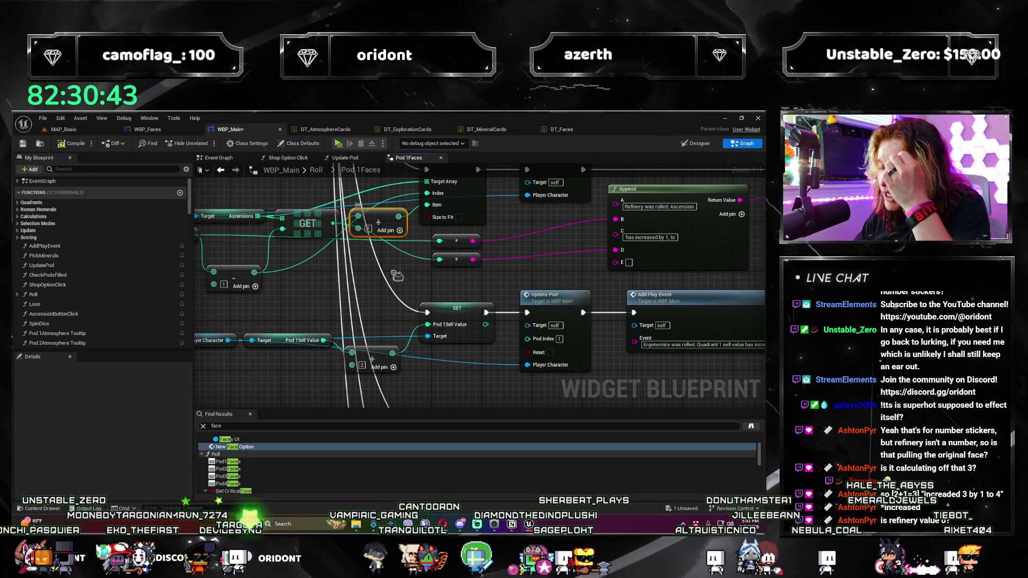
drag(406, 277, 403, 306)
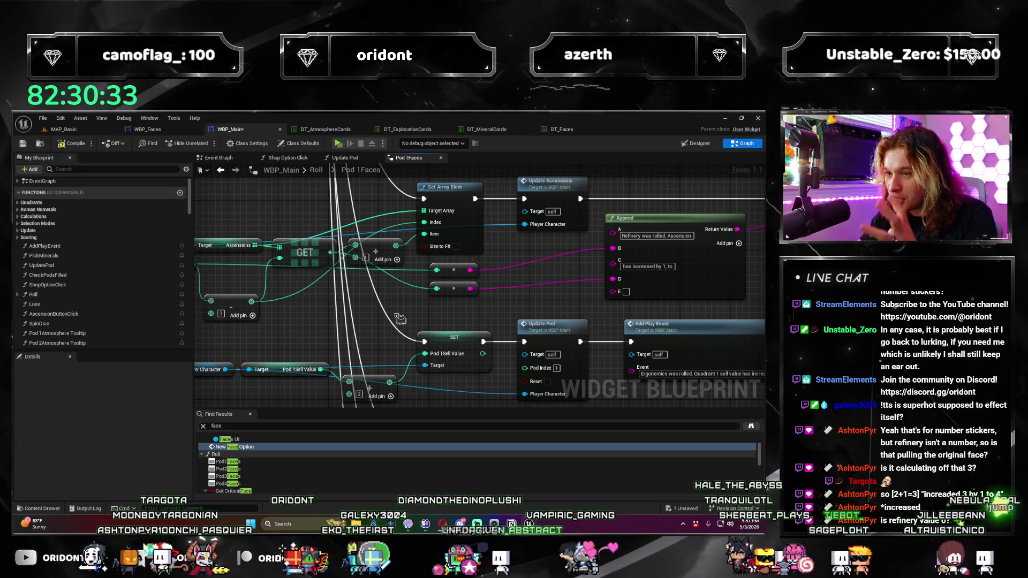
click(679, 238)
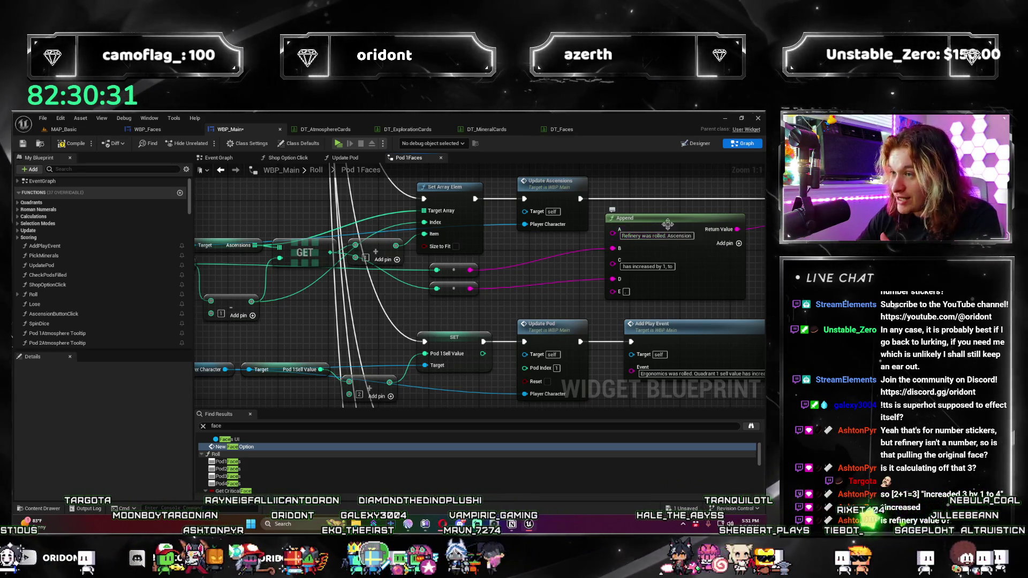
click(313, 242)
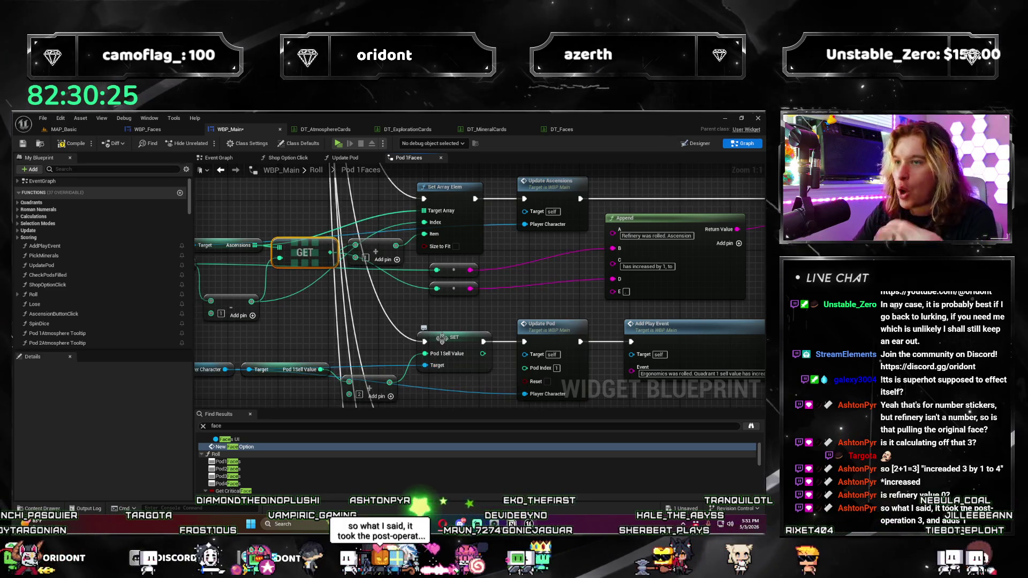
scroll(594, 308, down, 4)
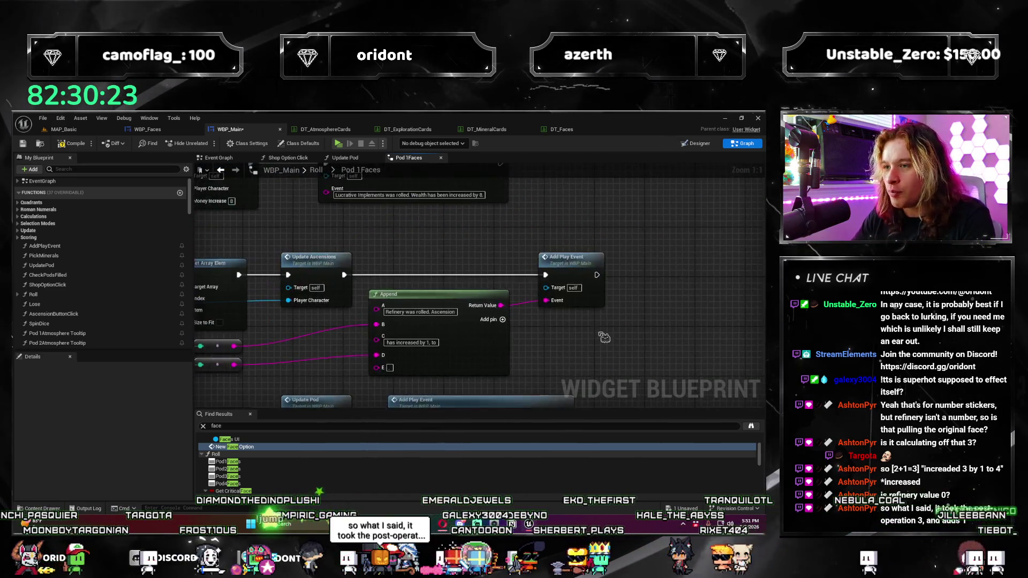
scroll(418, 366, up, 3)
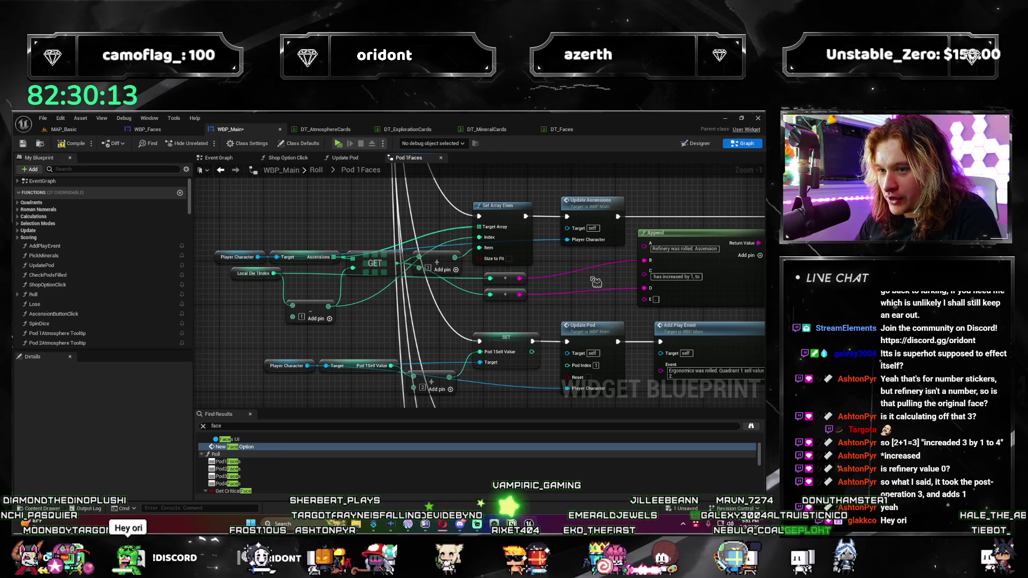
scroll(479, 365, down, 3)
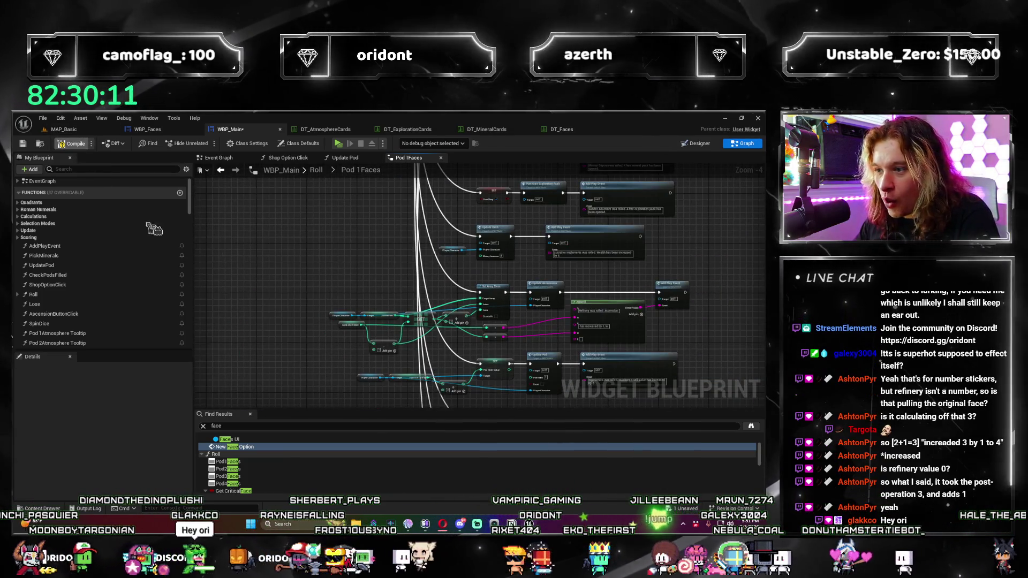
scroll(441, 353, up, 4)
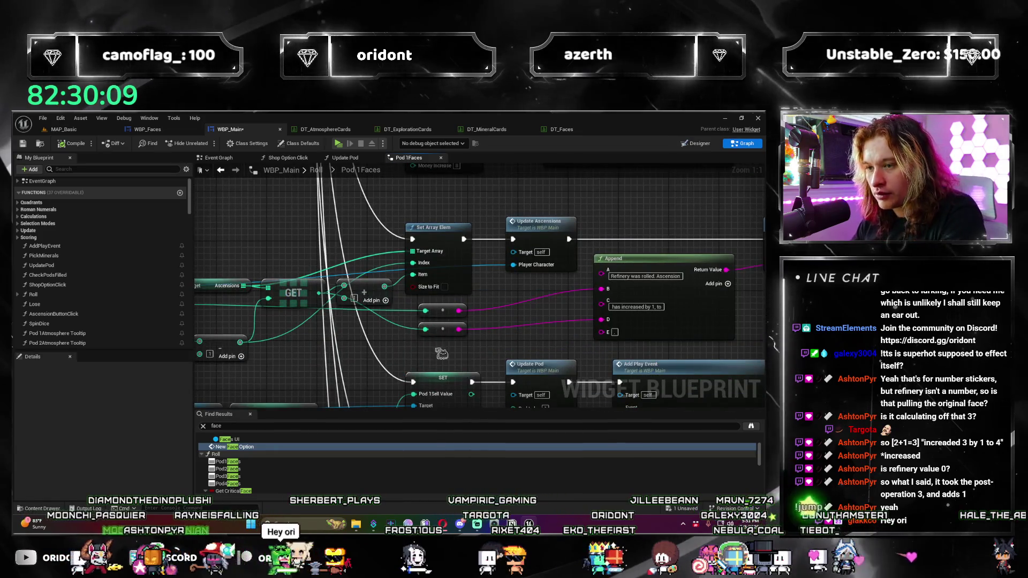
Step: Delete the reroute into Append's D pin, remove pins D and E, and save WBP_Main
click(442, 329)
key(Delete)
right_click(610, 321)
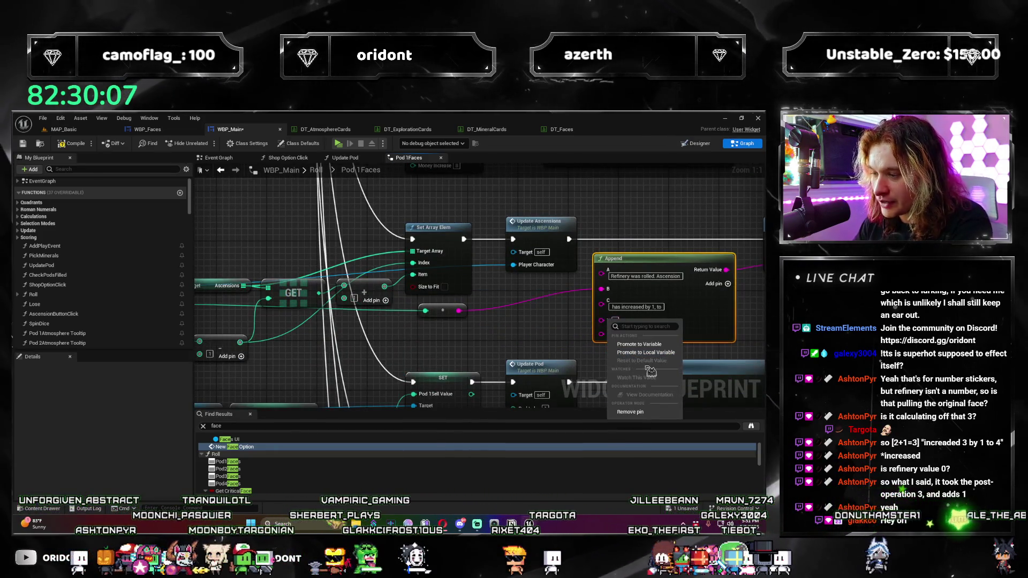
click(651, 412)
right_click(603, 321)
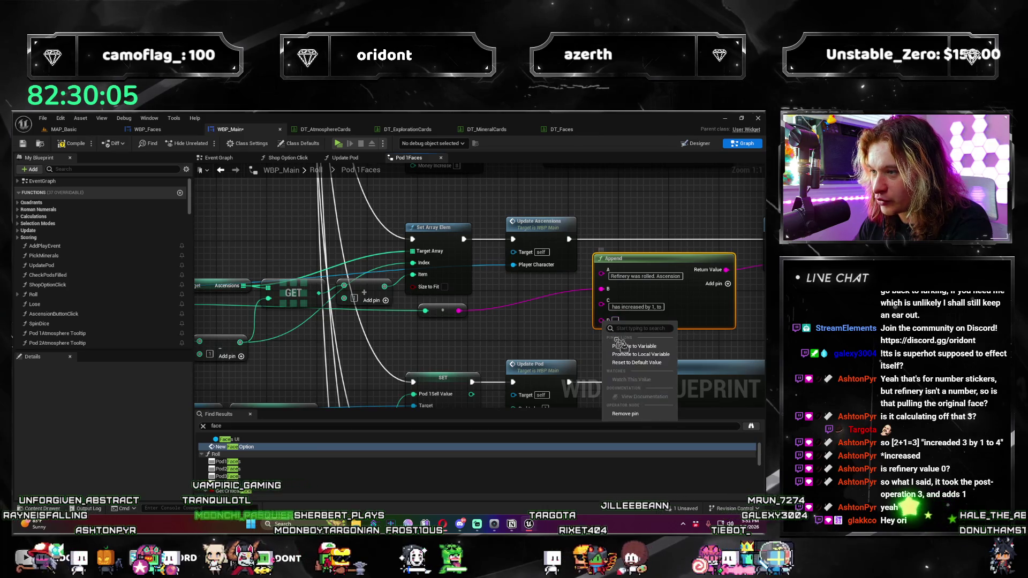
click(631, 415)
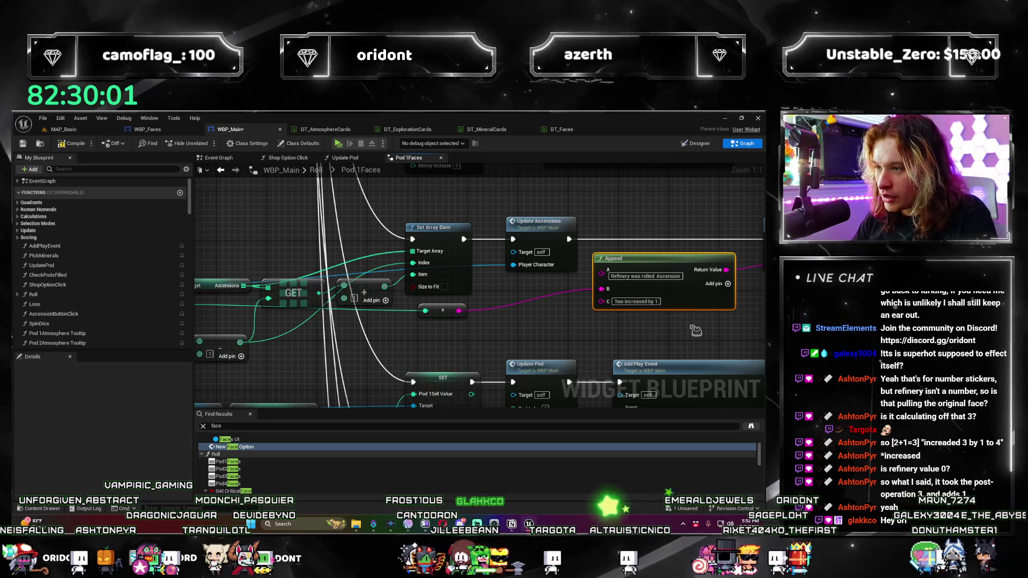
click(241, 229)
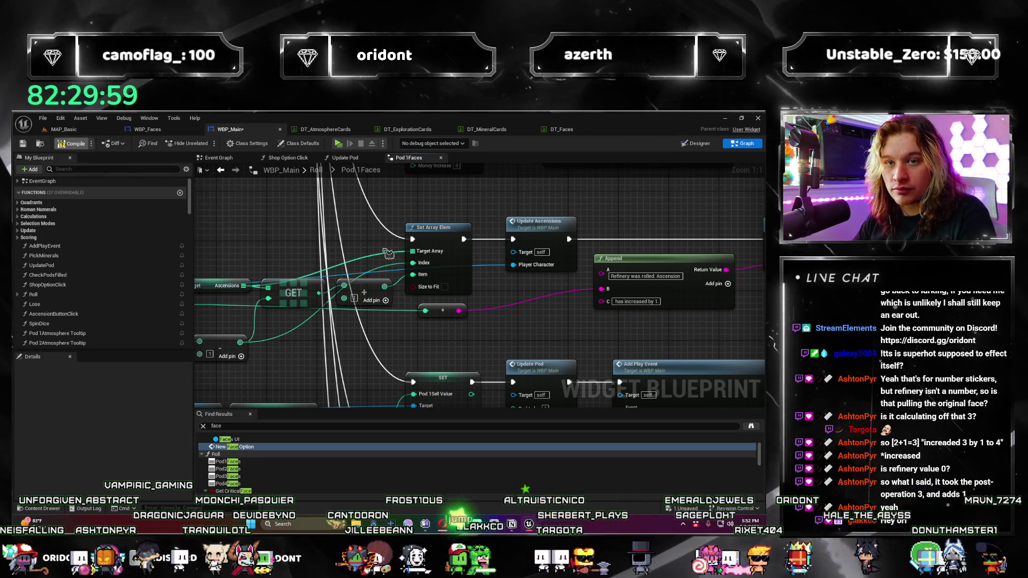
key(ctrl+s)
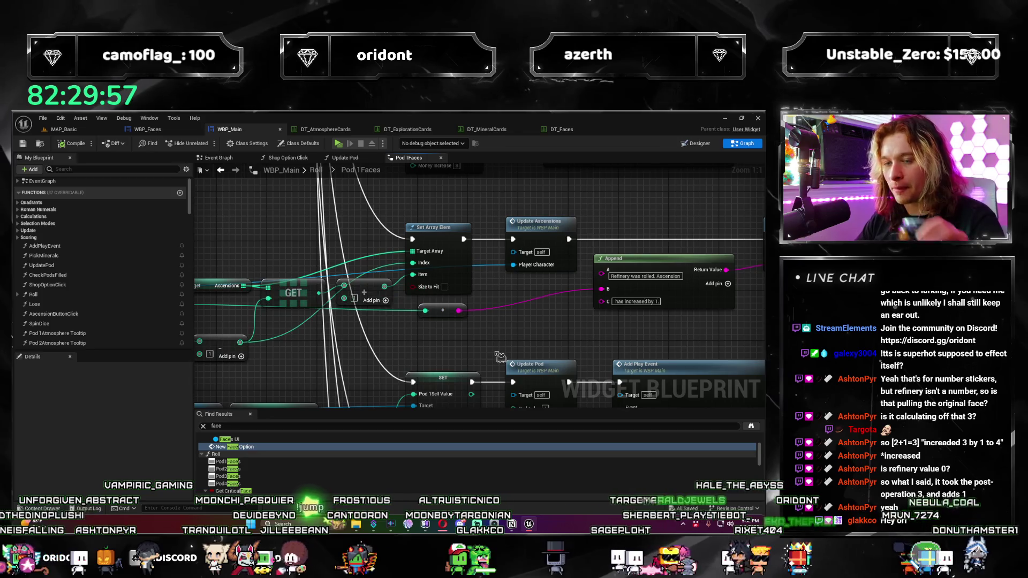
drag(504, 355, 591, 353)
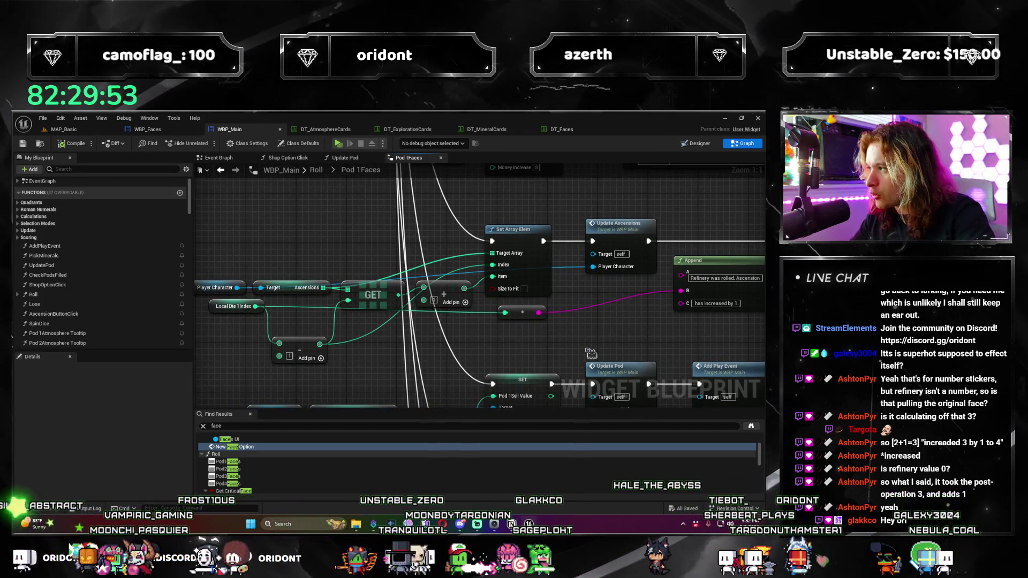
mouse_move(591, 353)
mouse_down()
mouse_move(518, 310)
mouse_move(651, 317)
mouse_up()
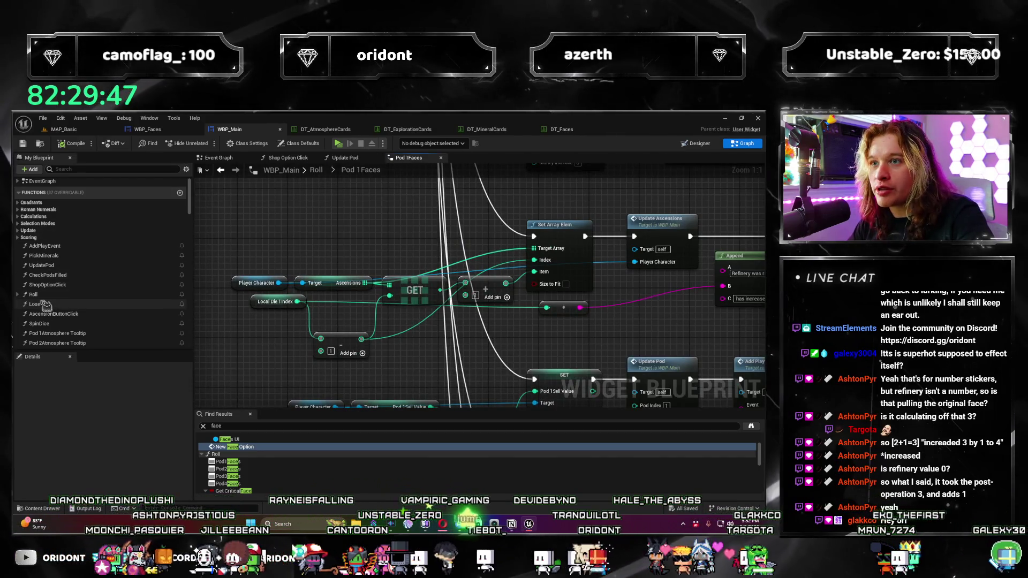
scroll(80, 308, down, 2)
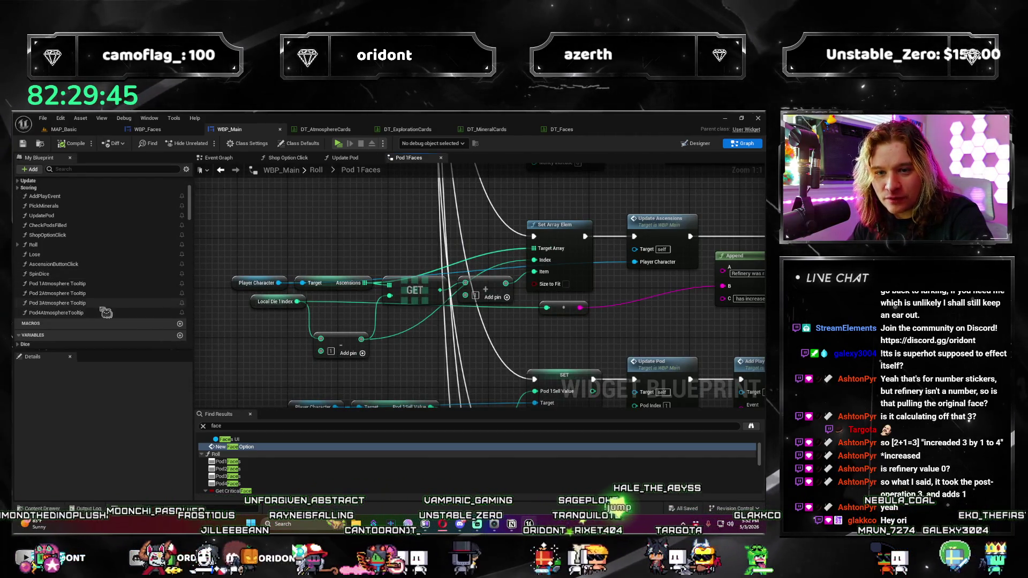
scroll(29, 282, up, 2)
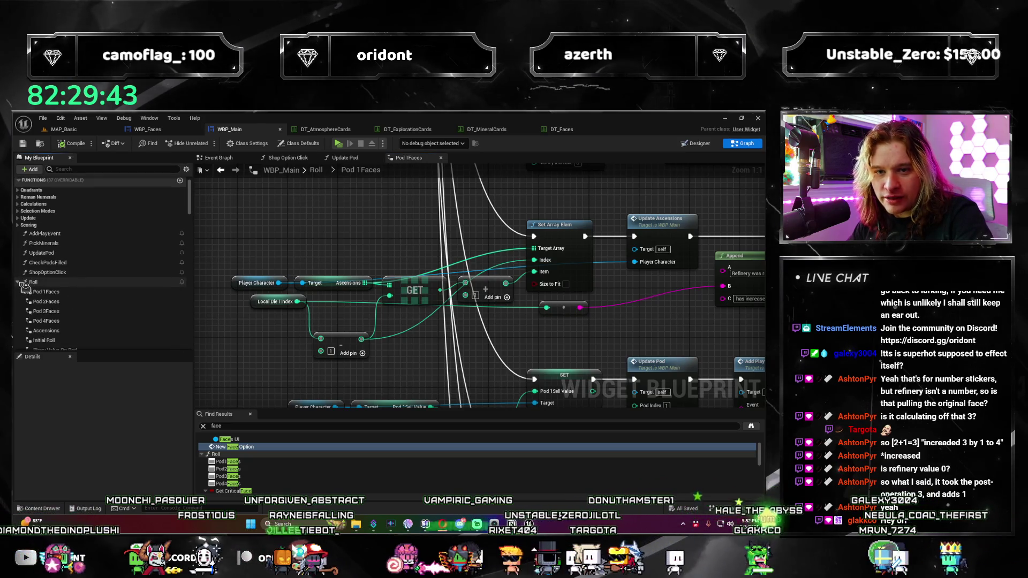
Step: In Pod 2Faces, rewire Local Die 1Index into the Subtract node, replacing the old connection
double_click(47, 301)
scroll(340, 289, down, 7)
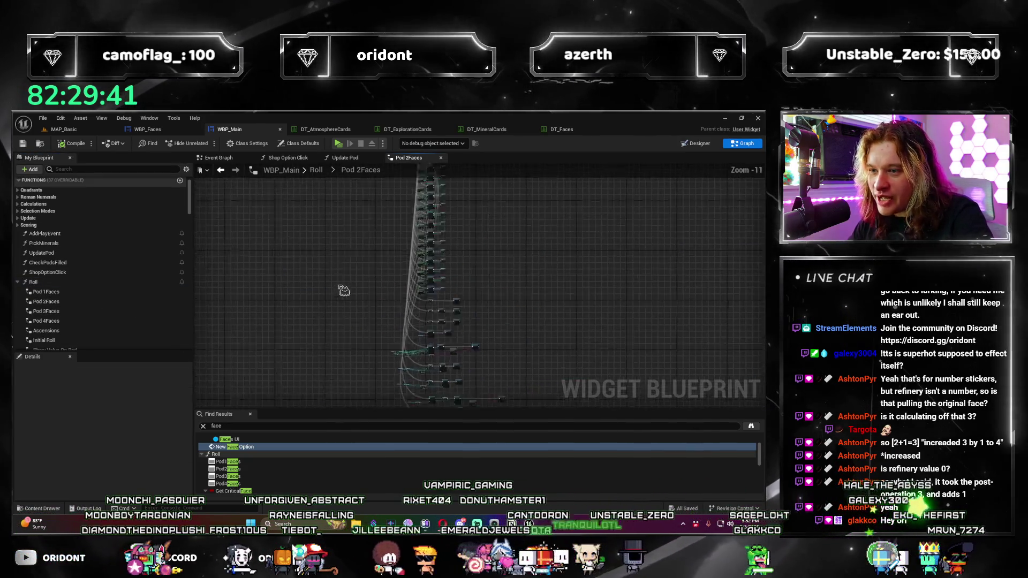
scroll(375, 292, up, 7)
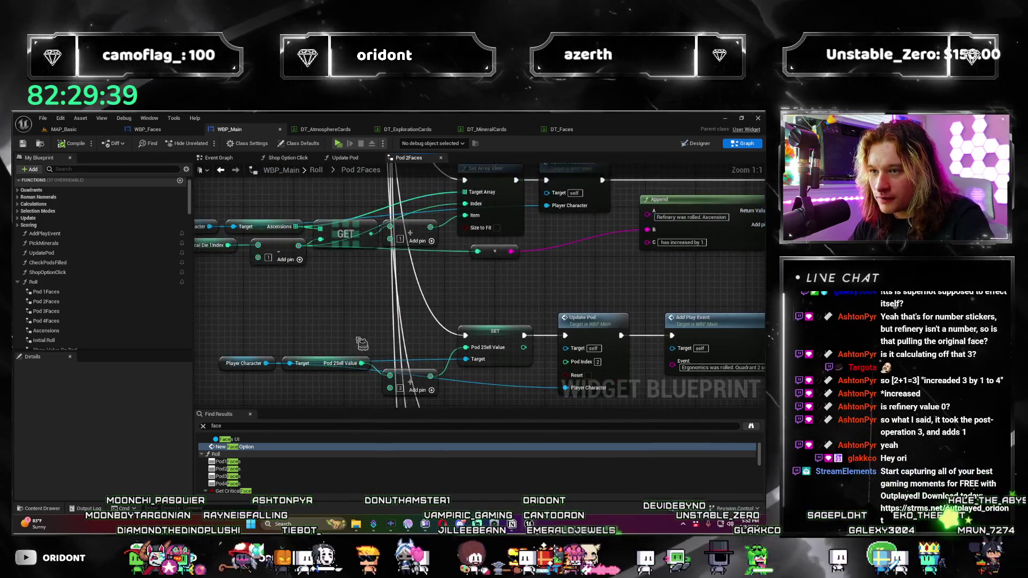
drag(375, 335, 375, 353)
drag(447, 391, 392, 364)
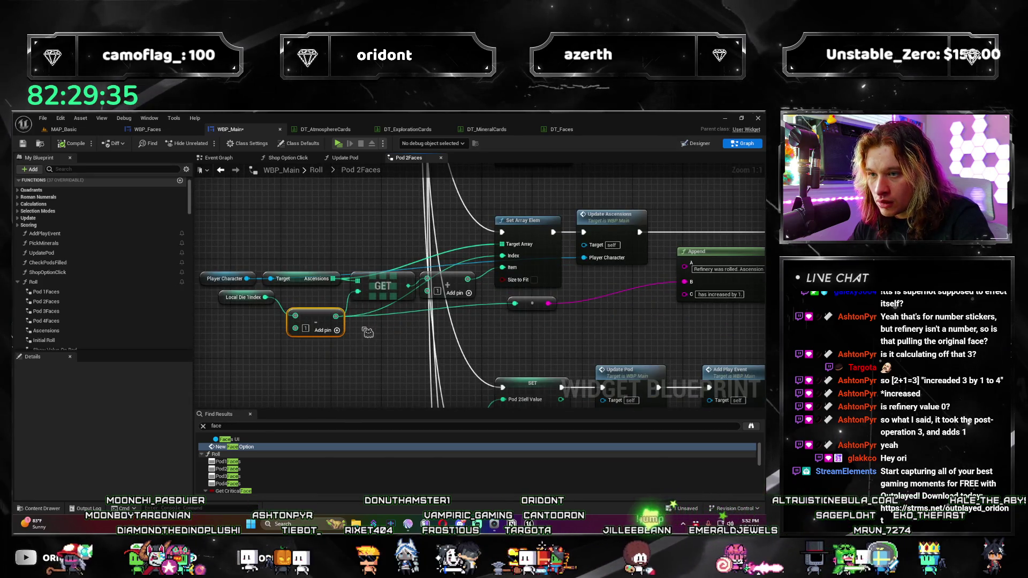
scroll(397, 305, down, 1)
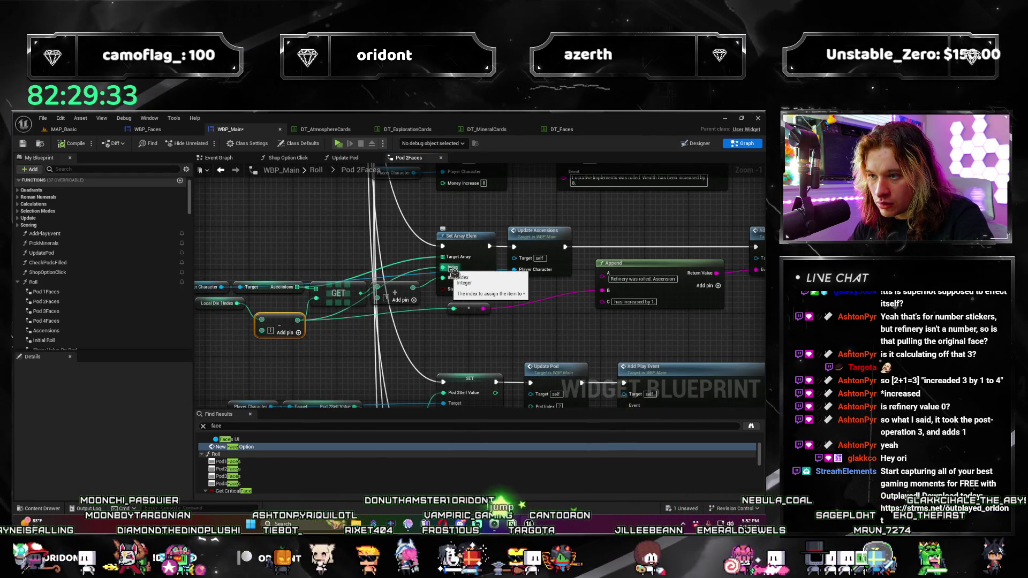
drag(454, 308, 238, 304)
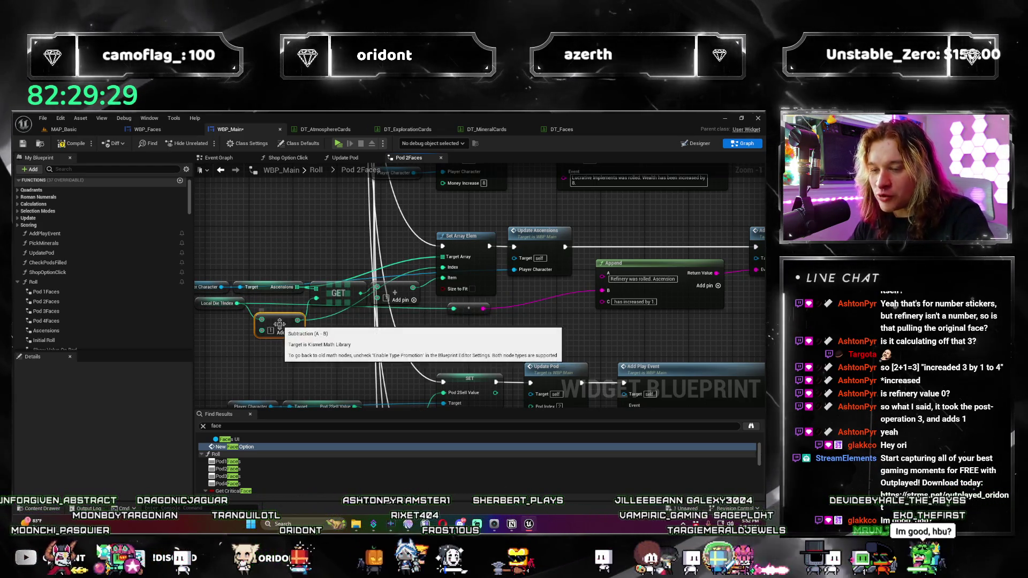
drag(299, 327, 404, 322)
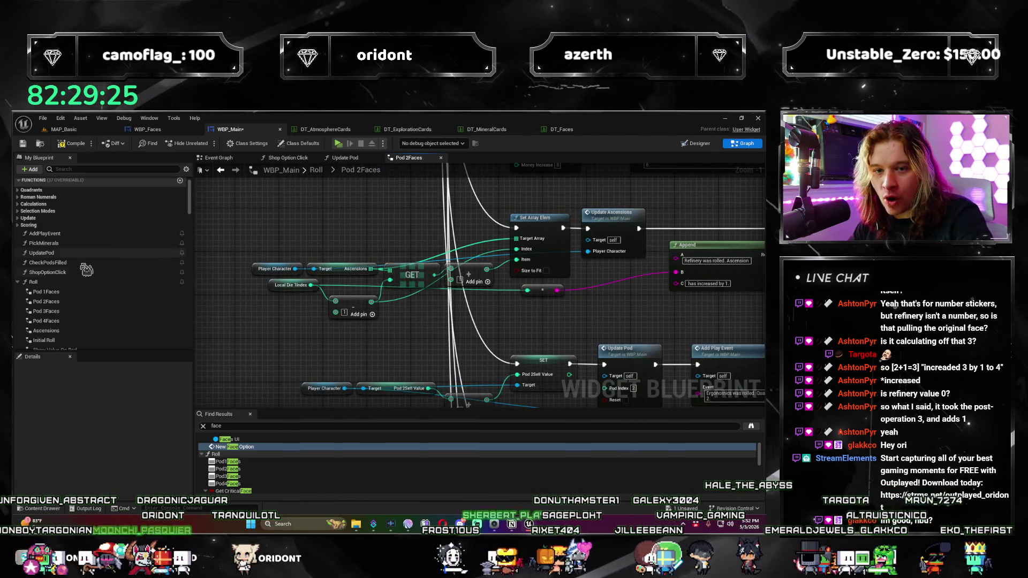
Step: Review the same Local Die 1Index subtraction wiring in the Pod 3Faces graph
double_click(84, 314)
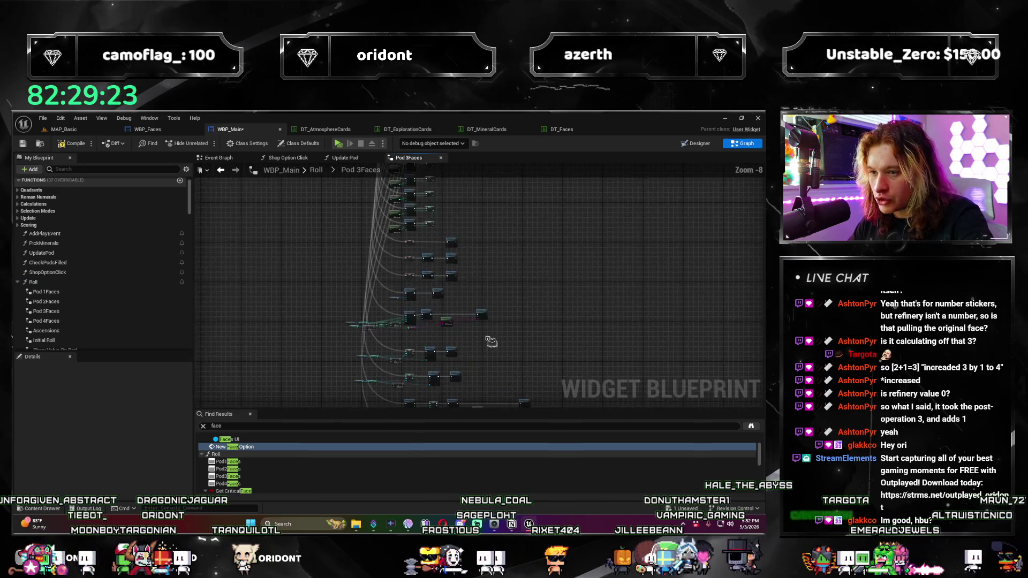
scroll(335, 380, up, 4)
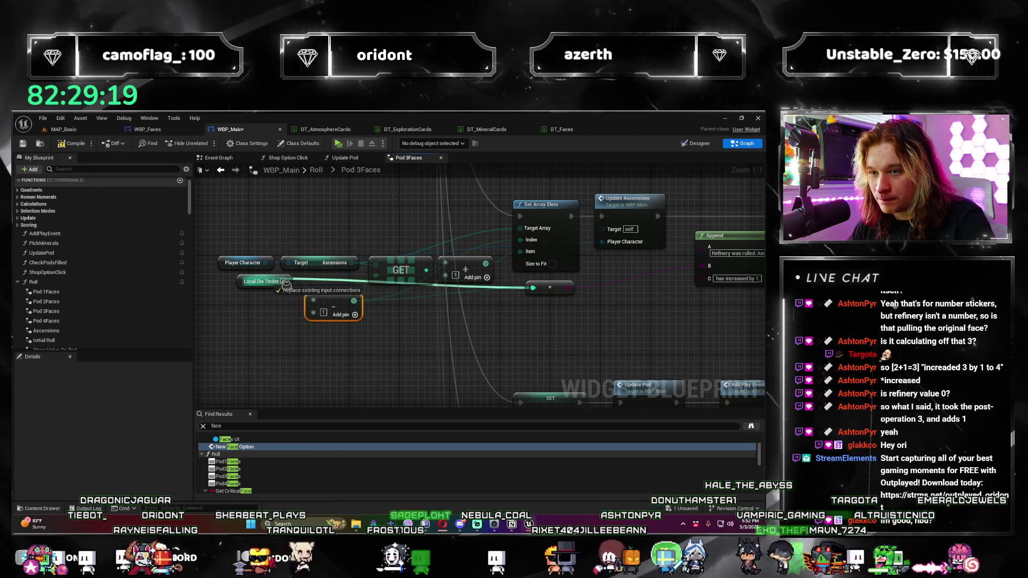
scroll(375, 346, down, 1)
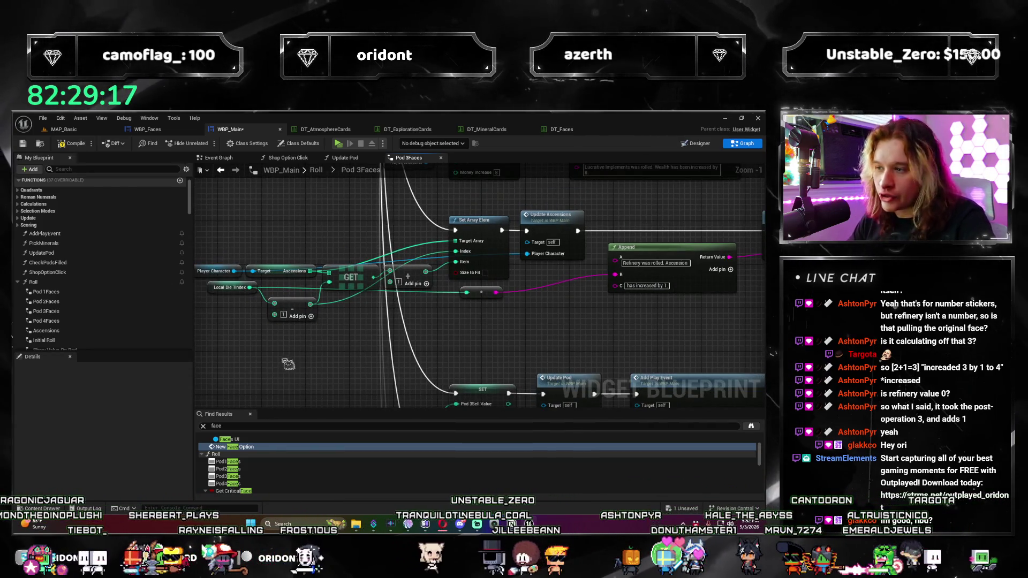
double_click(81, 322)
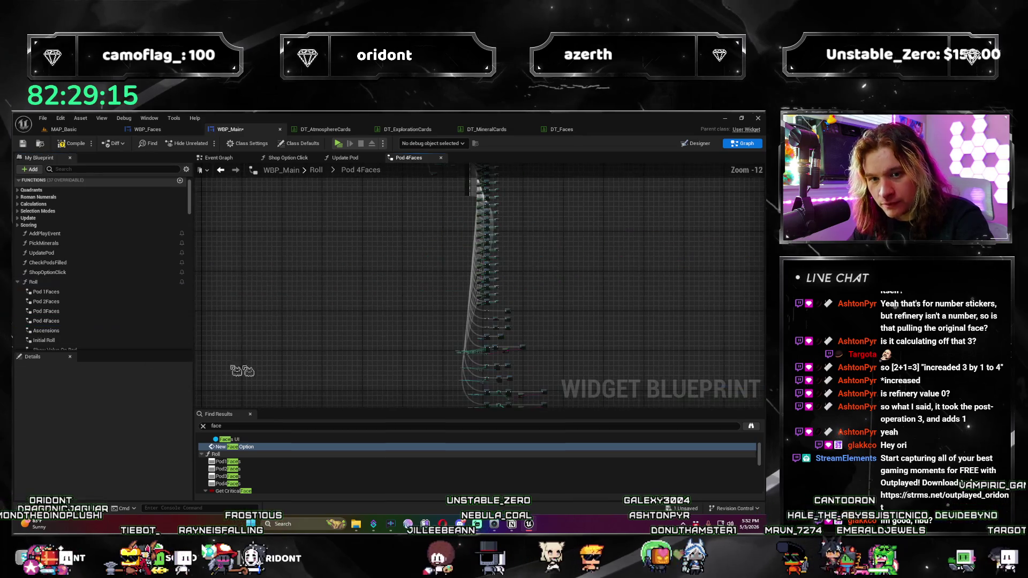
Step: Reposition the subtraction node in Pod 4Faces and save WBP_Main
scroll(418, 353, up, 6)
mouse_move(402, 372)
mouse_down()
mouse_move(327, 291)
mouse_move(314, 292)
mouse_up()
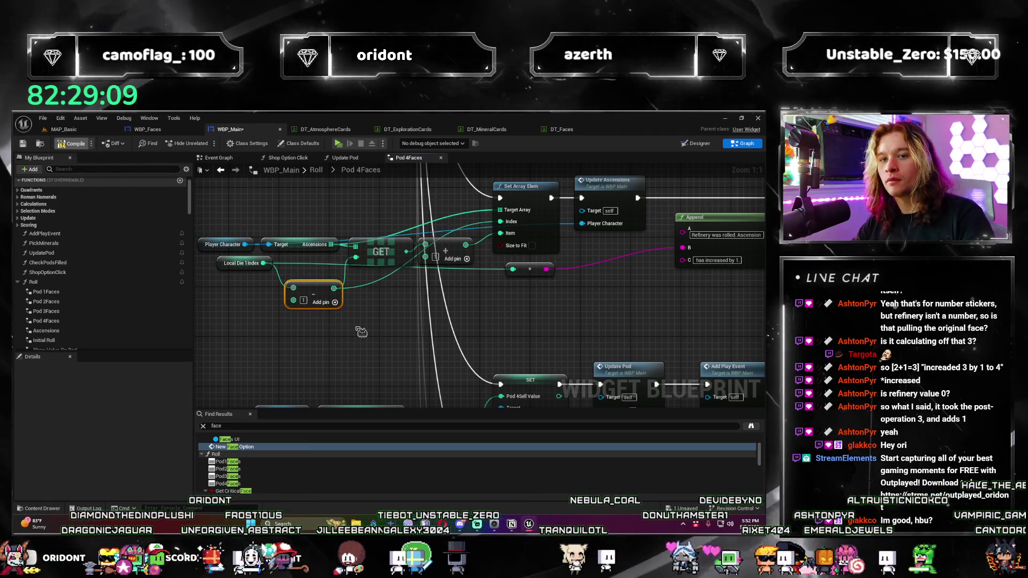
key(ctrl+s)
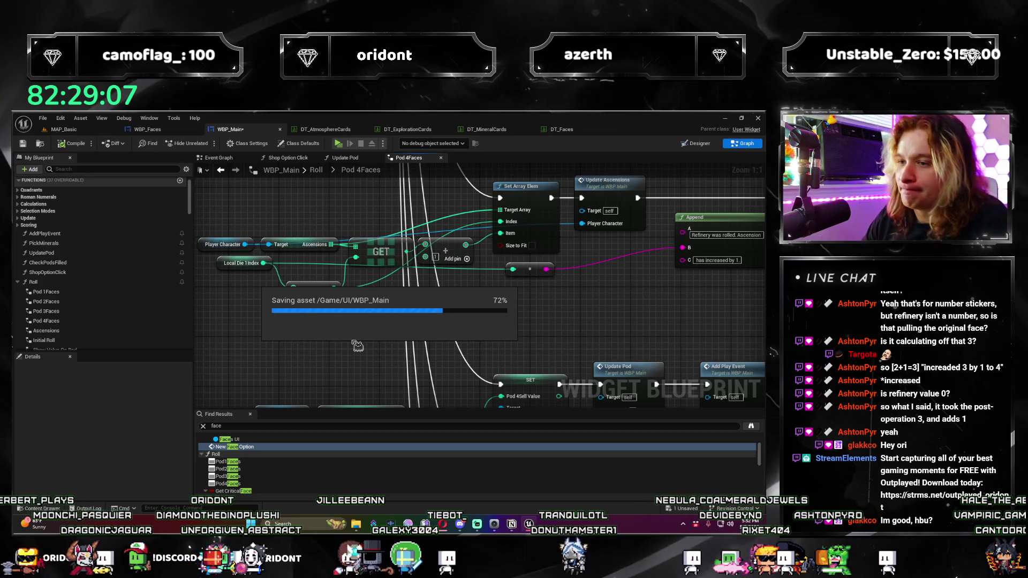
Step: Check the nodes feeding Set Array Elem and the subtract node's operation in Pod 4Faces
scroll(496, 339, down, 1)
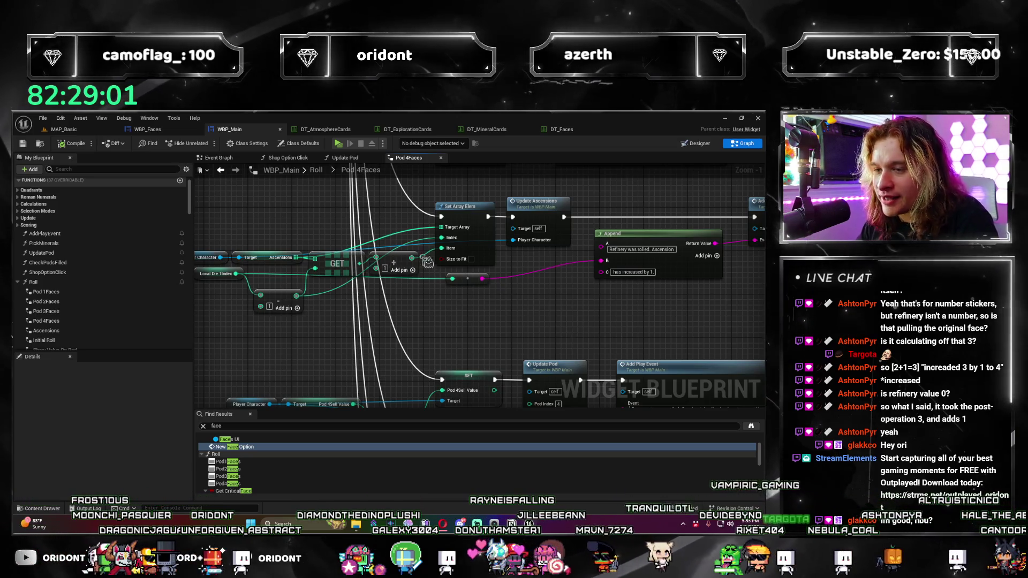
drag(703, 262, 676, 251)
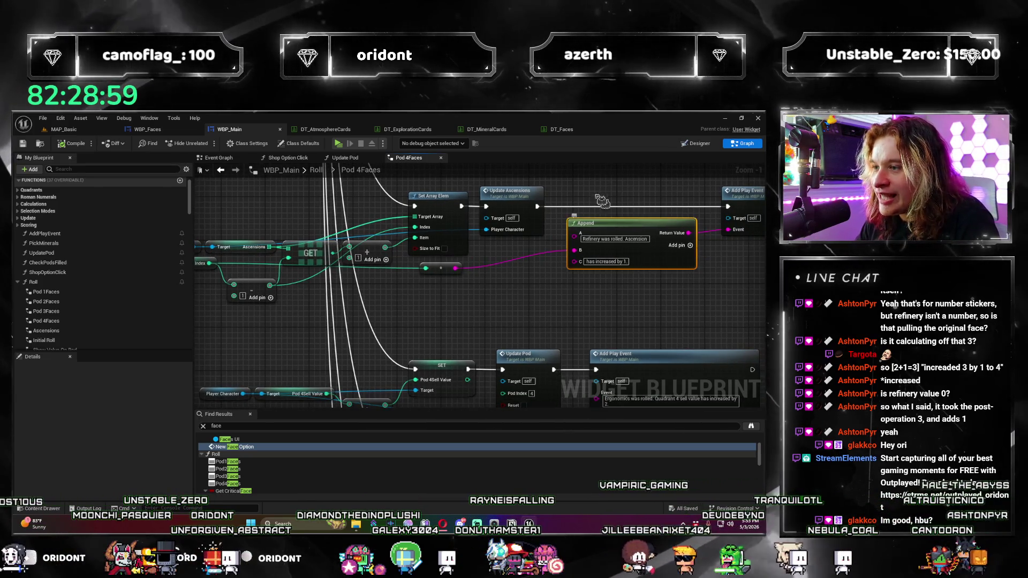
mouse_move(534, 313)
mouse_down()
mouse_move(596, 310)
mouse_move(583, 280)
mouse_up()
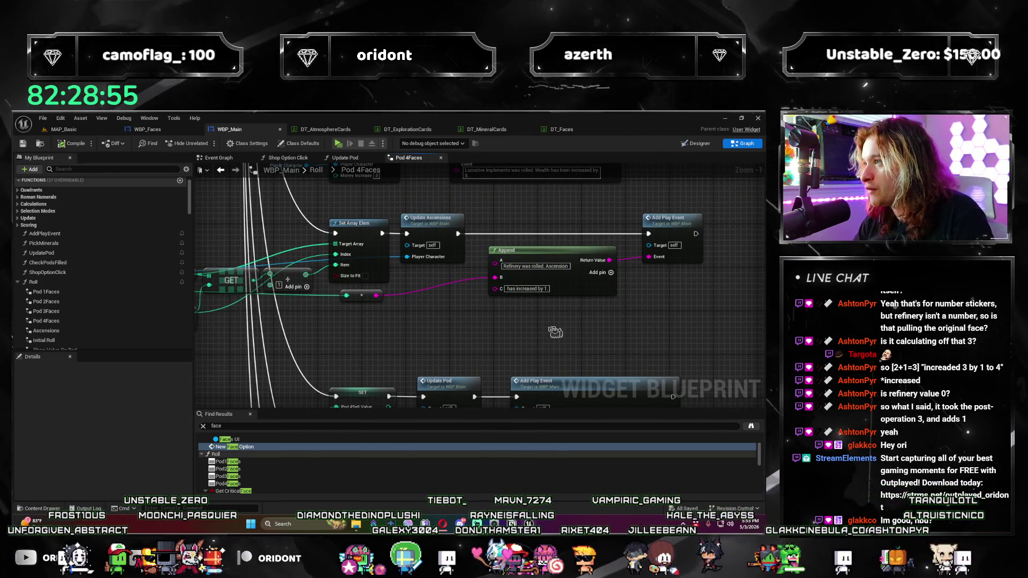
drag(555, 332, 631, 358)
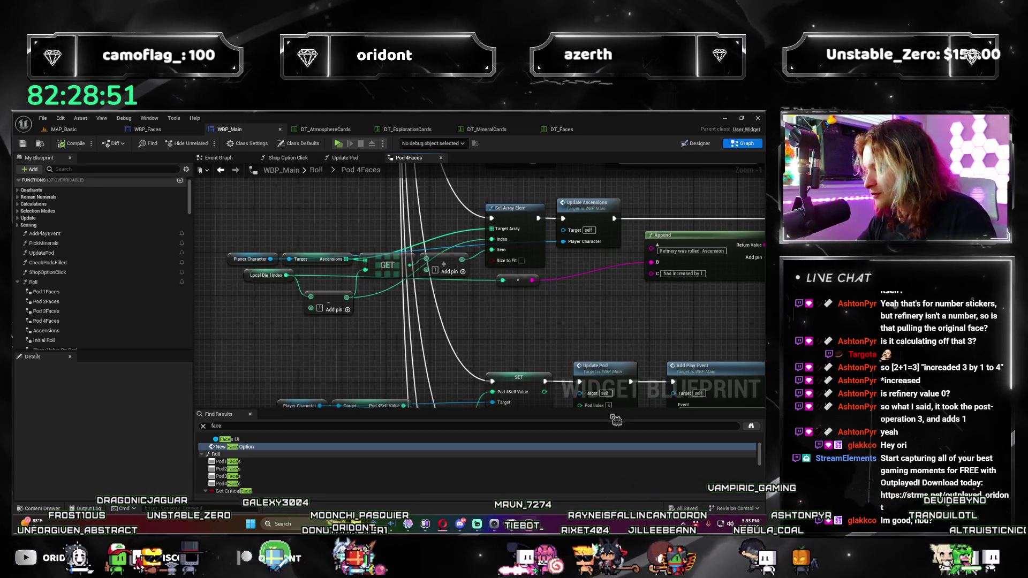
scroll(292, 327, up, 1)
click(298, 327)
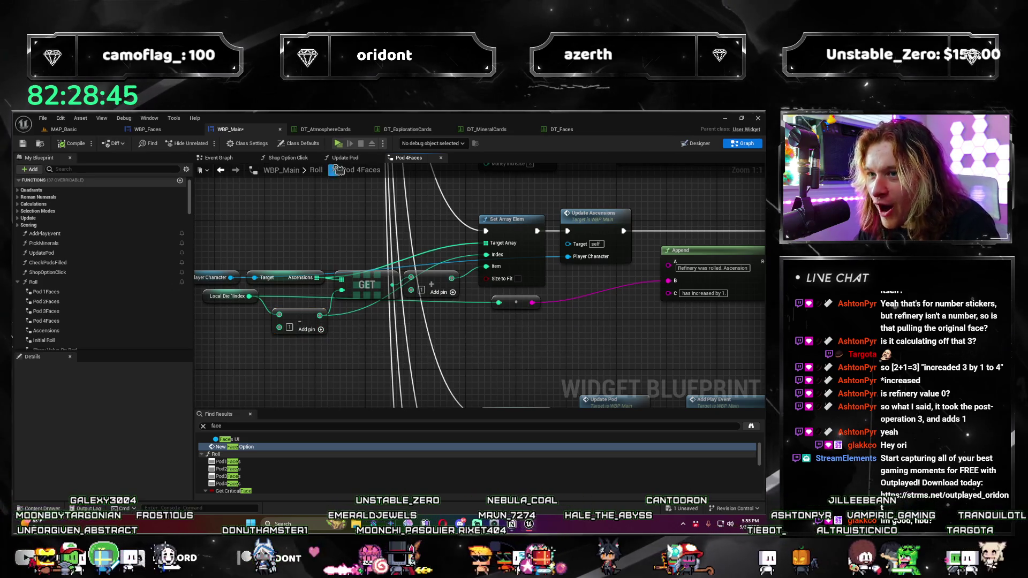
double_click(54, 253)
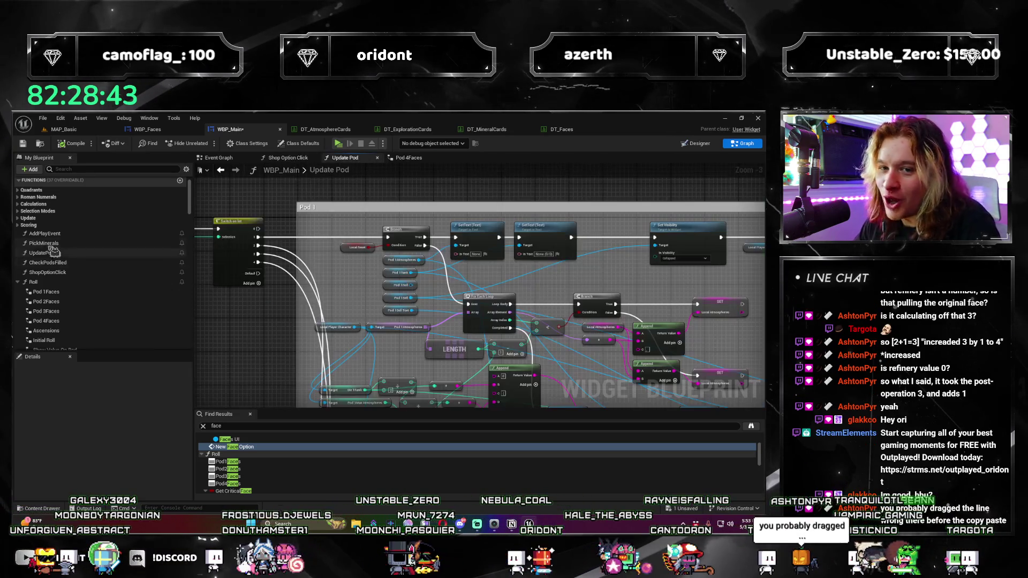
Step: Open the Roll graph and look over the Pod 4Faces Branch and Switch on Name nodes
double_click(122, 283)
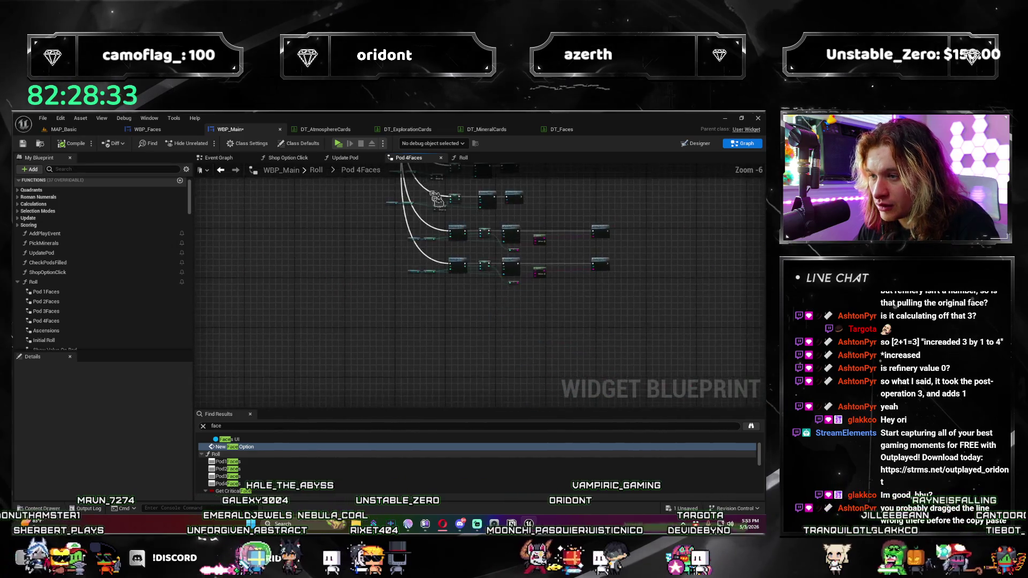
scroll(438, 200, up, 4)
scroll(483, 241, up, 10)
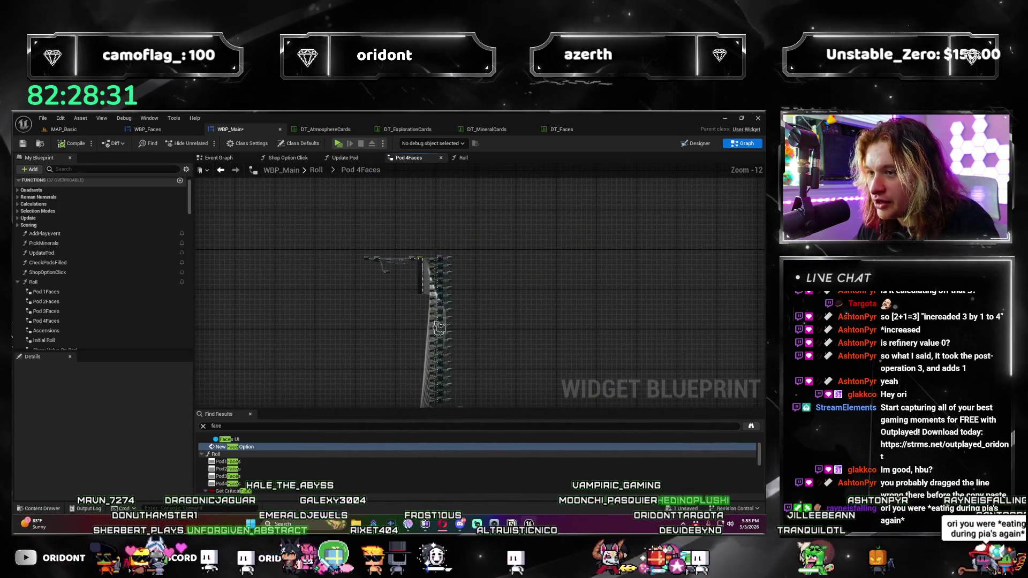
drag(419, 289, 406, 398)
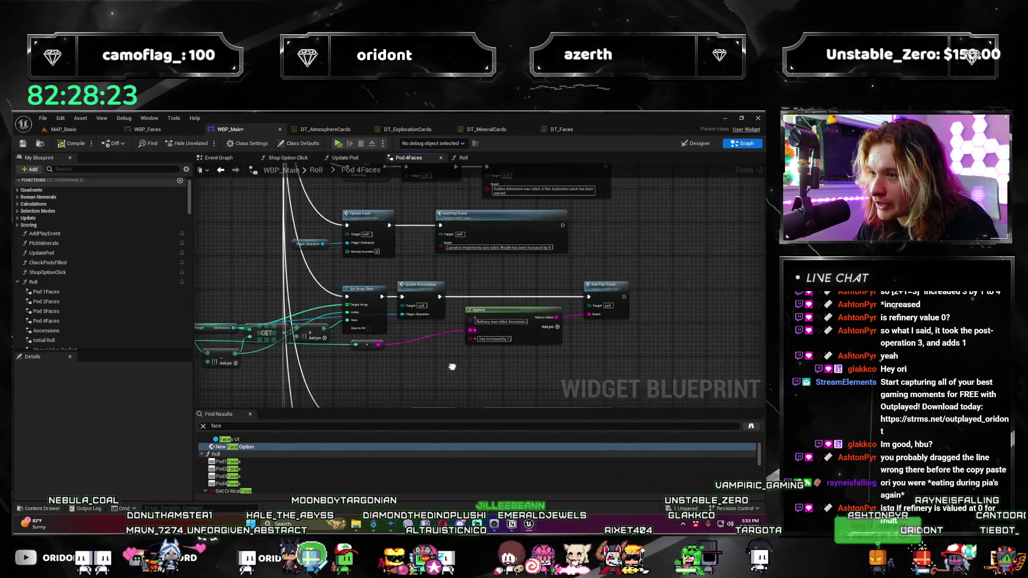
scroll(452, 367, down, 2)
drag(519, 288, 501, 262)
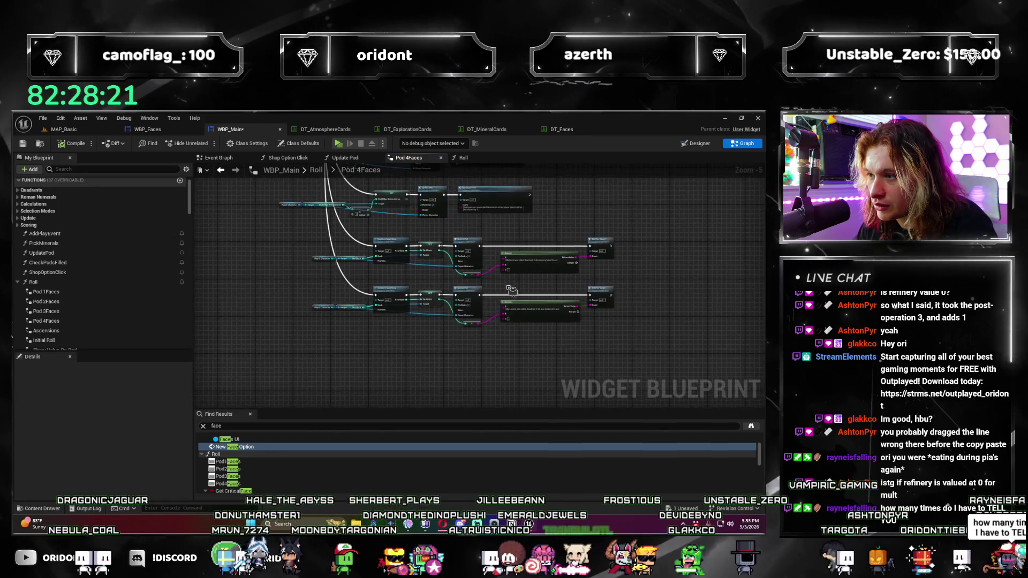
scroll(501, 261, down, 3)
scroll(501, 261, up, 9)
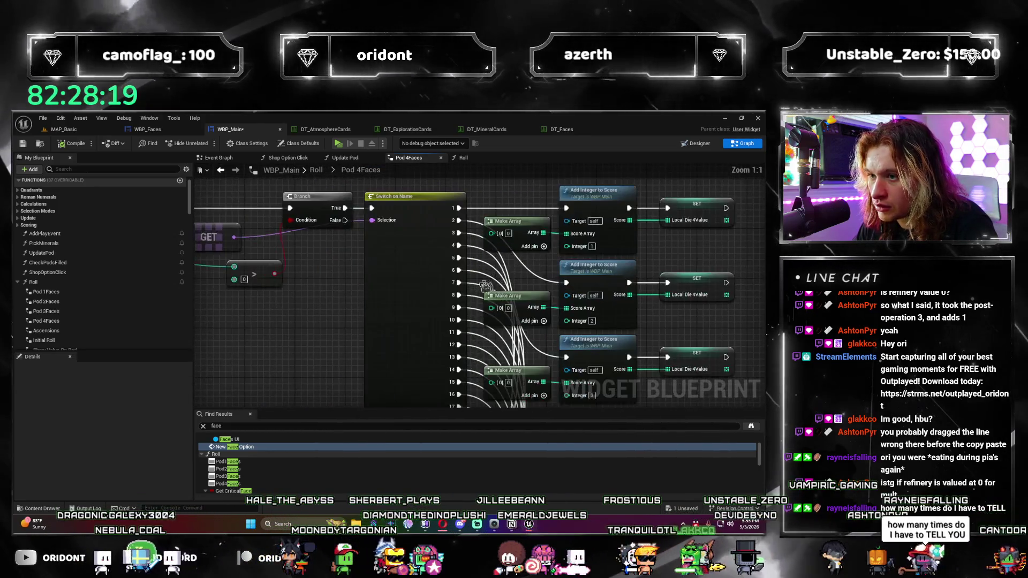
Step: Return to the Roll graph and bring the Pod1Faces–Pod4Faces node chain into view
click(466, 160)
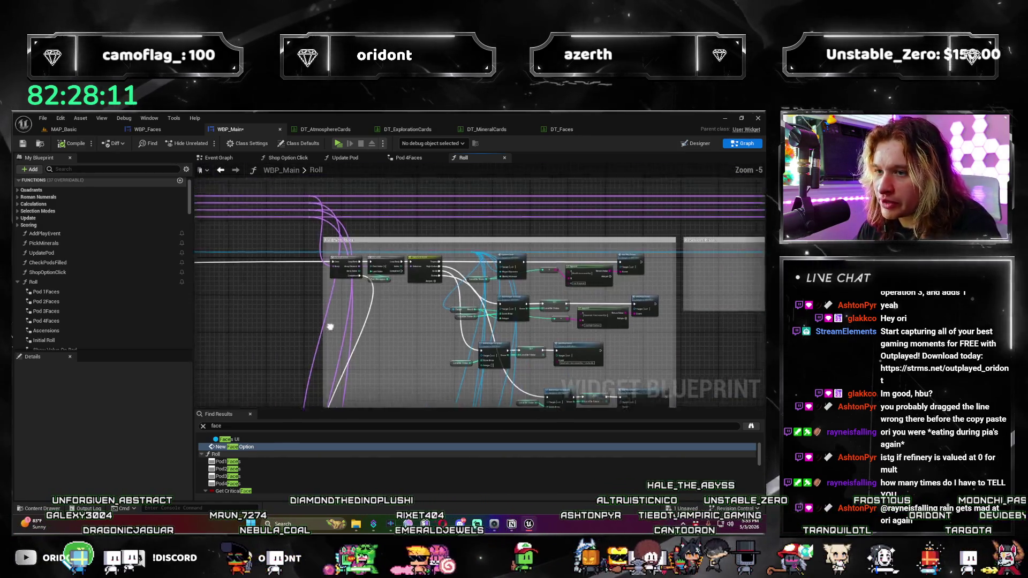
scroll(388, 283, down, 3)
drag(331, 298, 481, 293)
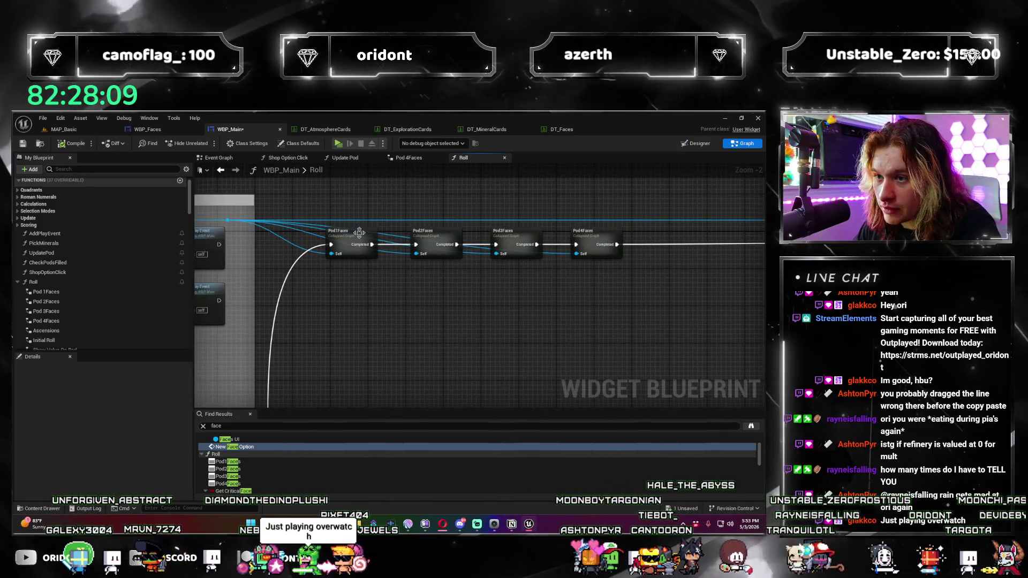
Step: Open the collapsed Pod1Faces node and examine its For Loop, GET and Branch nodes
double_click(350, 239)
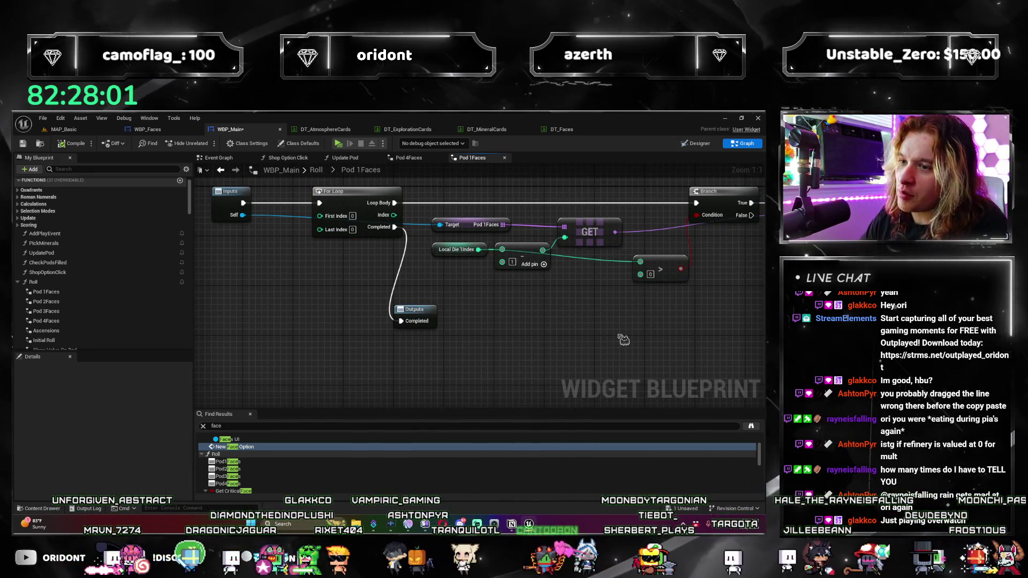
drag(433, 298, 465, 332)
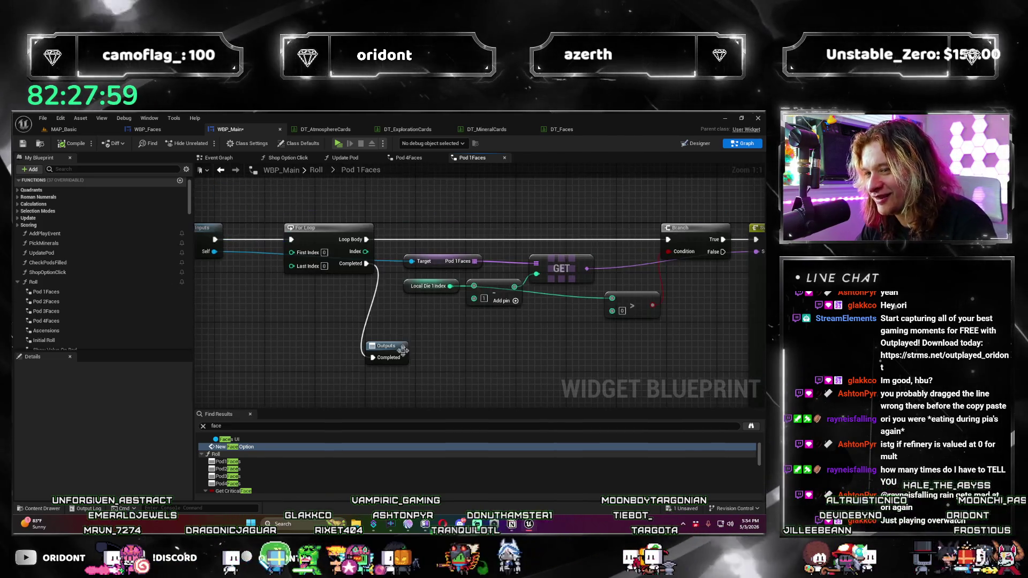
mouse_move(562, 360)
mouse_down()
mouse_move(458, 314)
mouse_move(530, 344)
mouse_up()
scroll(457, 314, down, 2)
scroll(530, 345, up, 1)
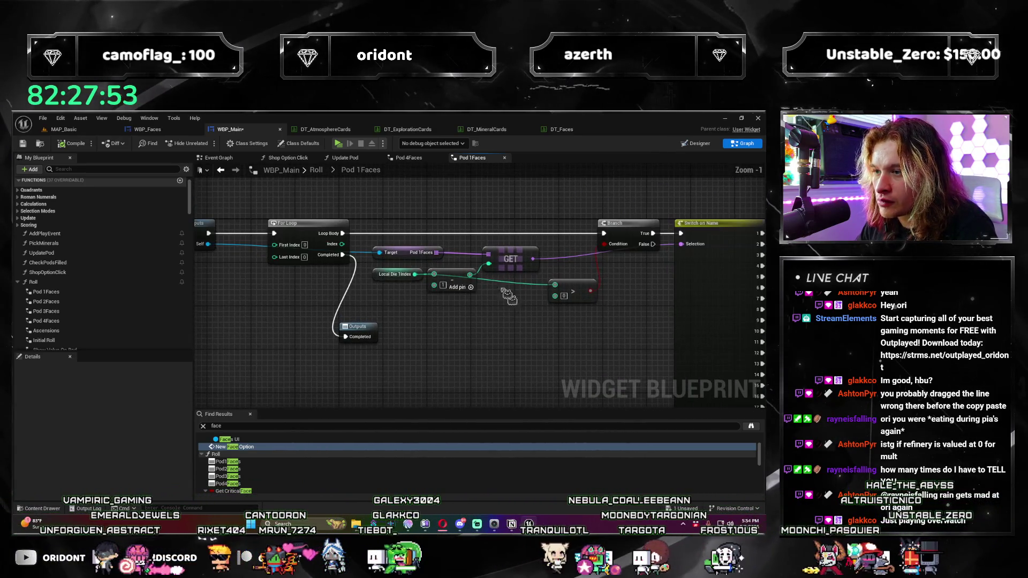
mouse_move(498, 296)
mouse_down()
mouse_move(449, 325)
mouse_move(461, 322)
mouse_move(428, 313)
mouse_move(474, 292)
mouse_move(427, 262)
mouse_up()
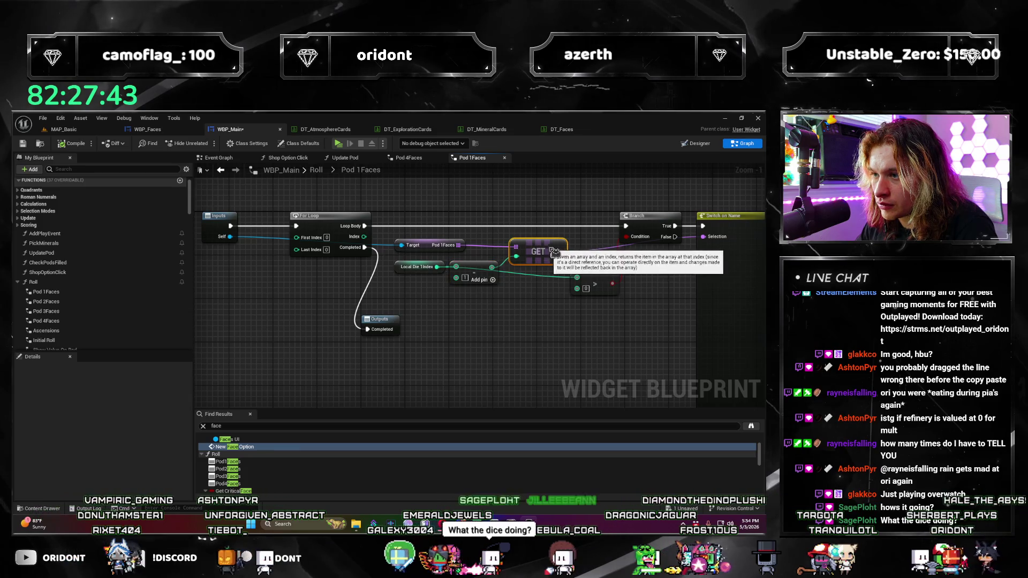
mouse_move(487, 328)
mouse_down()
mouse_move(605, 325)
mouse_move(446, 342)
mouse_up()
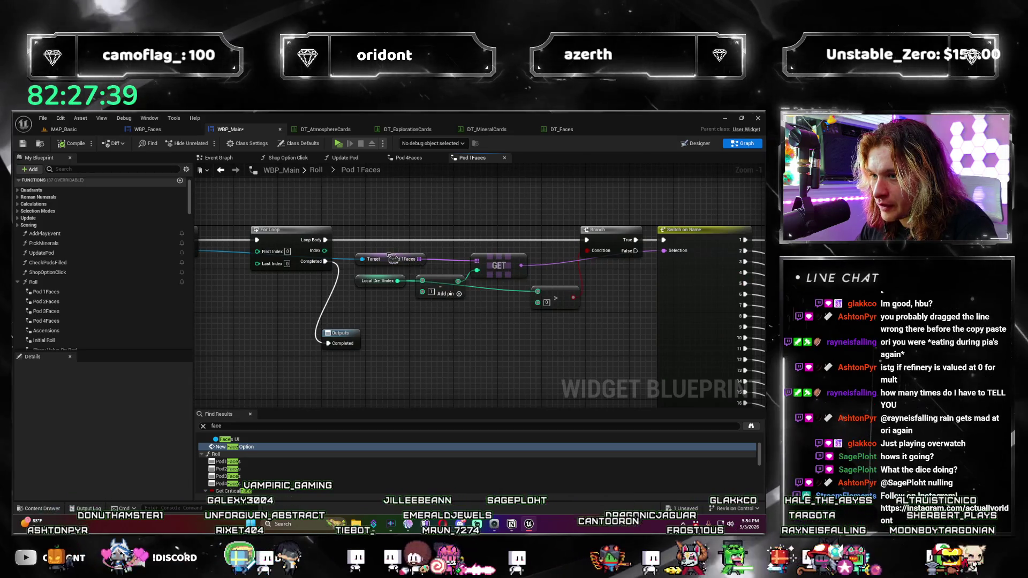
Step: Inspect Local Die 1Index and the Switch on Name node, then close Pod 1Faces
scroll(423, 317, up, 1)
mouse_move(423, 317)
mouse_down()
mouse_move(382, 333)
mouse_move(359, 325)
mouse_move(399, 326)
mouse_move(273, 281)
mouse_move(518, 350)
mouse_move(401, 301)
mouse_up()
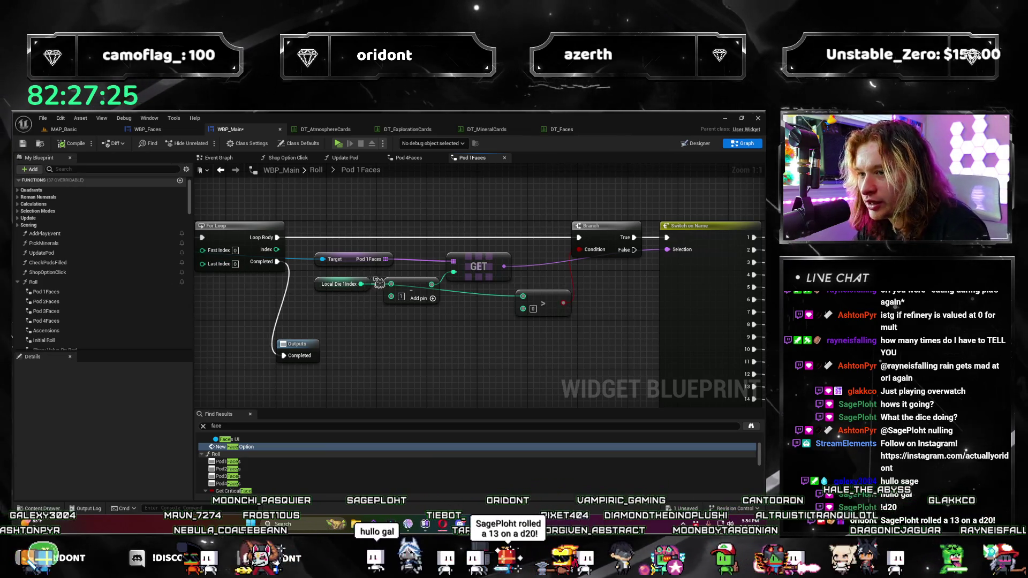
drag(429, 263, 358, 245)
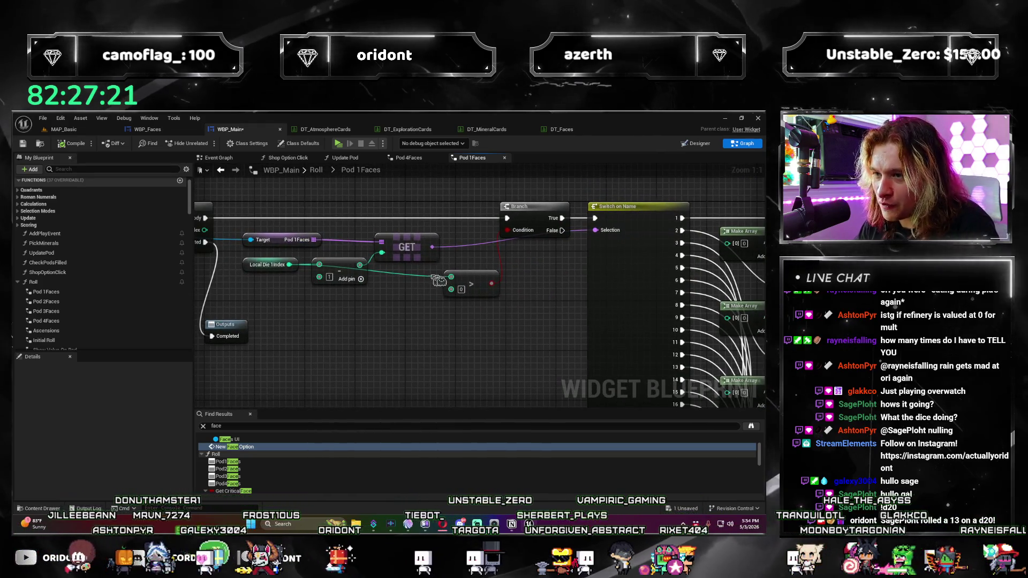
scroll(438, 281, down, 4)
mouse_move(642, 242)
mouse_down()
mouse_move(471, 287)
mouse_move(436, 267)
mouse_up()
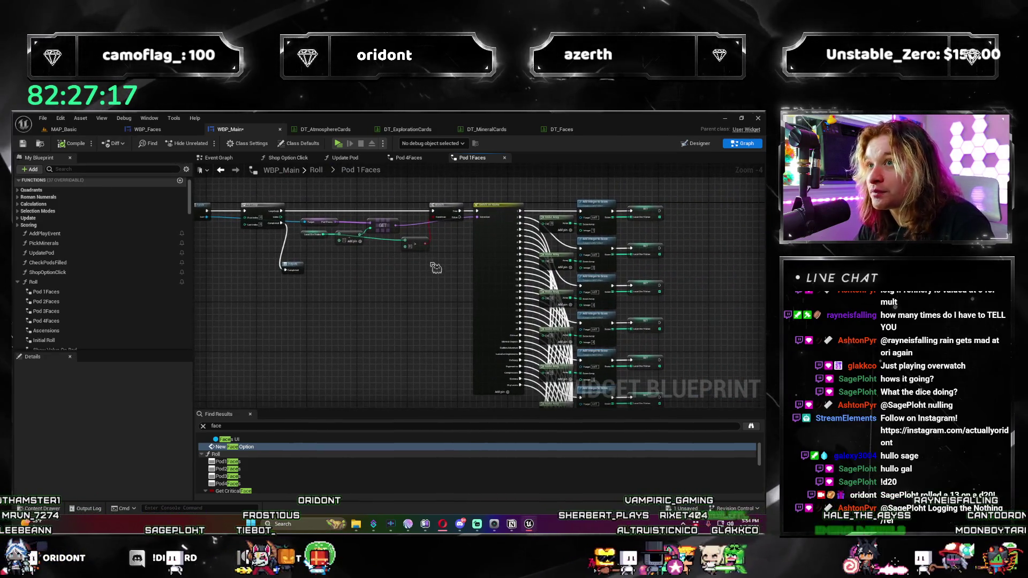
scroll(451, 265, up, 3)
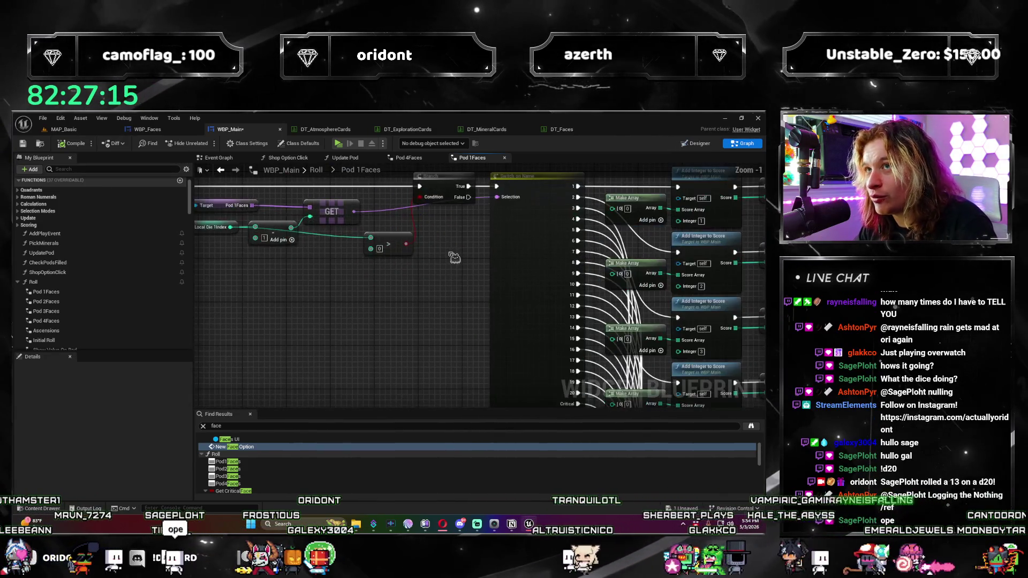
click(506, 157)
scroll(612, 330, up, 4)
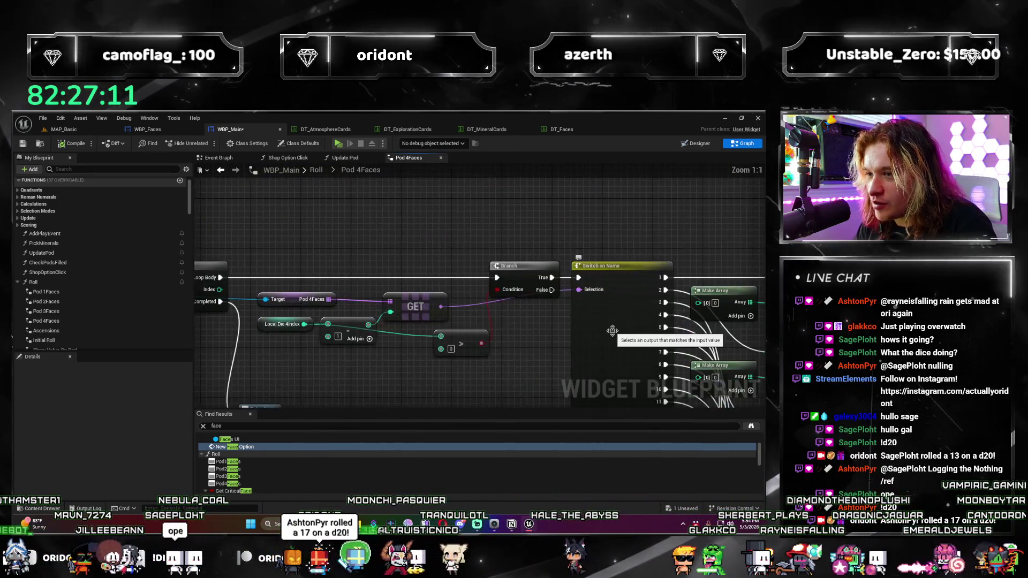
Step: Open the Roll function graph and inspect the Add Scores, Branch, Multiply Score and Local Die Value nodes
scroll(612, 330, down, 3)
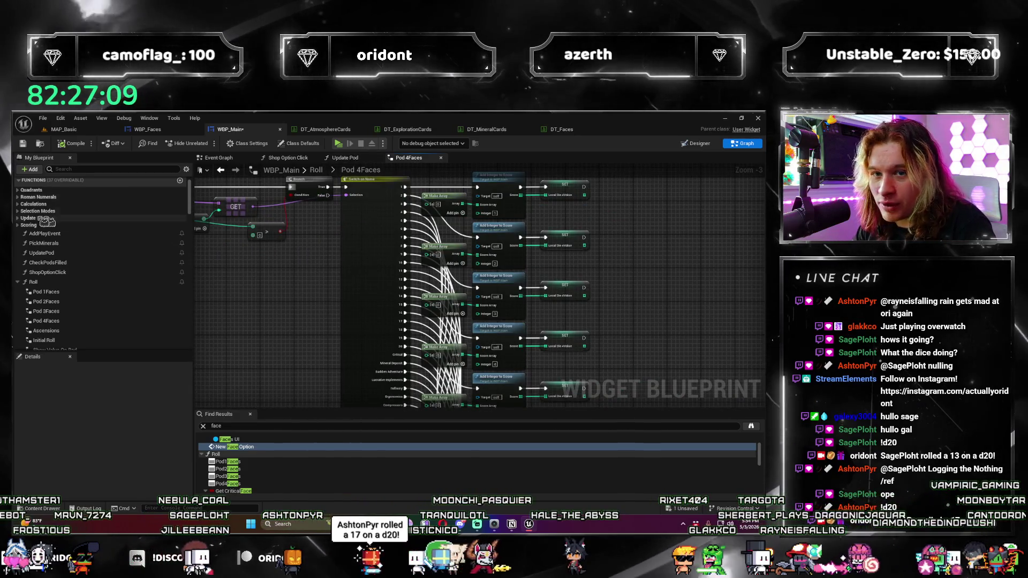
double_click(33, 281)
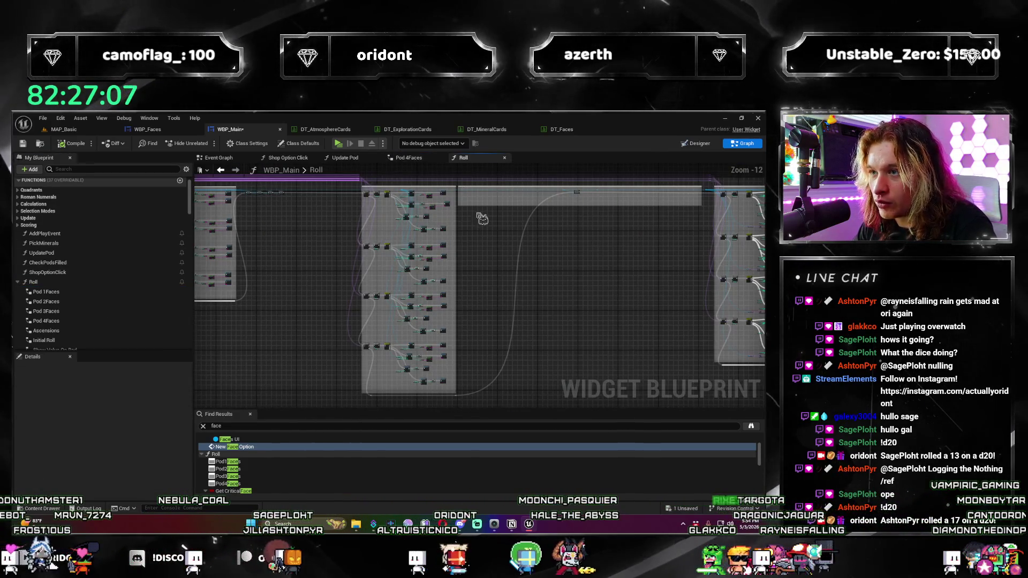
scroll(446, 229, up, 8)
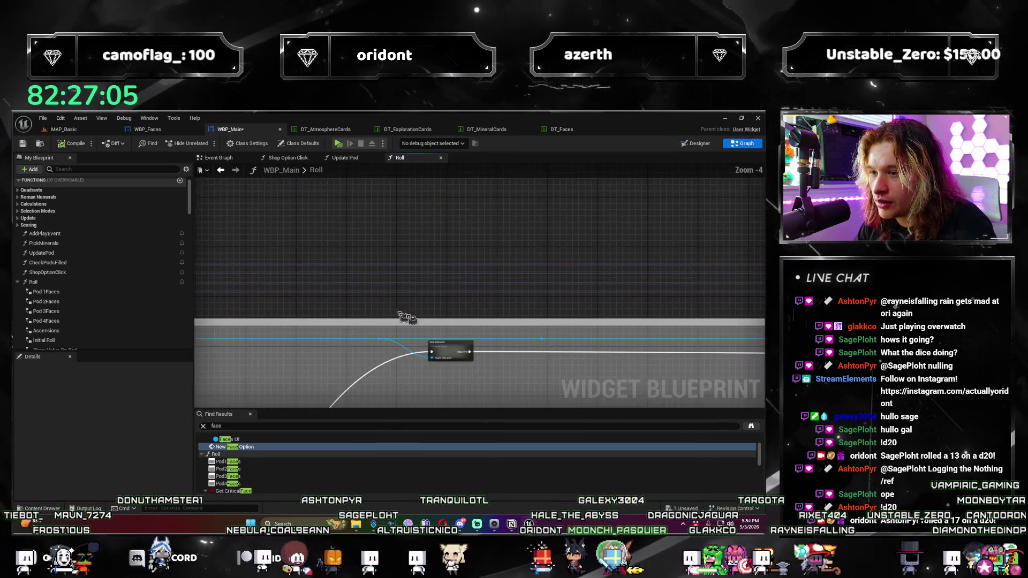
scroll(655, 289, up, 2)
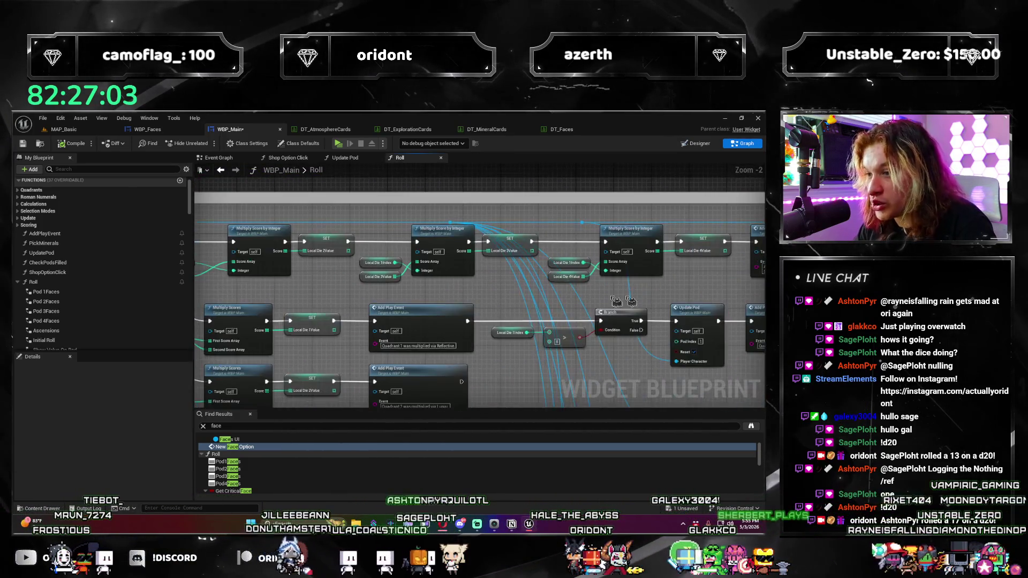
drag(691, 336, 503, 338)
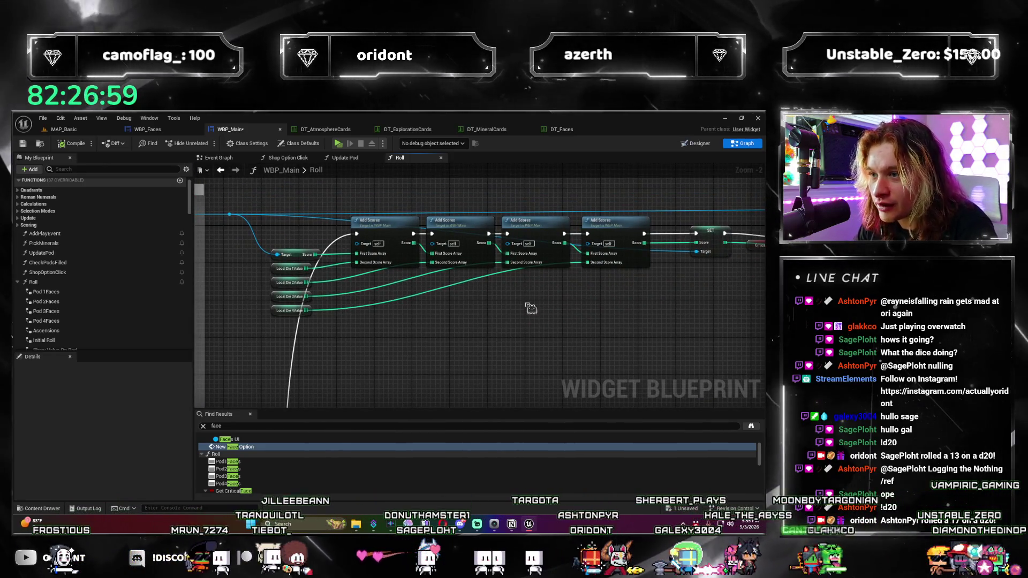
drag(530, 305, 380, 275)
mouse_move(584, 312)
mouse_down()
mouse_move(617, 296)
mouse_move(594, 342)
mouse_up()
Step: Inspect the SET, Print Score and Append nodes in the Roll graph
scroll(599, 291, up, 1)
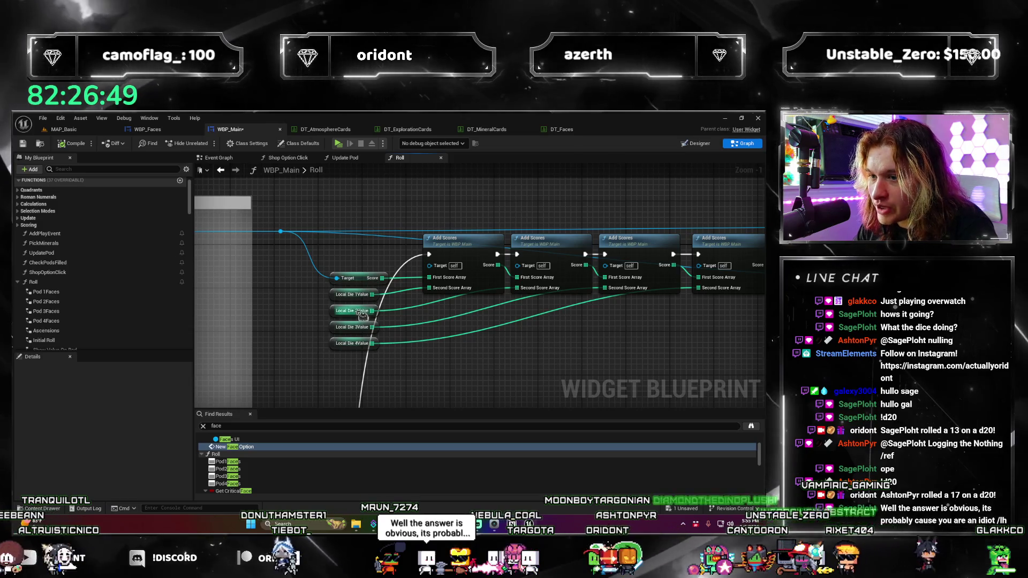
drag(363, 316, 225, 302)
drag(696, 343, 471, 324)
drag(579, 300, 521, 280)
mouse_move(536, 322)
mouse_down()
mouse_move(454, 321)
mouse_move(572, 341)
mouse_move(496, 335)
mouse_move(474, 308)
mouse_up()
scroll(605, 339, up, 1)
drag(605, 338, 525, 340)
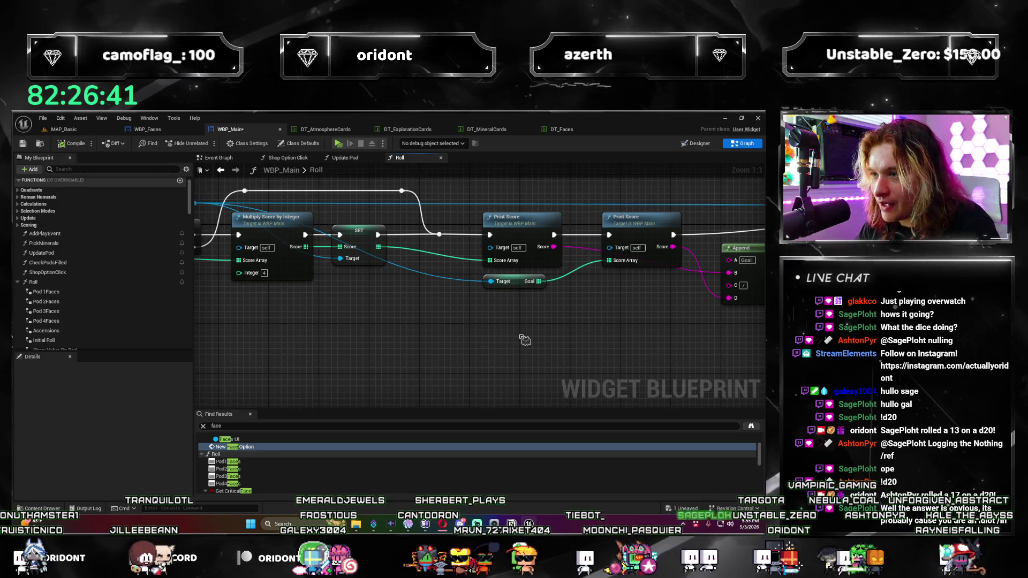
Step: Review the Critical Face, To Text and SetText nodes, then open Show Value On Pod
mouse_move(255, 209)
mouse_down()
mouse_move(436, 270)
mouse_move(483, 341)
mouse_move(536, 374)
mouse_move(562, 370)
mouse_move(541, 345)
mouse_move(541, 364)
mouse_move(523, 351)
mouse_up()
drag(650, 364, 616, 323)
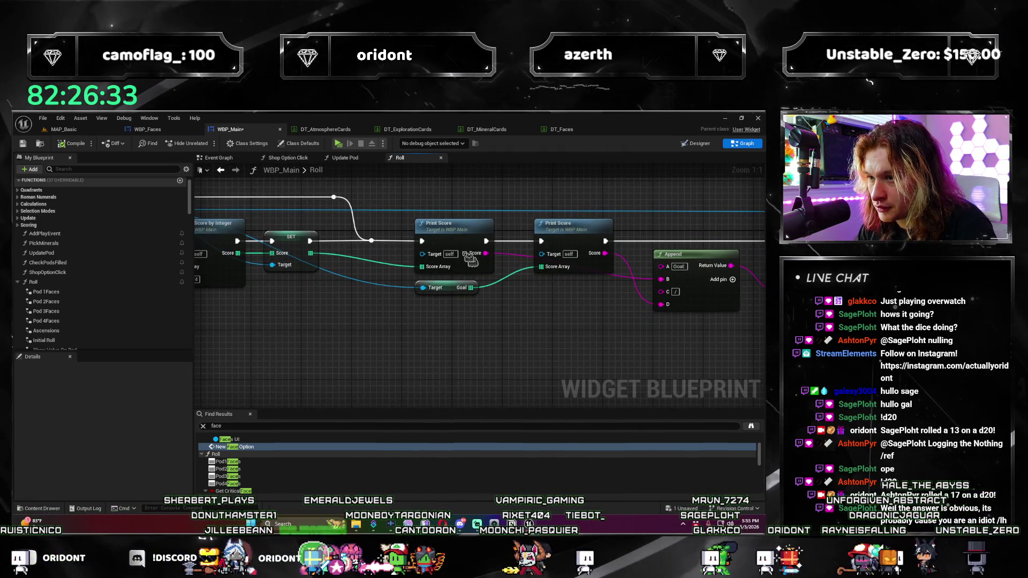
drag(535, 300, 403, 308)
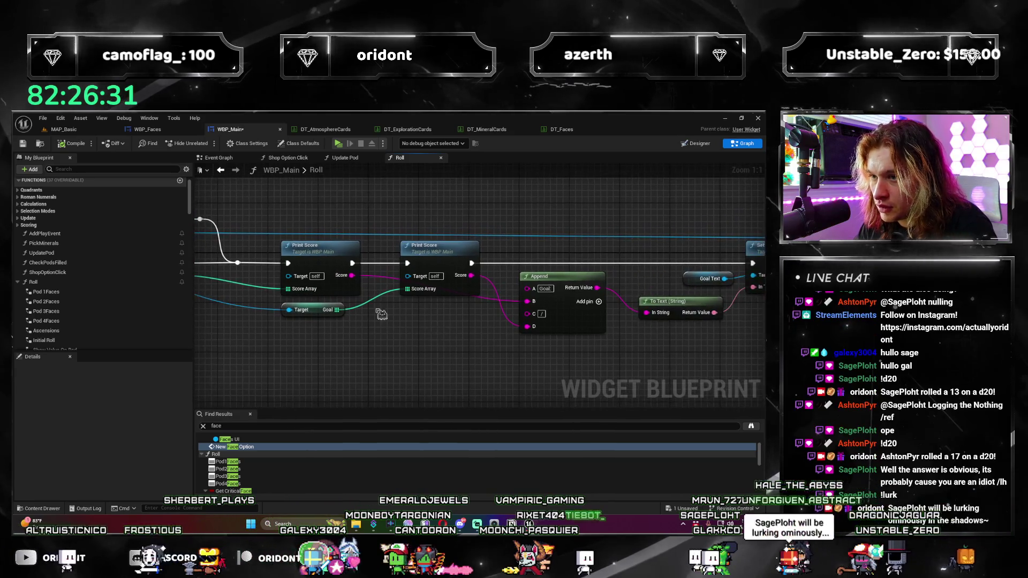
drag(495, 314, 414, 322)
drag(546, 315, 373, 326)
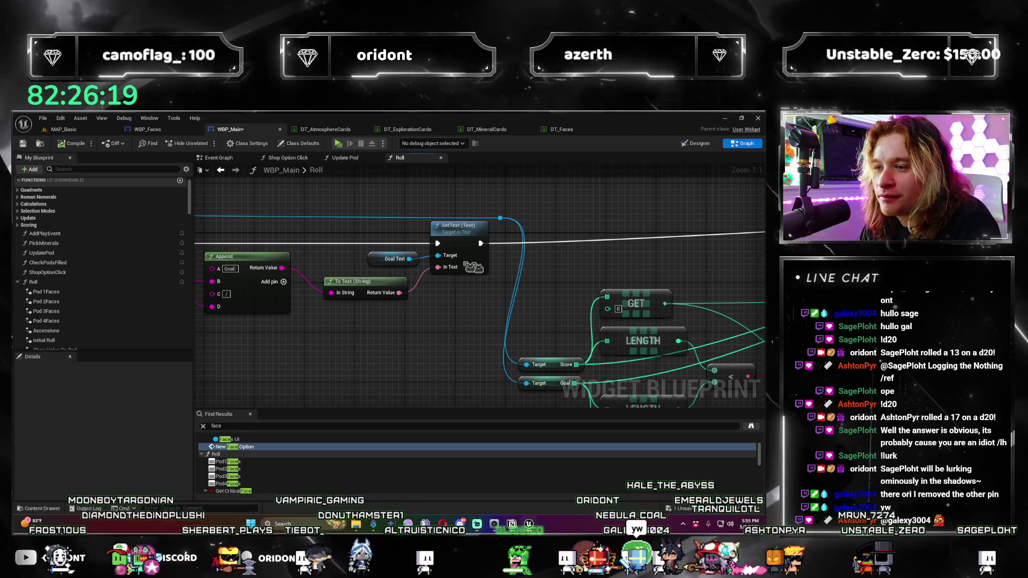
double_click(524, 233)
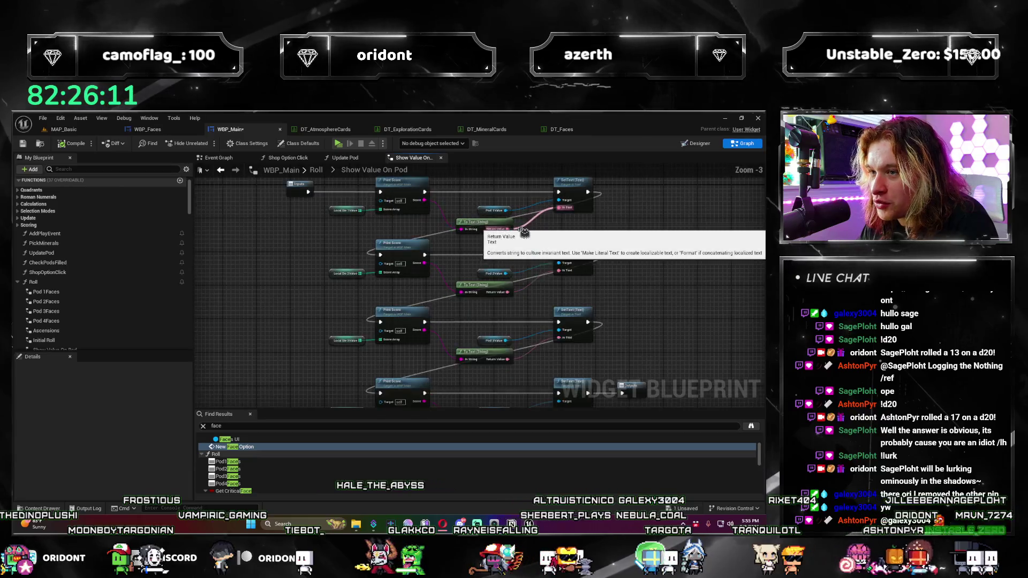
Step: Close the Show Value On Pod tab, glance at Update Pod, and reopen the Roll graph
scroll(524, 233, up, 2)
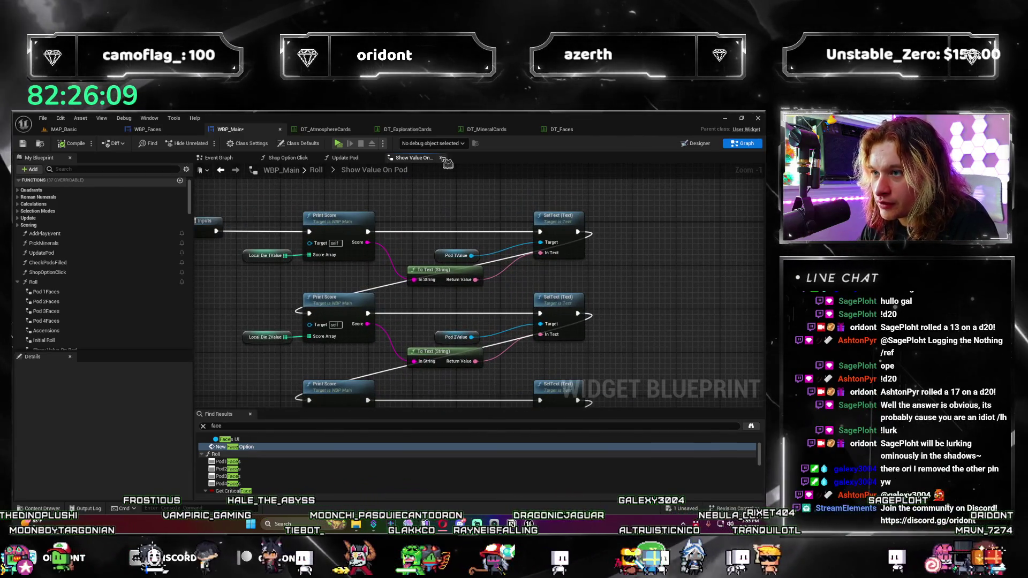
click(442, 158)
scroll(429, 259, down, 3)
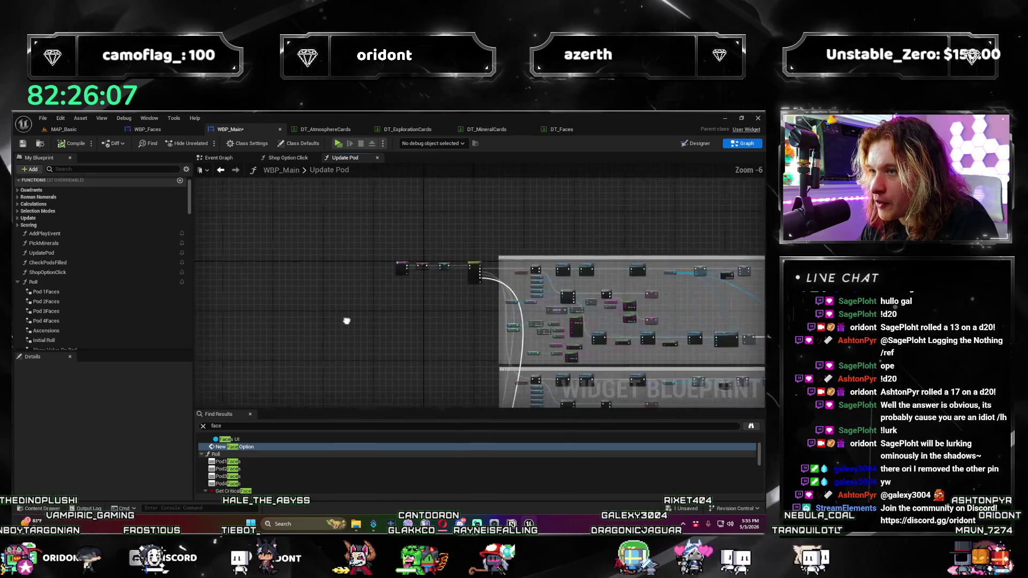
scroll(346, 321, up, 3)
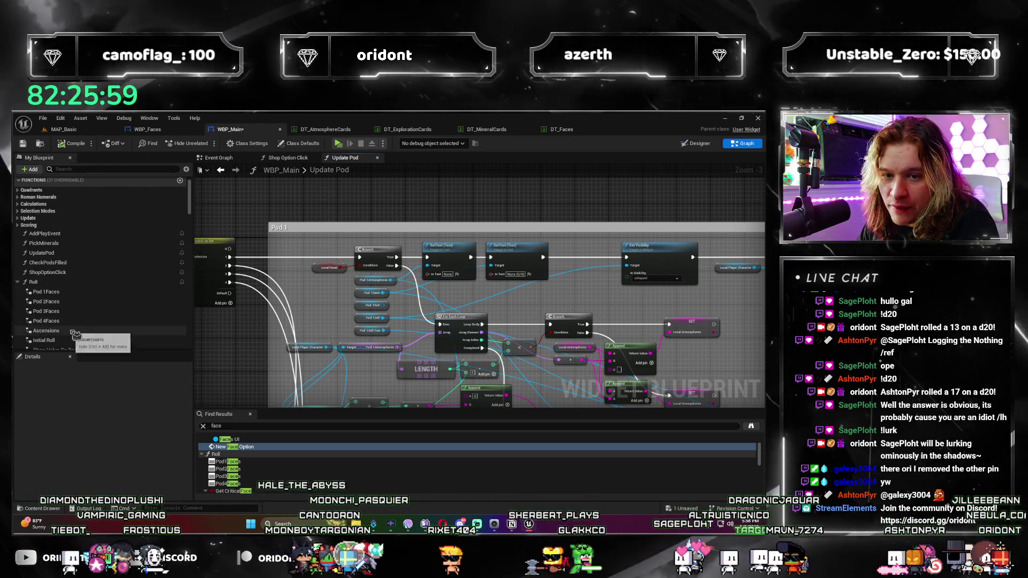
scroll(73, 327, down, 2)
scroll(50, 285, up, 1)
double_click(47, 273)
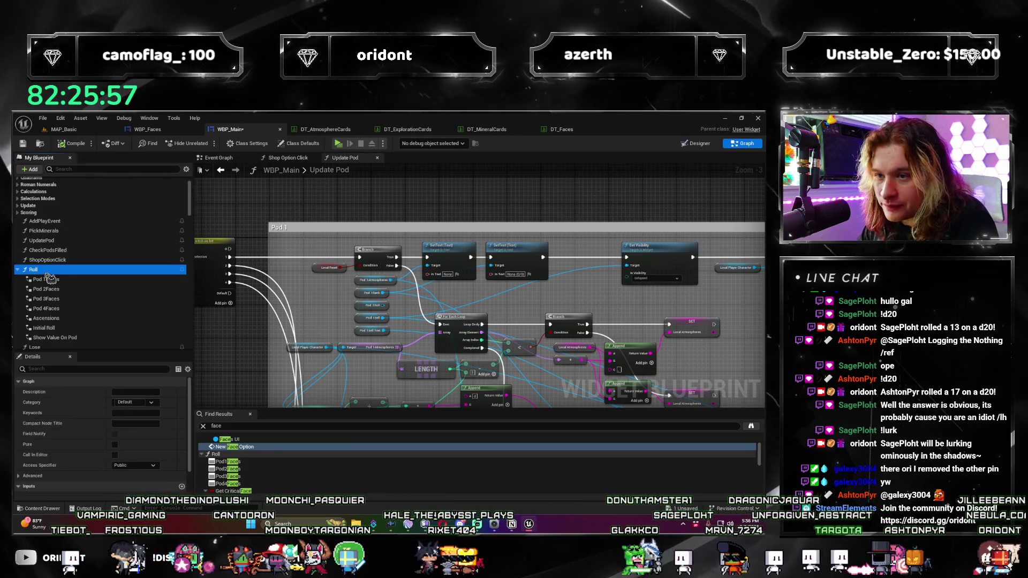
scroll(660, 275, up, 8)
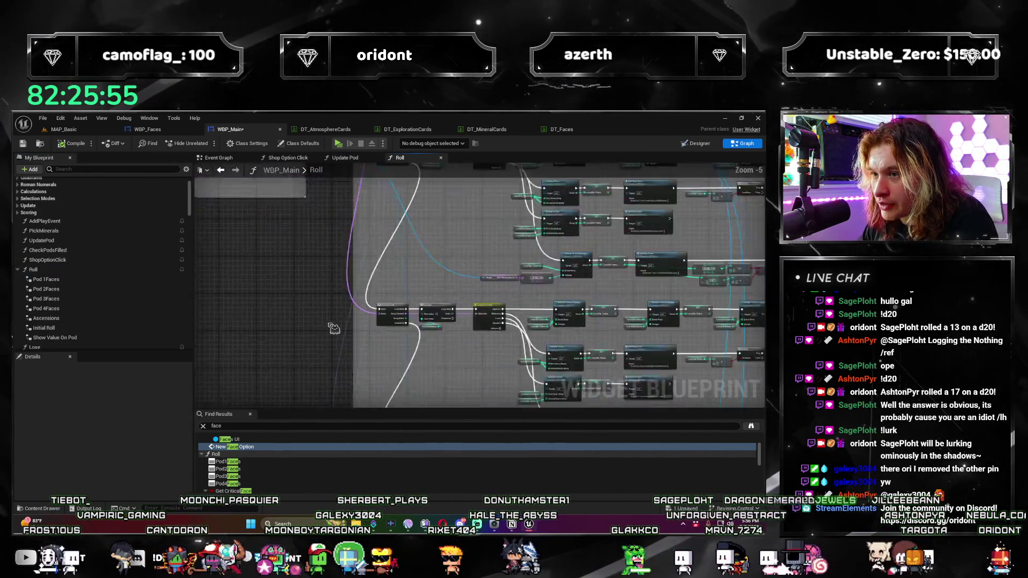
drag(496, 396, 375, 380)
drag(403, 326, 325, 345)
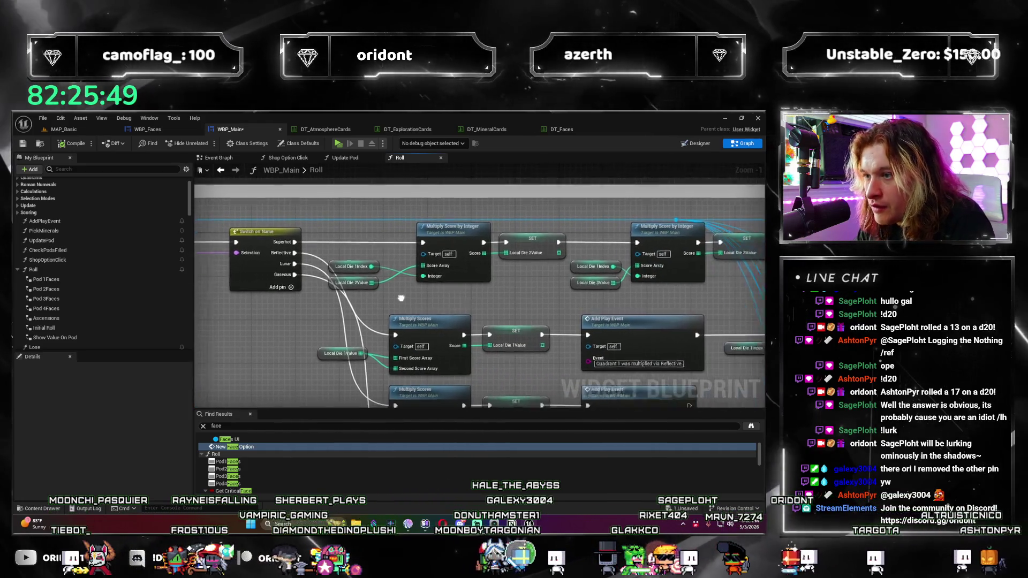
drag(362, 262, 282, 243)
scroll(337, 305, up, 1)
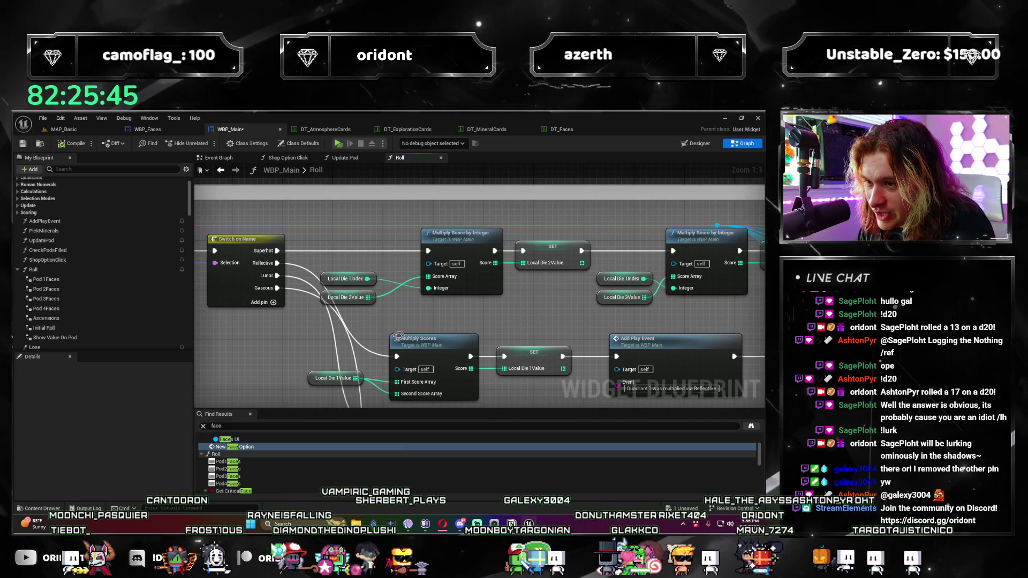
mouse_move(321, 301)
mouse_down()
mouse_move(334, 329)
mouse_move(396, 306)
mouse_move(393, 267)
mouse_move(394, 292)
mouse_up()
drag(480, 339, 480, 207)
scroll(481, 208, down, 1)
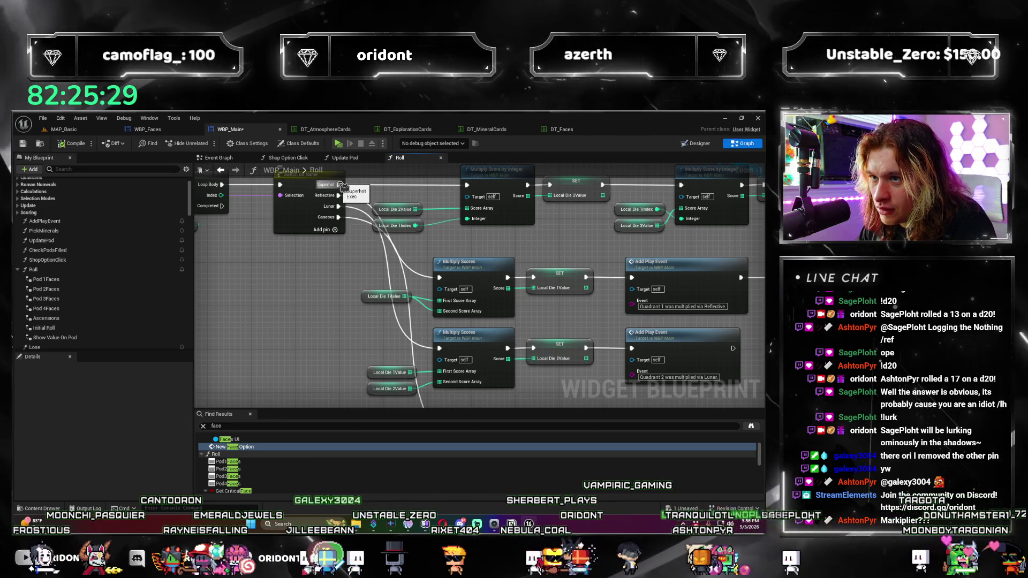
scroll(424, 352, up, 1)
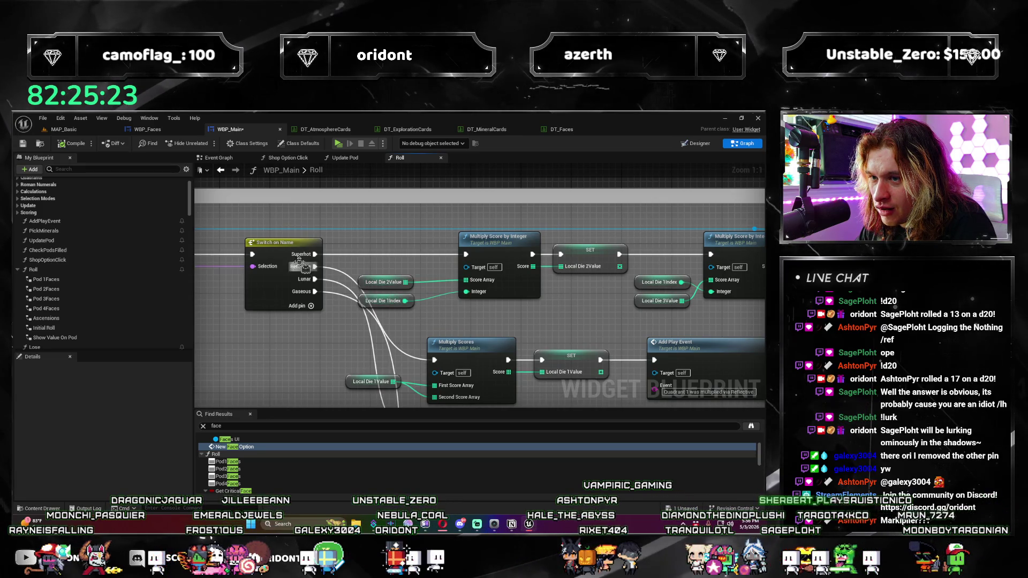
mouse_move(479, 342)
mouse_down()
mouse_move(325, 306)
mouse_move(536, 309)
mouse_move(440, 319)
mouse_up()
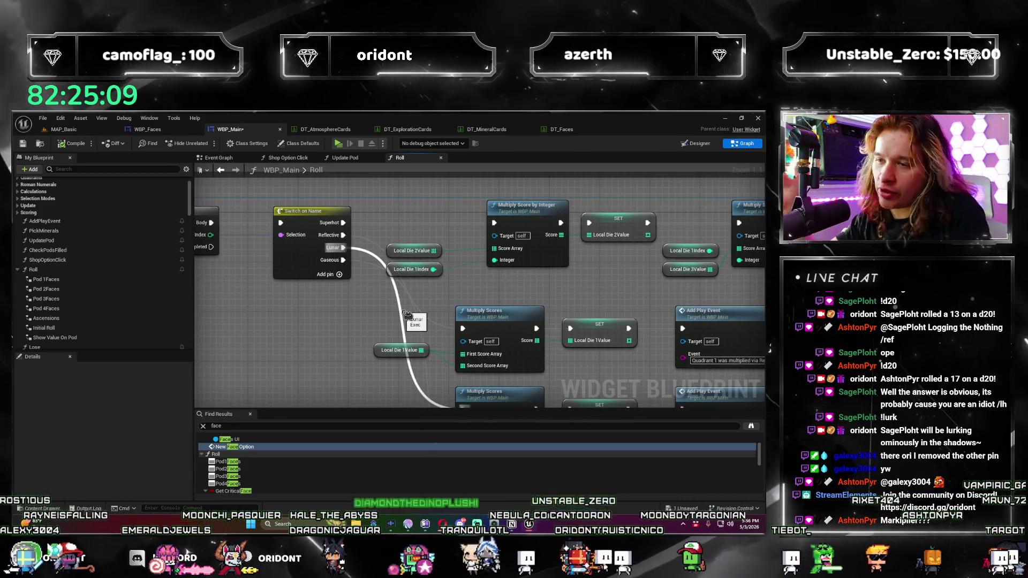
mouse_move(325, 318)
mouse_down()
mouse_move(704, 301)
mouse_move(649, 315)
mouse_up()
scroll(704, 301, down, 1)
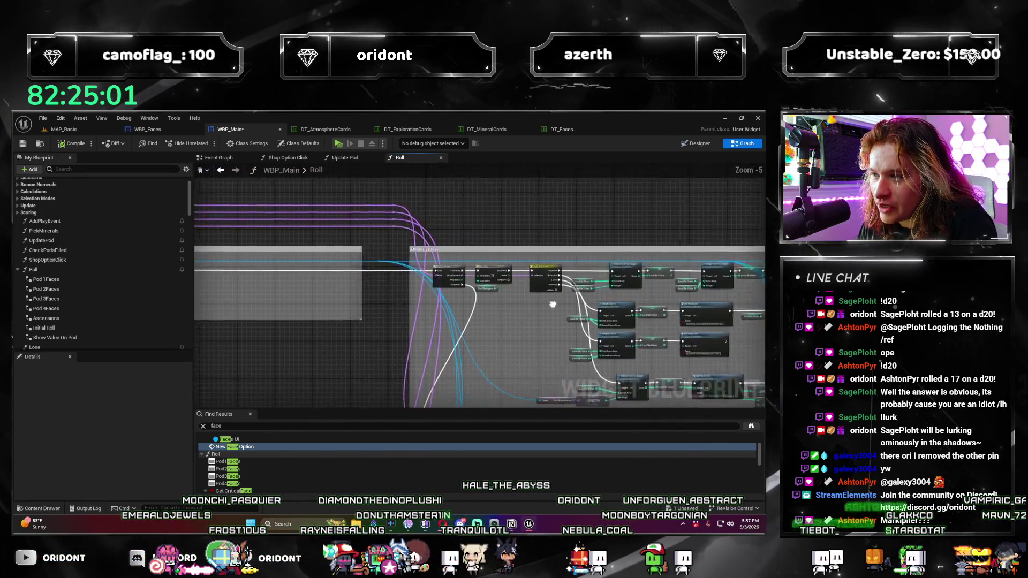
scroll(553, 304, up, 5)
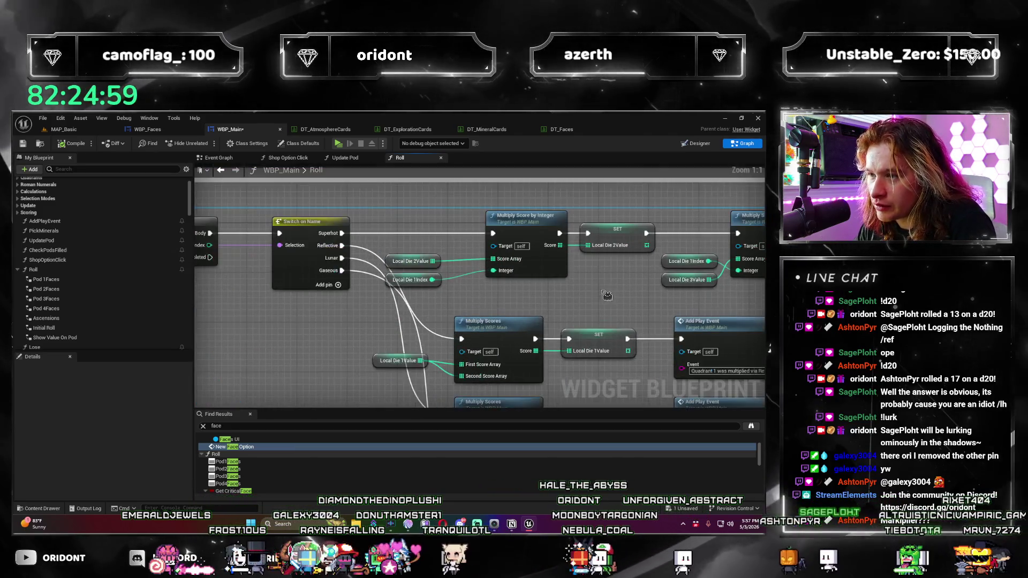
scroll(522, 300, down, 2)
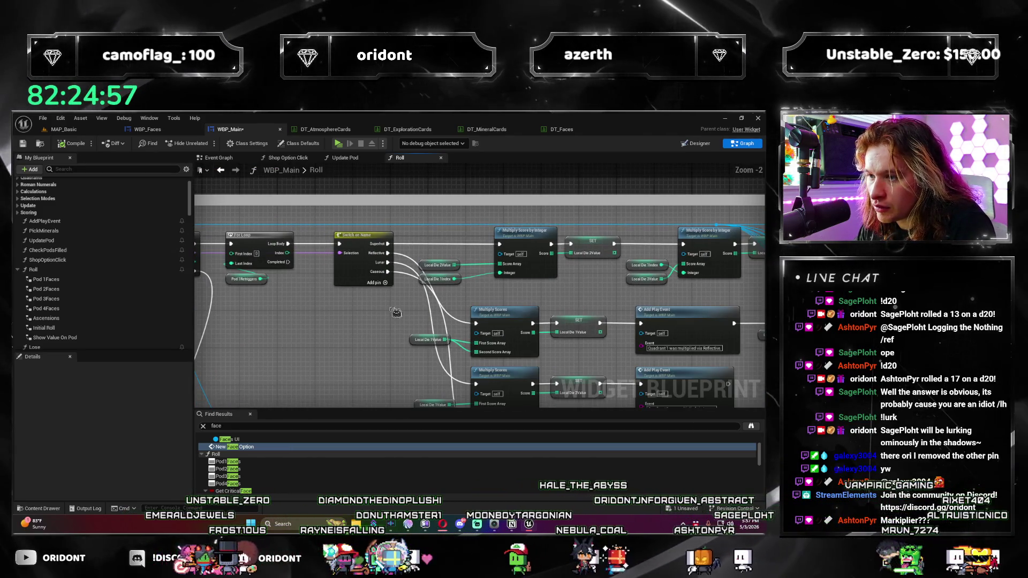
drag(395, 312, 487, 228)
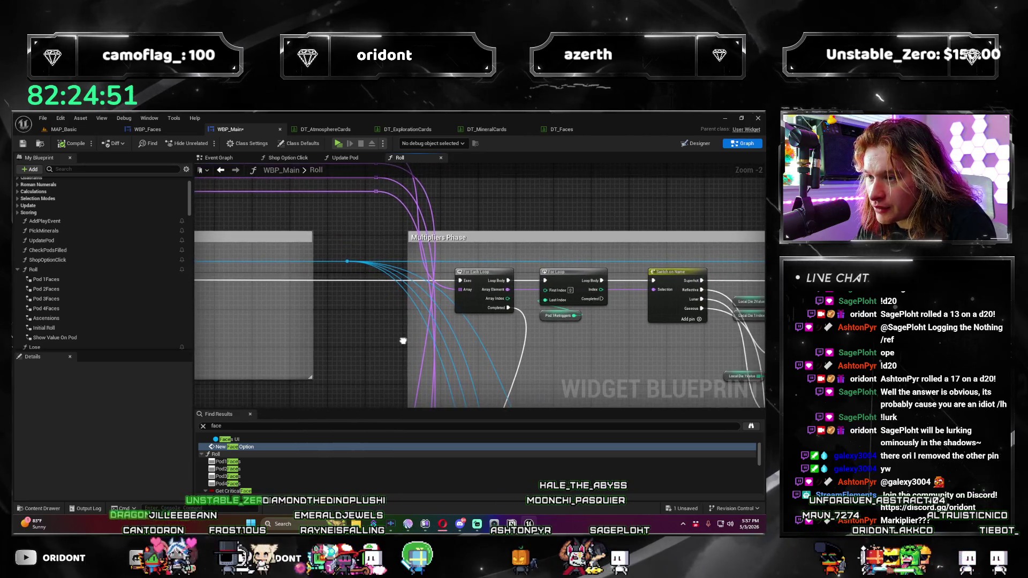
scroll(382, 338, up, 1)
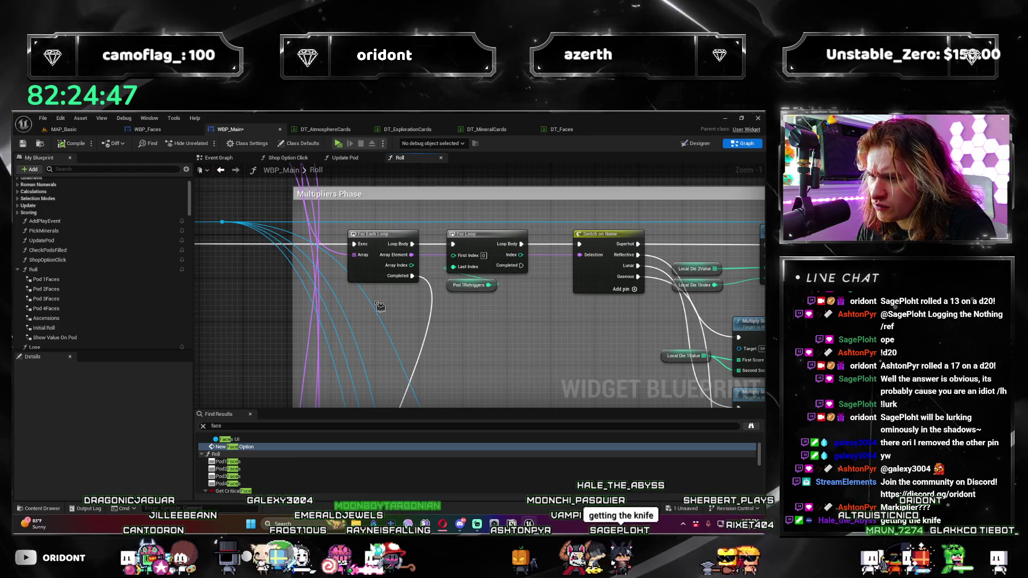
drag(543, 316, 623, 236)
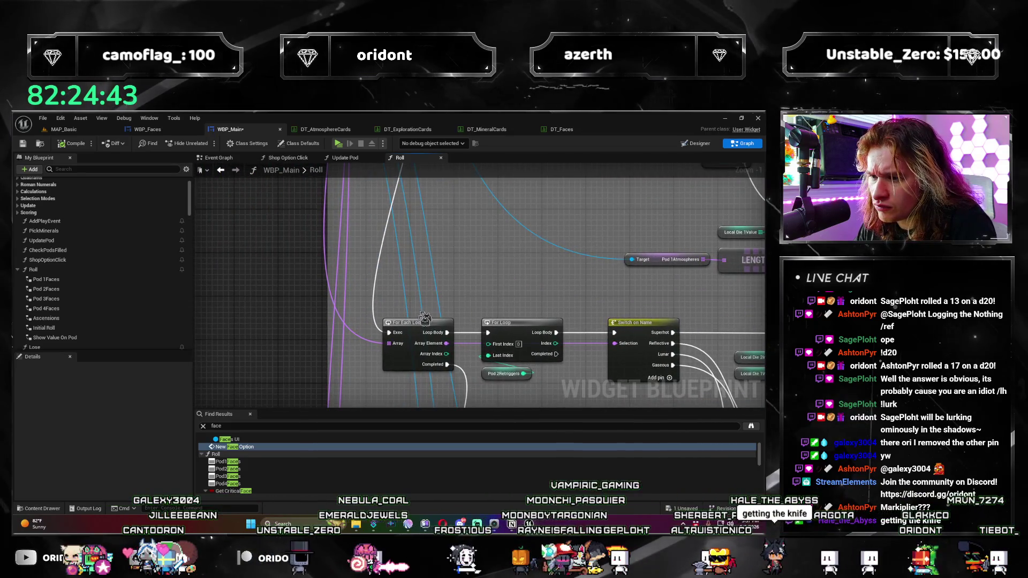
scroll(503, 214, down, 3)
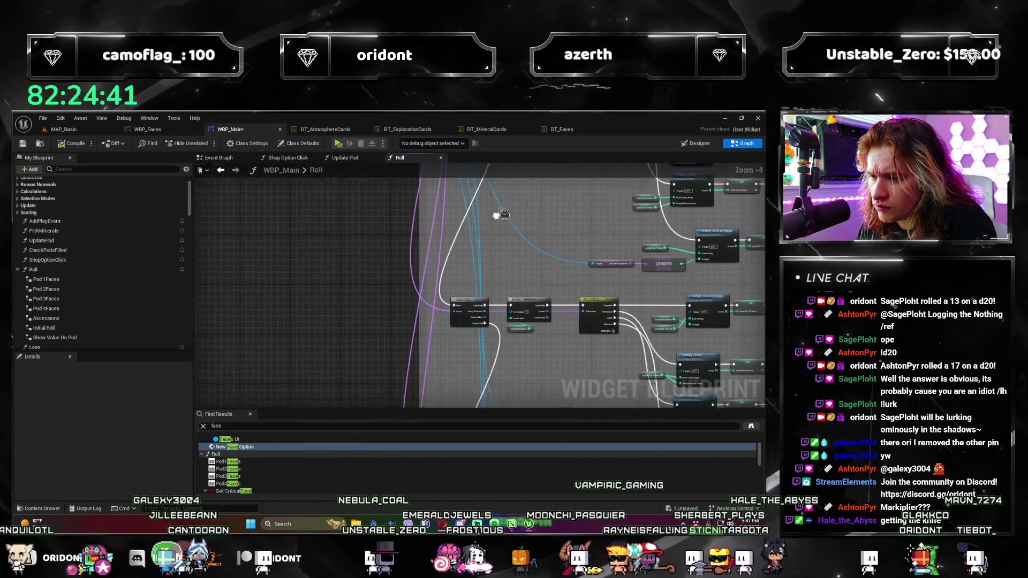
scroll(502, 214, up, 5)
mouse_move(437, 367)
mouse_down()
mouse_move(528, 341)
mouse_move(458, 309)
mouse_move(504, 312)
mouse_move(480, 297)
mouse_move(731, 301)
mouse_up()
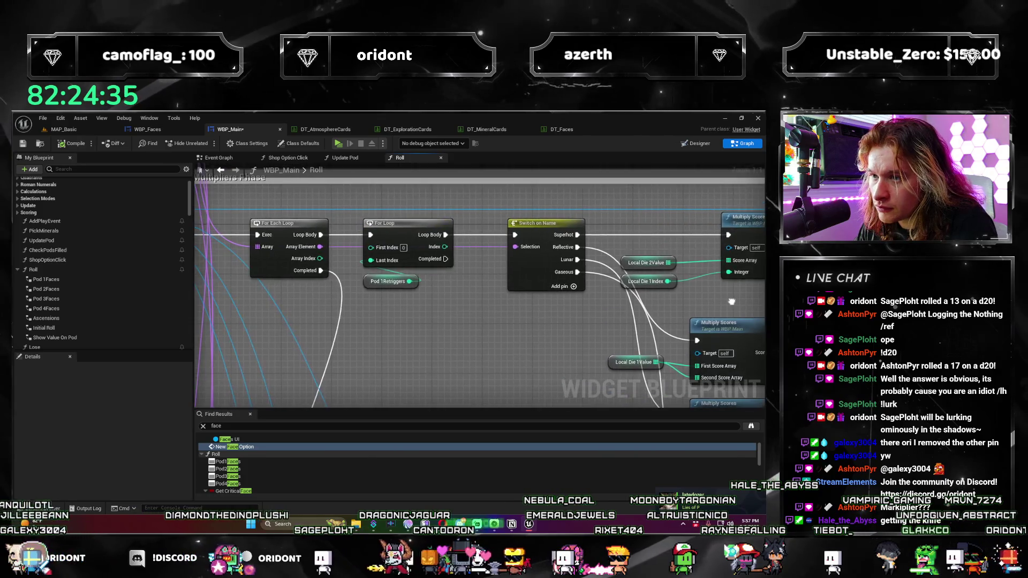
drag(457, 303, 416, 267)
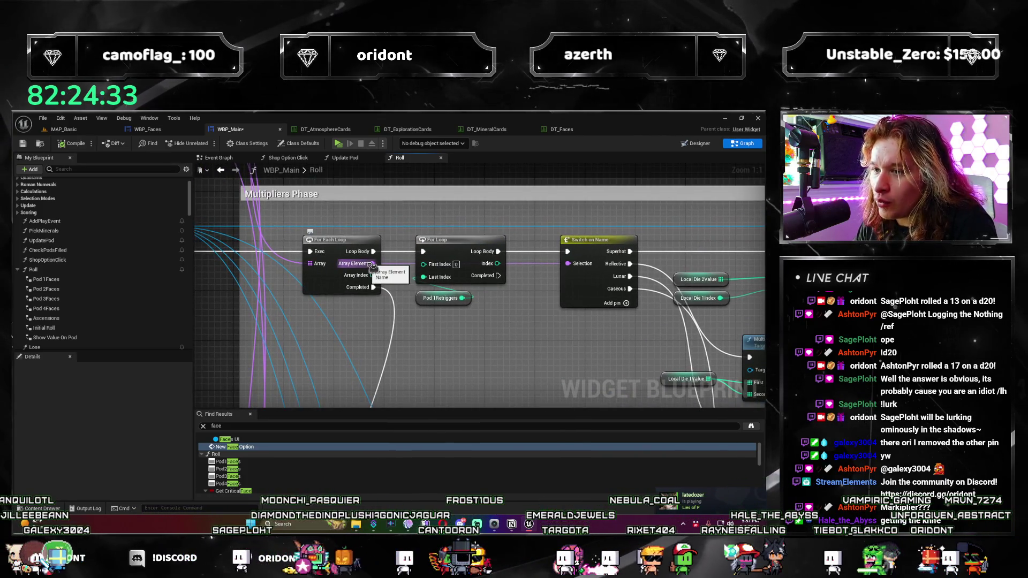
drag(563, 331, 375, 298)
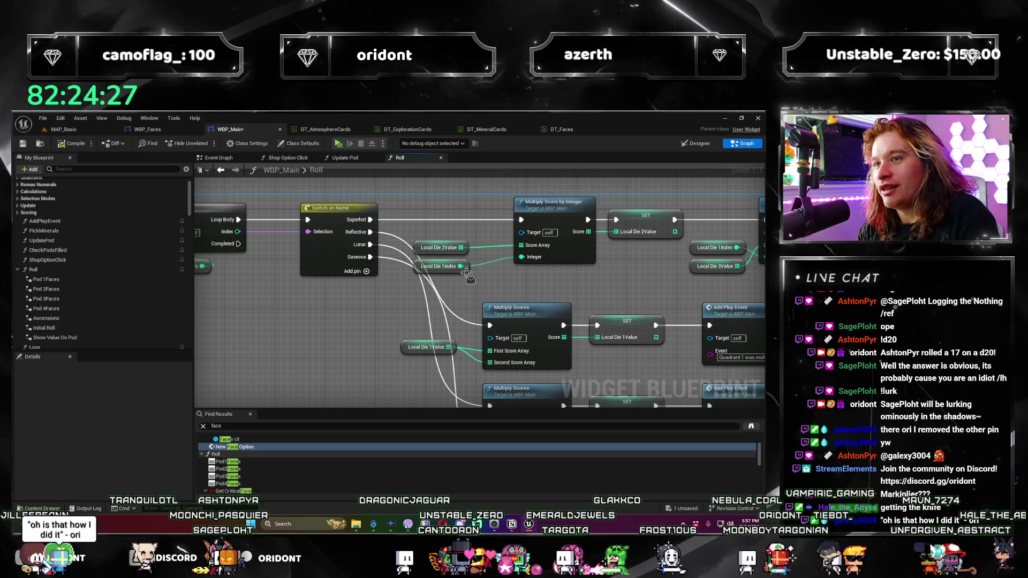
mouse_move(527, 281)
mouse_down()
mouse_move(358, 283)
mouse_move(484, 319)
mouse_up()
mouse_move(556, 300)
mouse_down()
mouse_move(480, 295)
mouse_move(359, 327)
mouse_up()
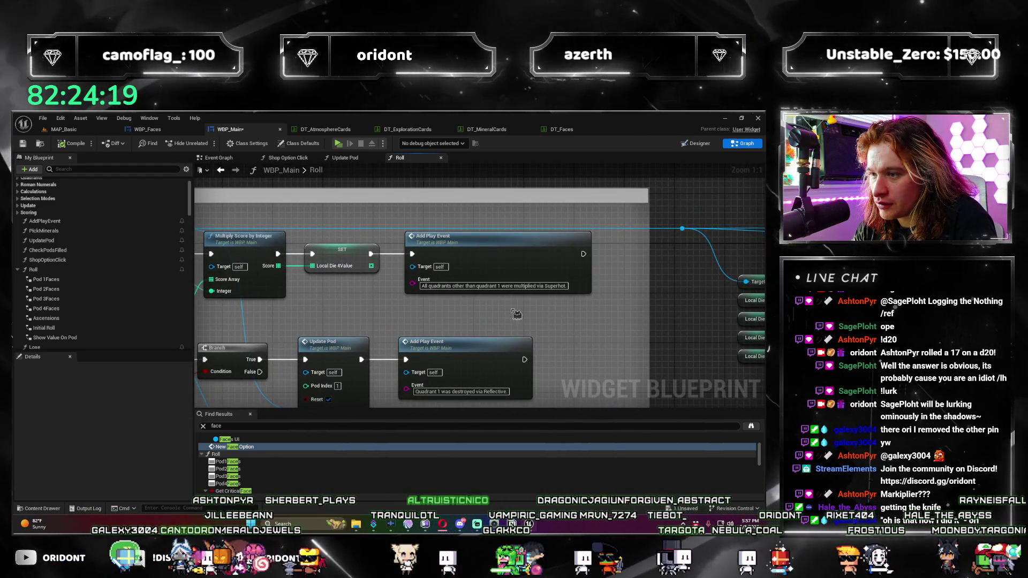
click(504, 285)
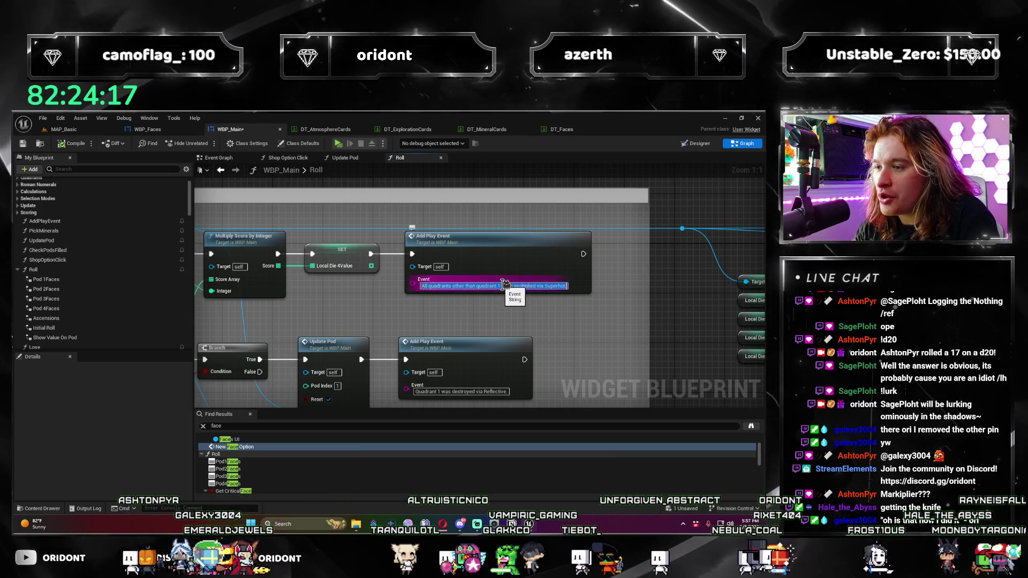
click(599, 311)
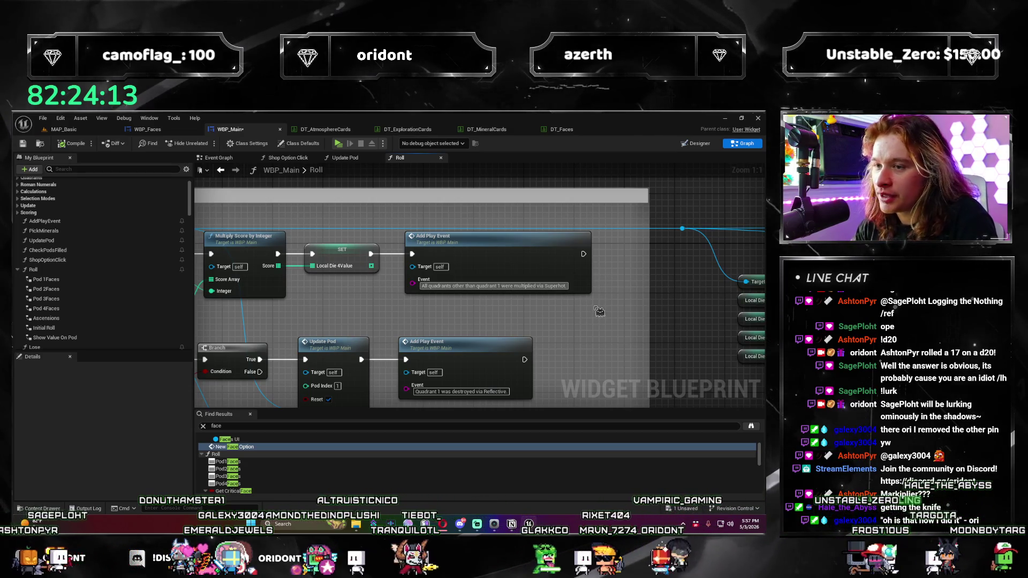
mouse_move(387, 322)
mouse_down()
mouse_move(499, 235)
mouse_move(487, 260)
mouse_up()
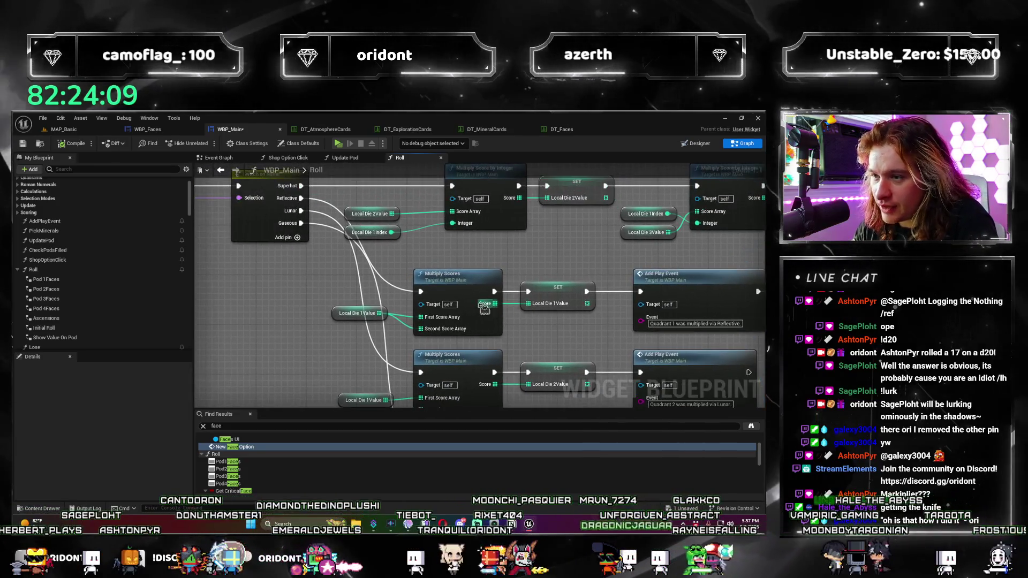
click(502, 309)
mouse_move(501, 309)
mouse_down()
mouse_move(538, 319)
mouse_move(325, 307)
mouse_up()
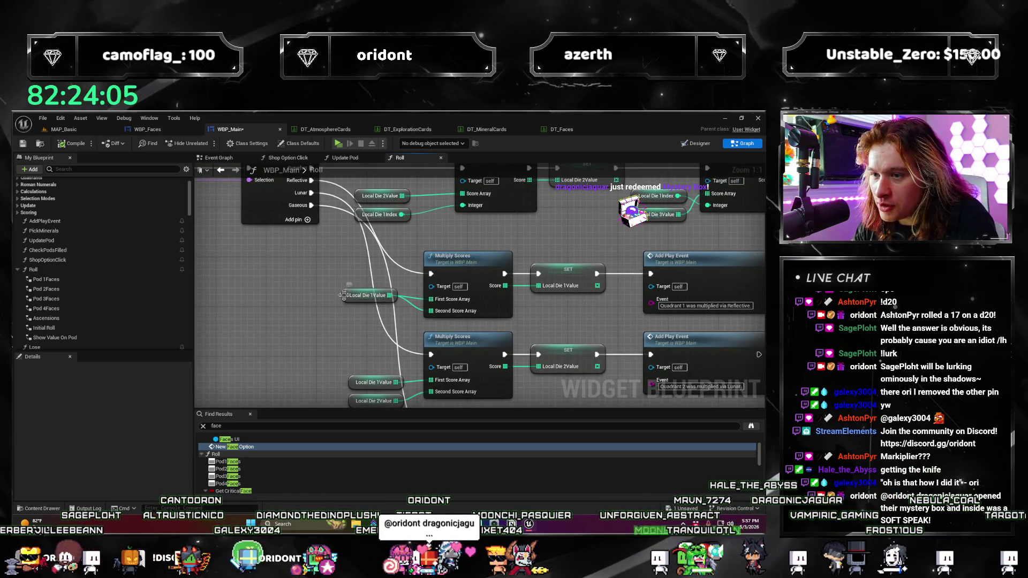
click(344, 295)
drag(623, 336, 385, 323)
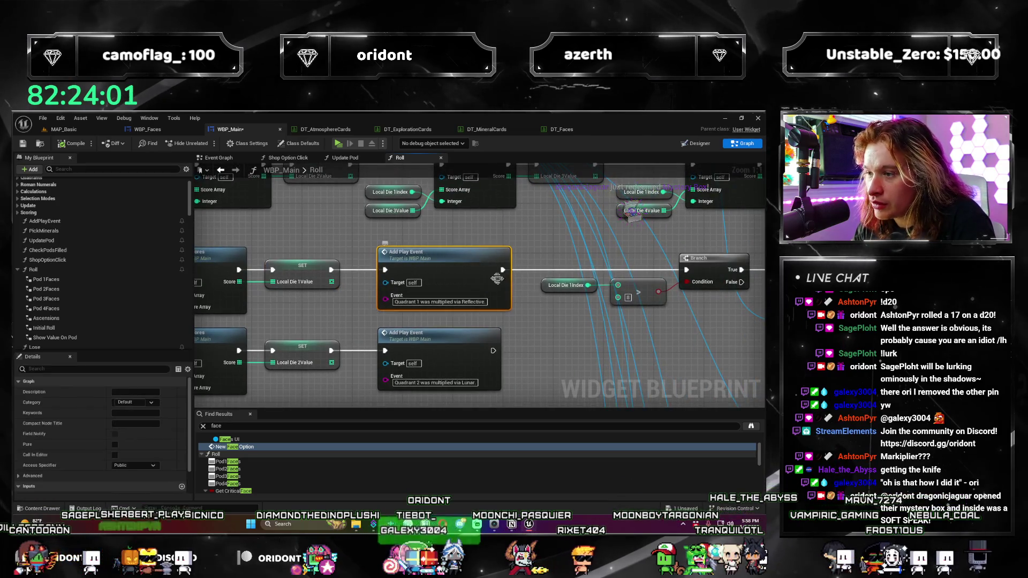
drag(605, 321, 444, 320)
click(455, 287)
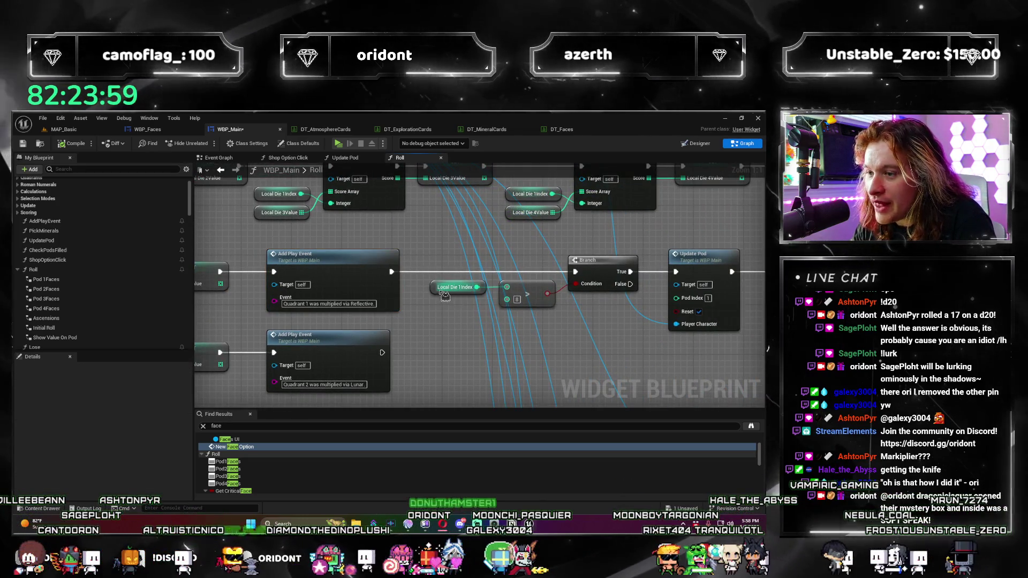
drag(600, 316, 281, 348)
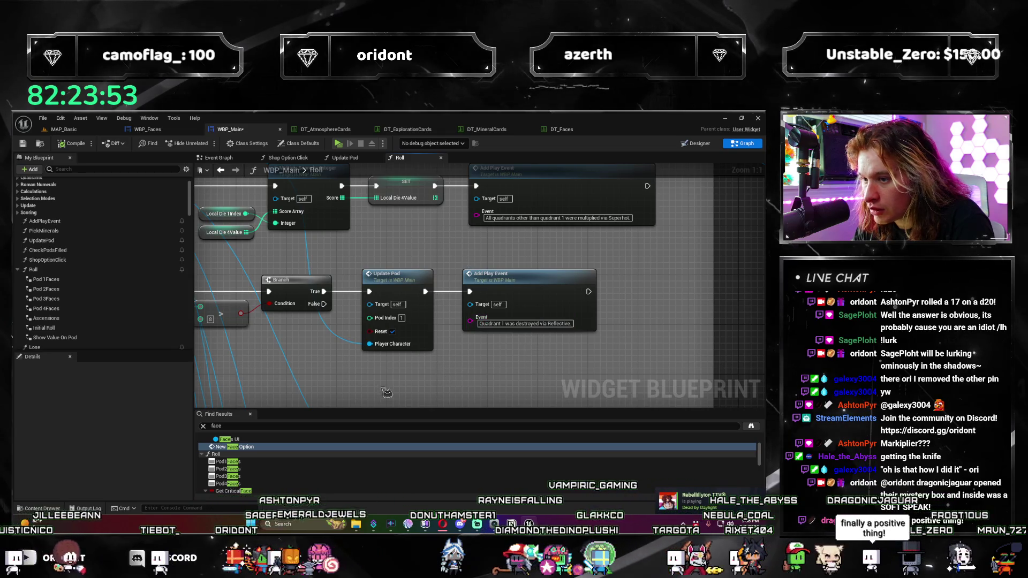
drag(334, 378, 568, 349)
mouse_move(299, 316)
mouse_down()
mouse_move(407, 321)
mouse_move(407, 332)
mouse_up()
drag(268, 332, 375, 340)
mouse_move(311, 348)
mouse_down()
mouse_move(475, 360)
mouse_move(392, 371)
mouse_move(354, 333)
mouse_up()
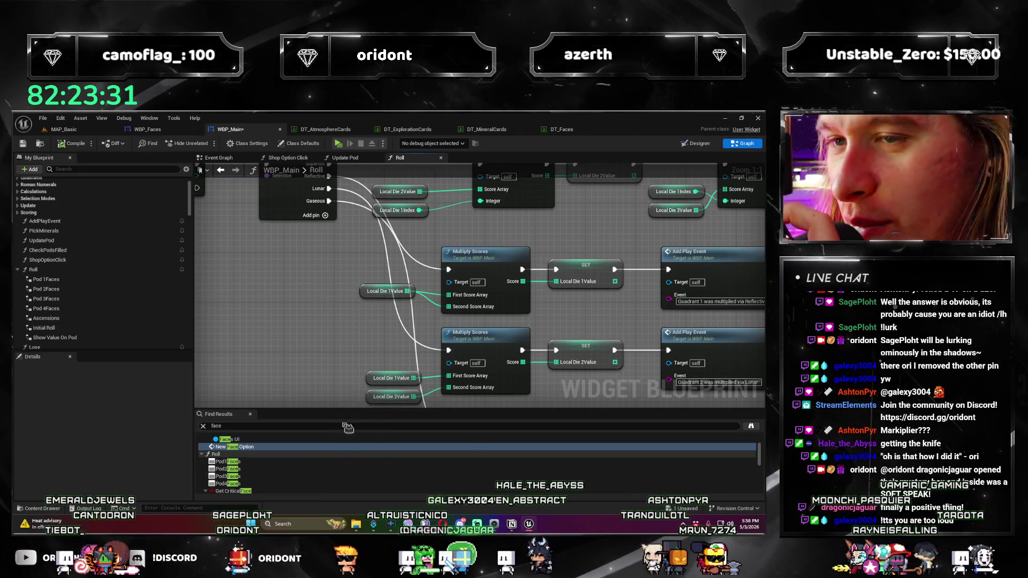
mouse_move(366, 310)
mouse_down()
mouse_move(302, 275)
mouse_move(556, 358)
mouse_move(374, 268)
mouse_move(312, 193)
mouse_up()
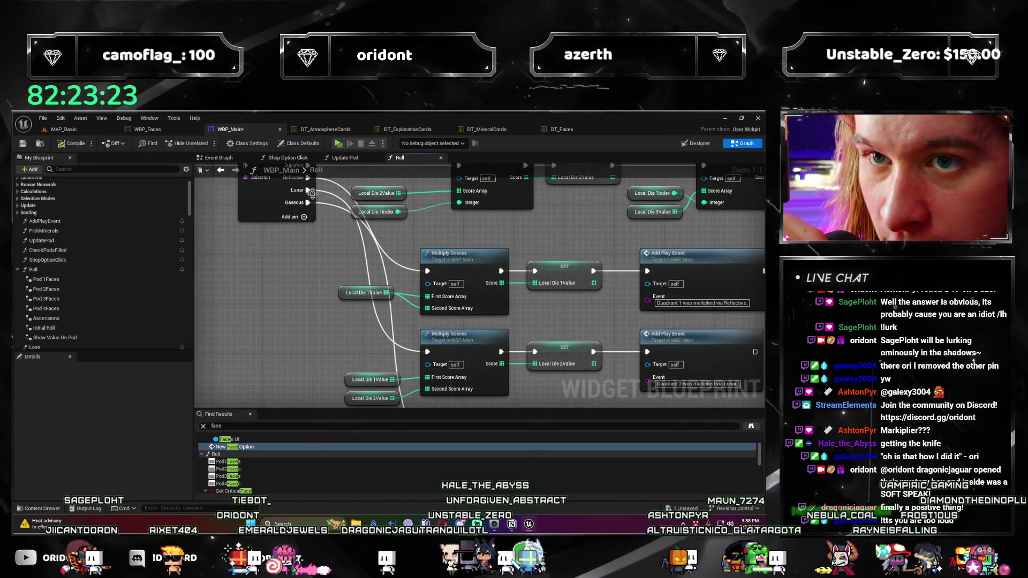
drag(331, 303, 445, 366)
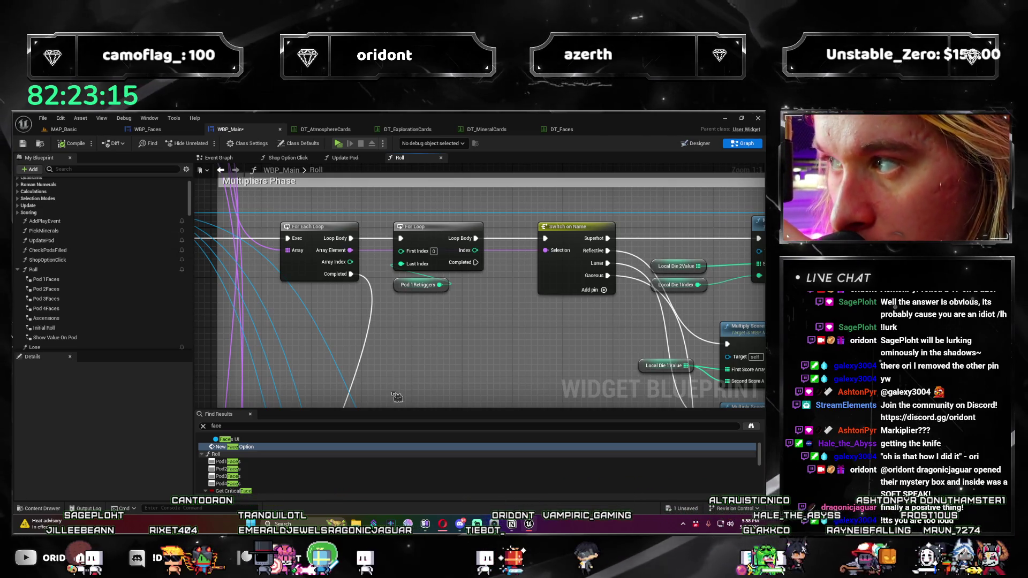
mouse_move(466, 363)
mouse_down()
mouse_move(402, 317)
mouse_move(462, 332)
mouse_move(647, 278)
mouse_move(351, 351)
mouse_move(572, 351)
mouse_move(519, 314)
mouse_move(376, 381)
mouse_up()
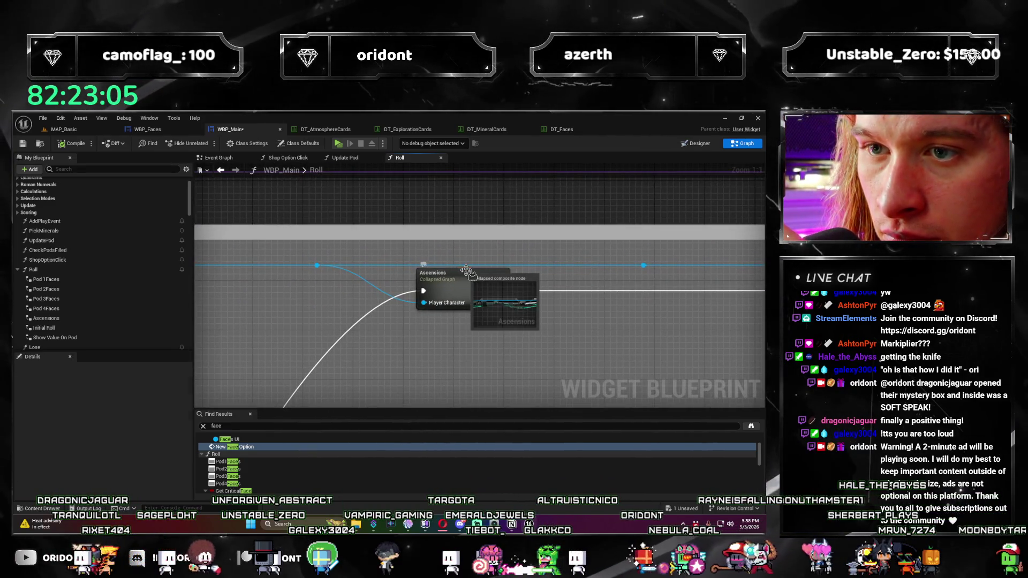
Step: Open the Ascensions collapsed node and pan through its full graph
double_click(466, 272)
scroll(507, 346, up, 5)
mouse_move(507, 346)
mouse_down()
mouse_move(540, 348)
mouse_move(502, 360)
mouse_up()
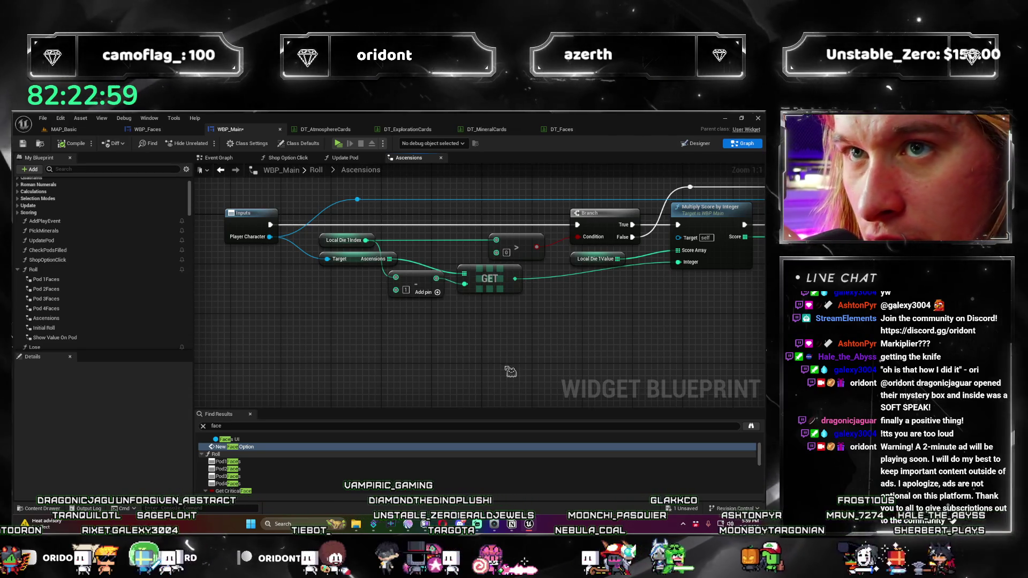
mouse_move(486, 356)
mouse_down()
mouse_move(498, 311)
mouse_move(491, 376)
mouse_move(431, 340)
mouse_up()
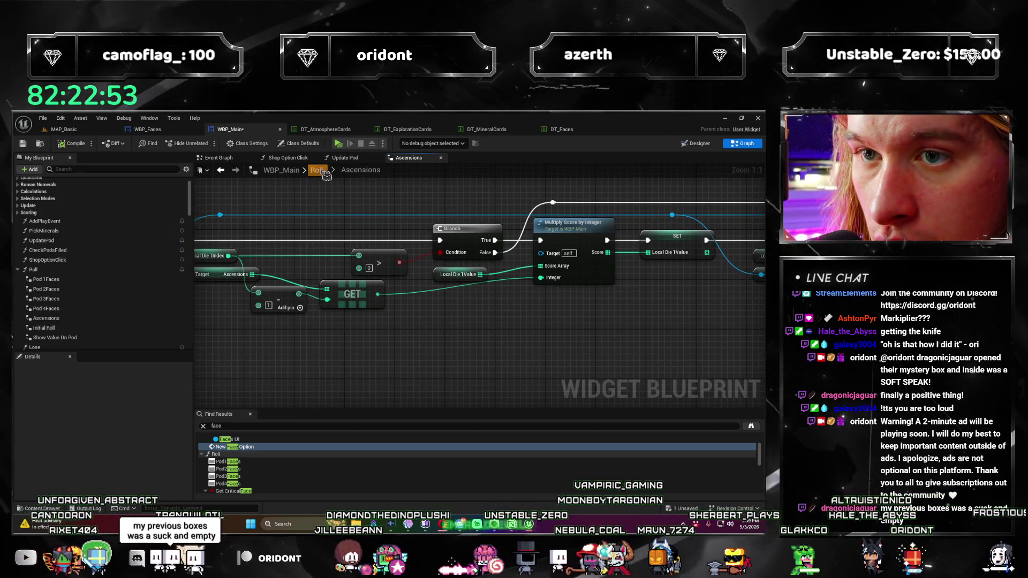
Step: Return to Roll to view Append and Add Play Event, then switch to the MAP_Basic level
key(alt+Left)
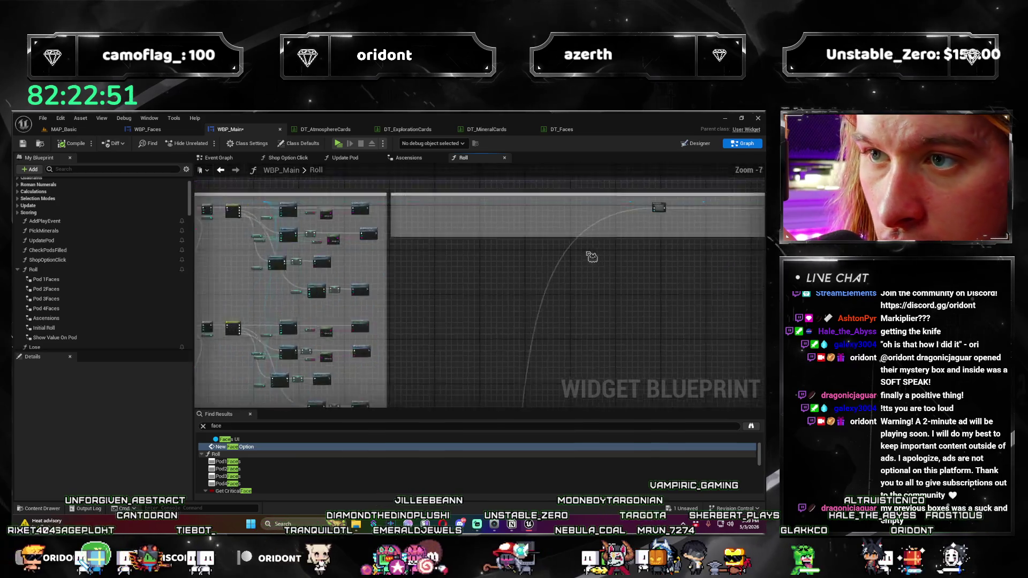
scroll(268, 314, up, 3)
mouse_move(342, 298)
mouse_down()
mouse_move(698, 300)
mouse_move(441, 338)
mouse_move(433, 322)
mouse_up()
scroll(697, 299, up, 1)
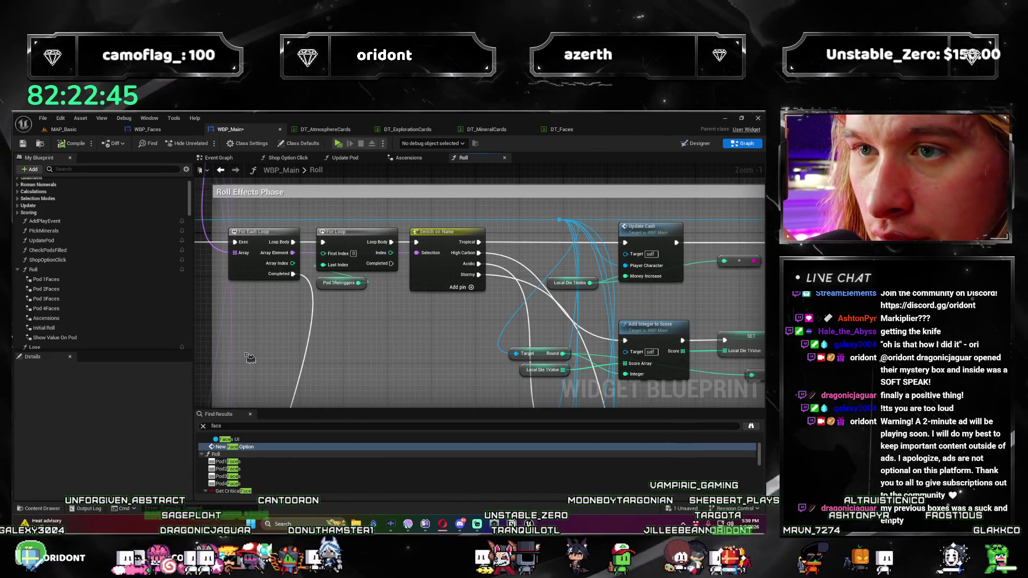
click(77, 130)
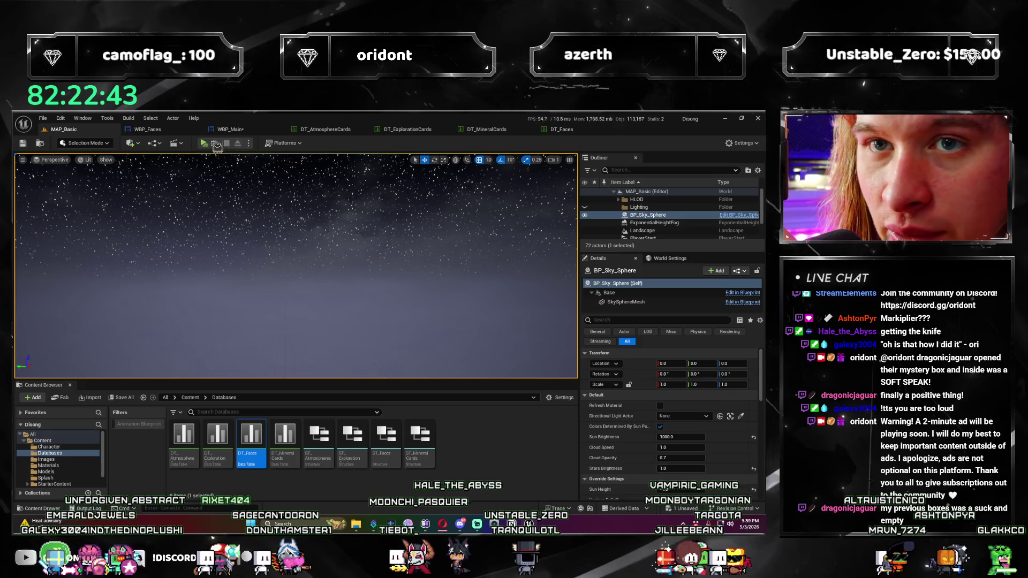
Step: Launch a standalone preview, buy Atmosphere for a Tropical die, and start round 1
key(alt+p)
click(650, 336)
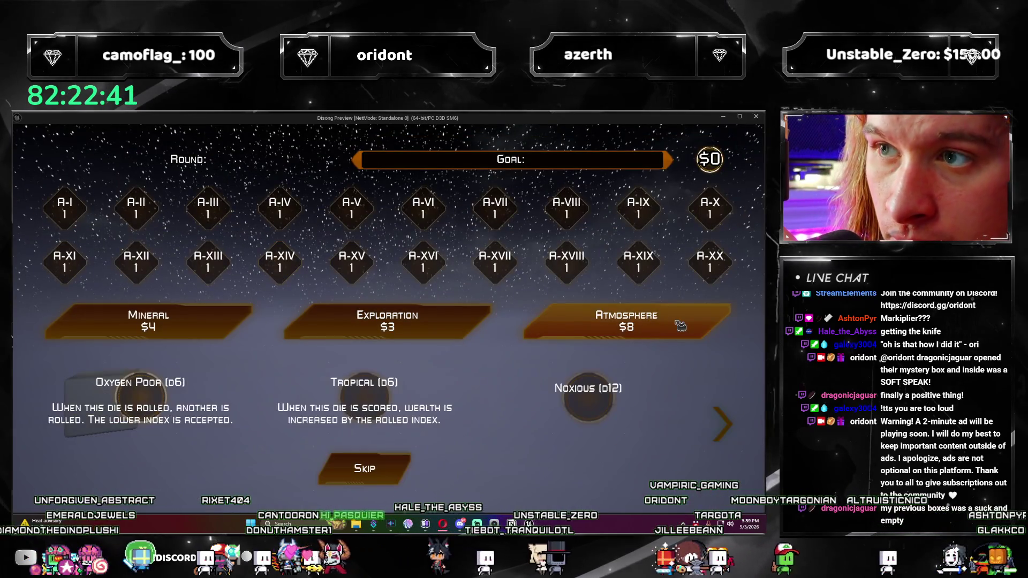
click(337, 415)
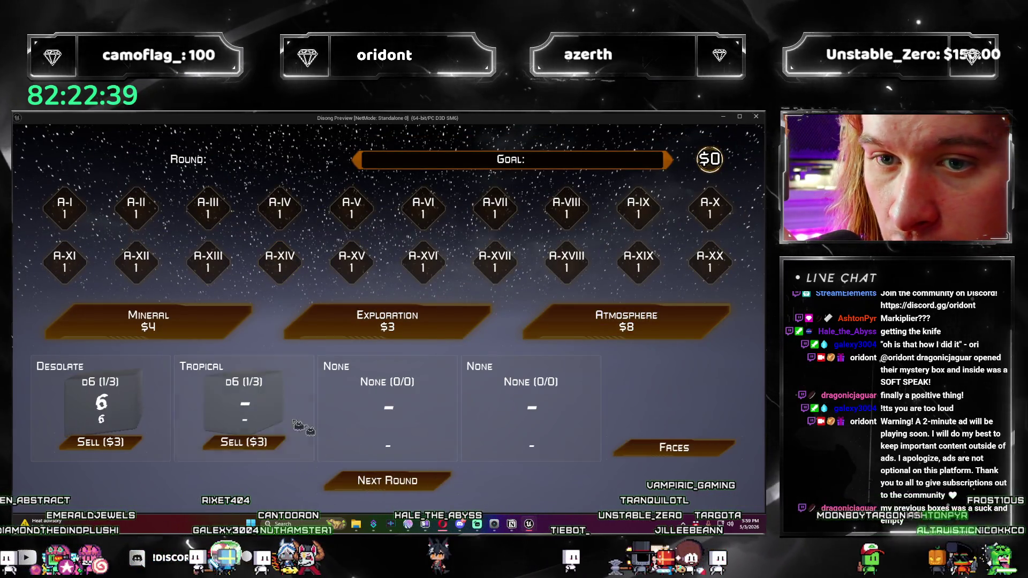
click(425, 479)
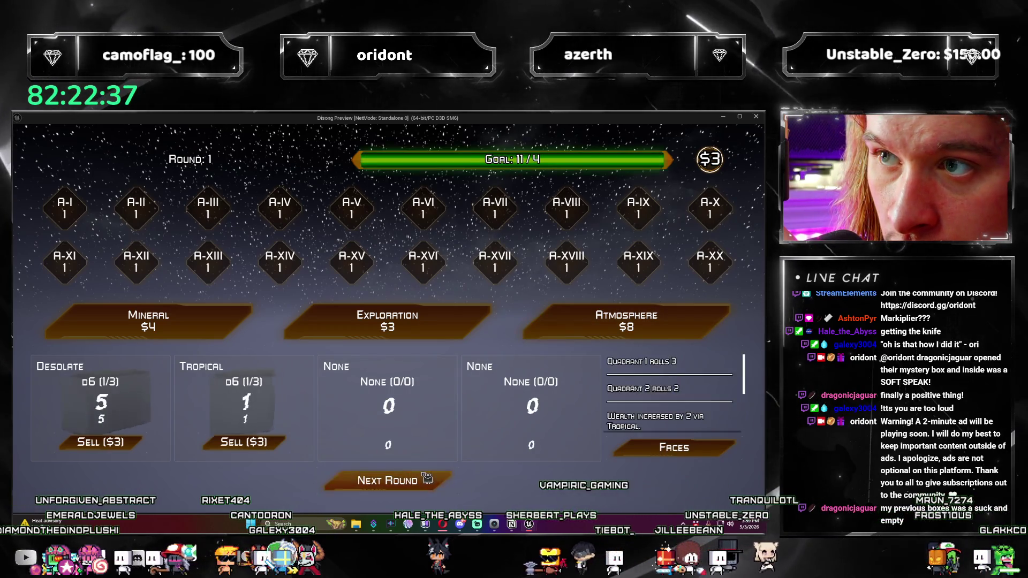
Step: Apply Oxygen Rich to the second die, buy Exploration, advance to round 3, and buy Atmosphere
click(581, 335)
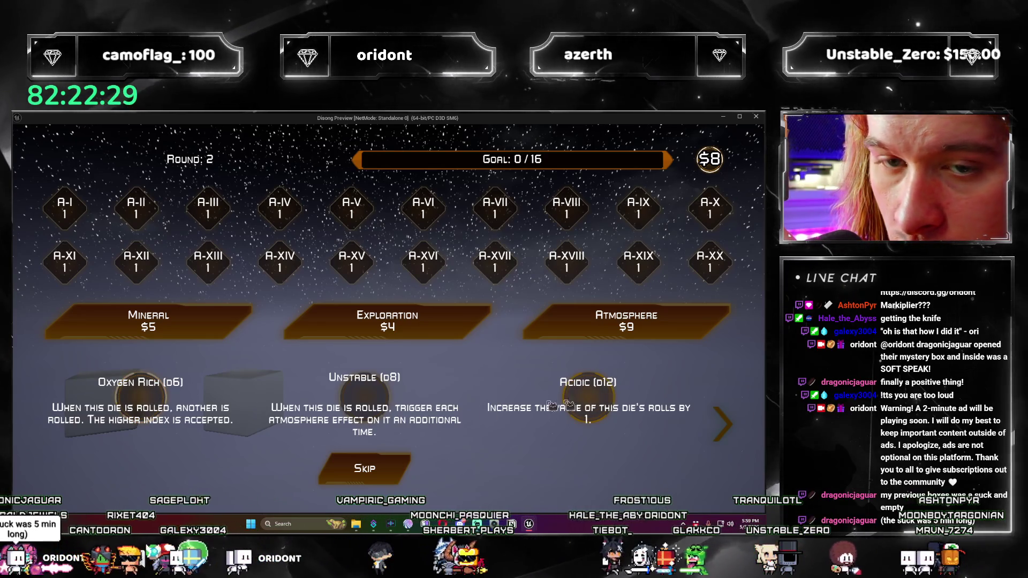
click(146, 397)
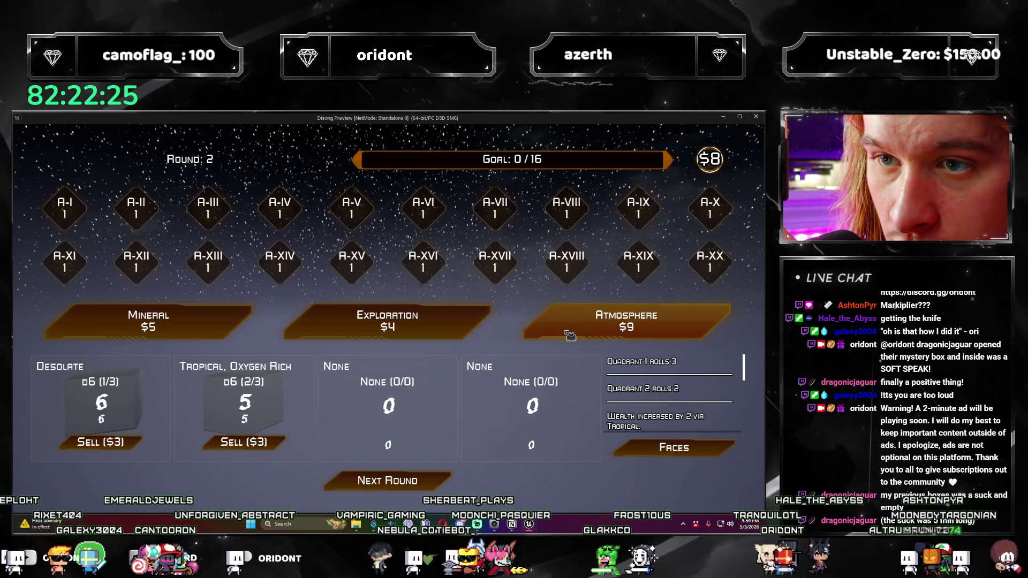
click(444, 331)
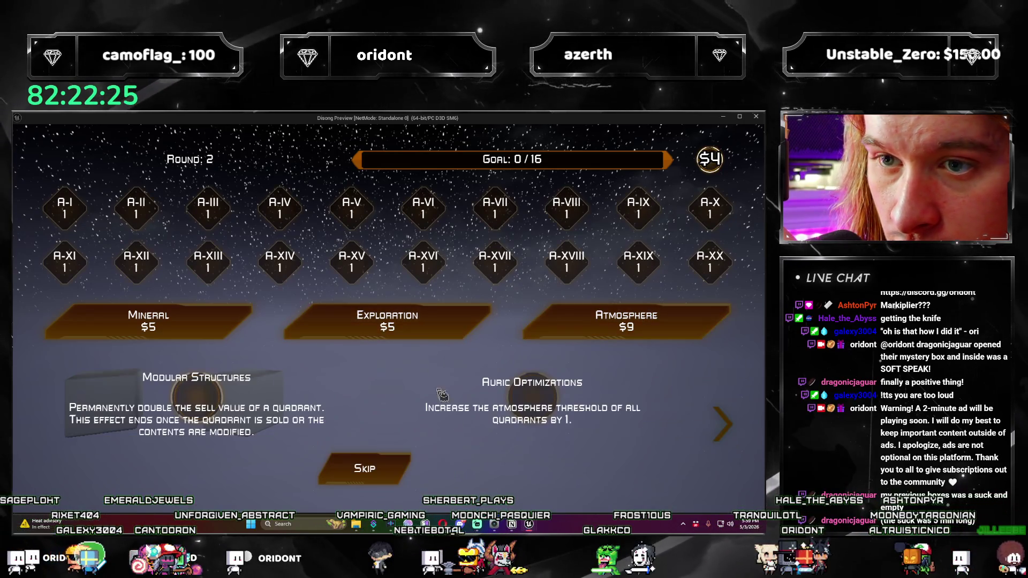
click(537, 397)
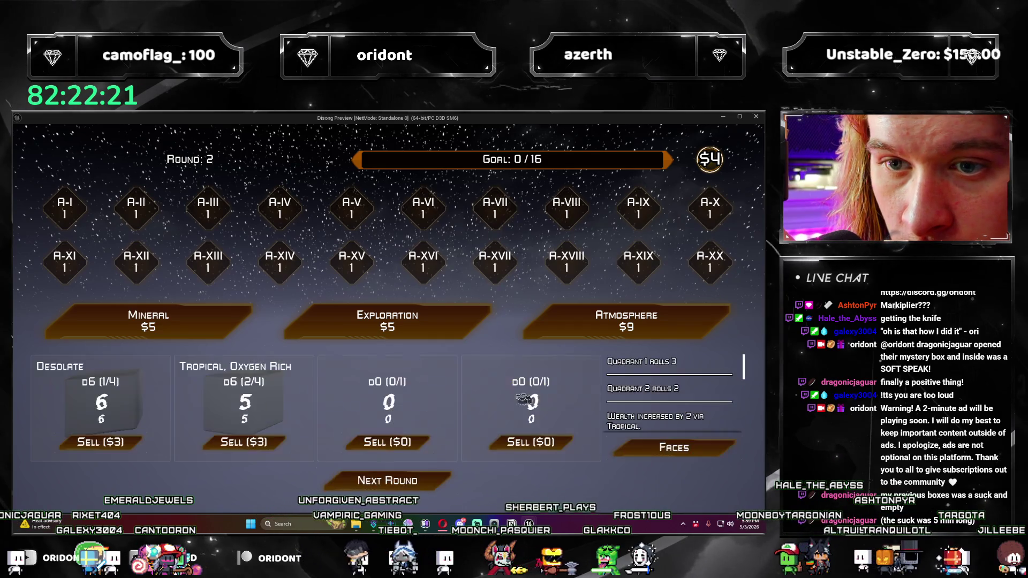
click(431, 484)
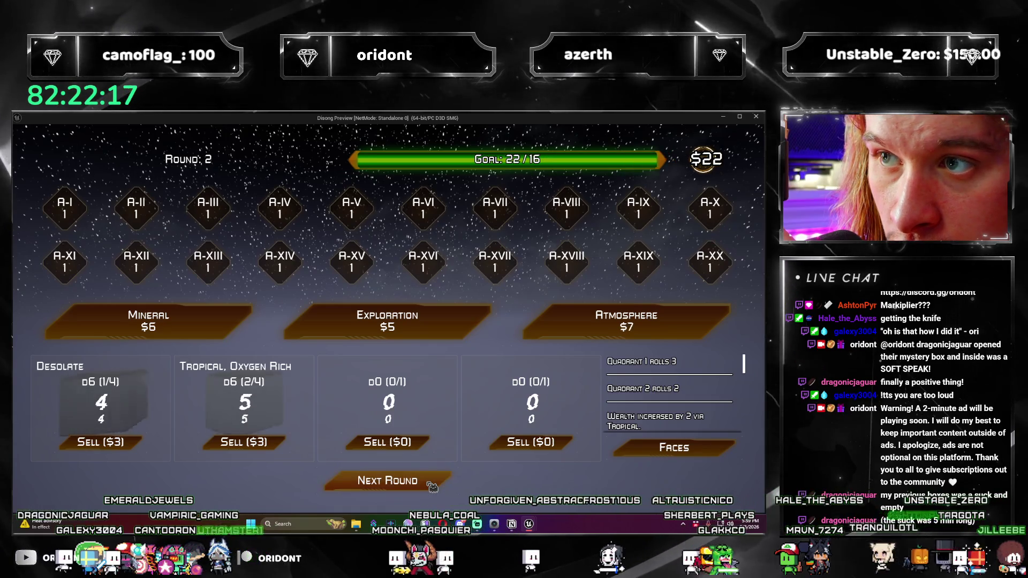
click(627, 321)
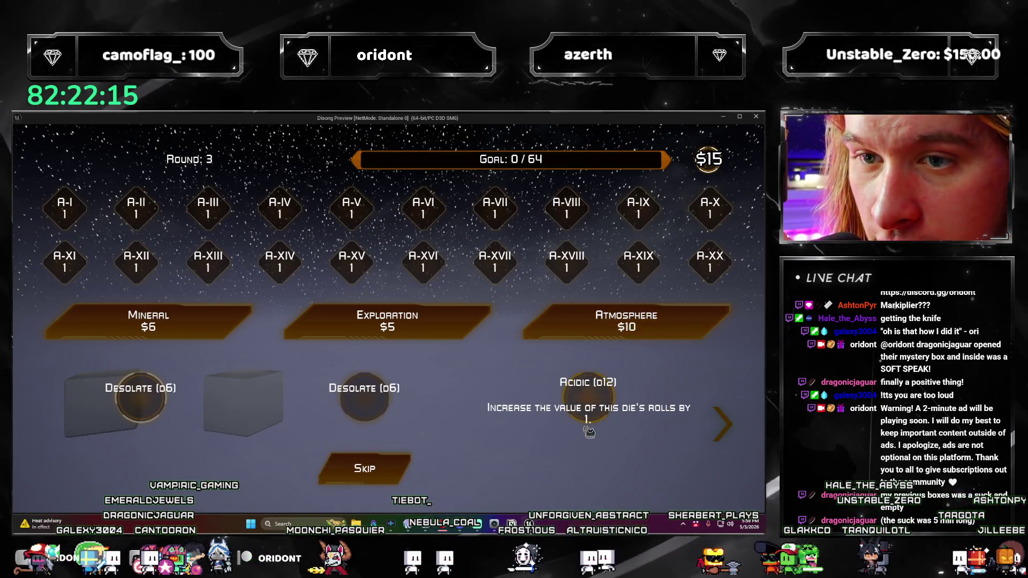
Step: Add the Acidic die and, with another Atmosphere pack, the Gas Giant d20
click(598, 411)
click(583, 324)
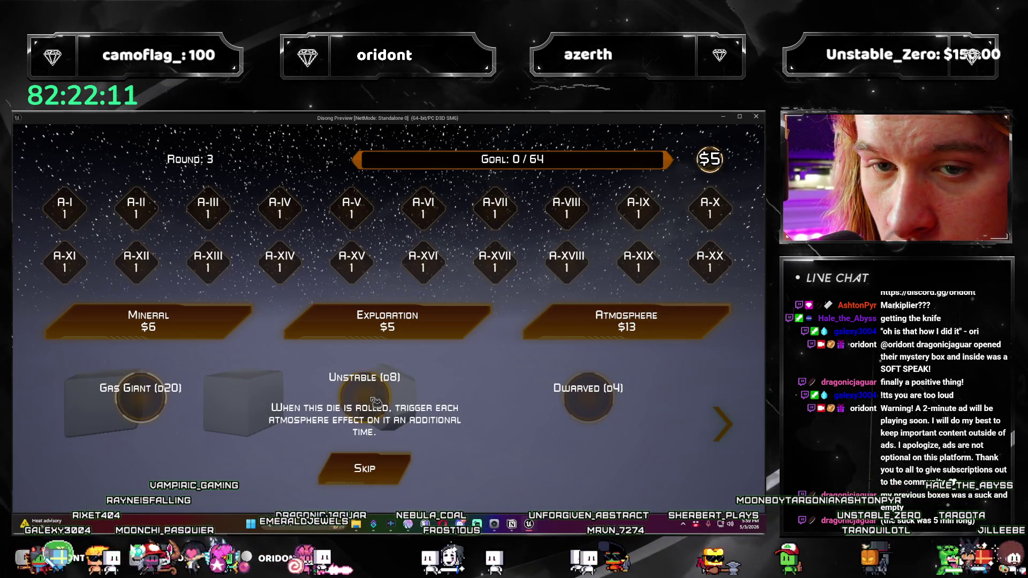
click(139, 410)
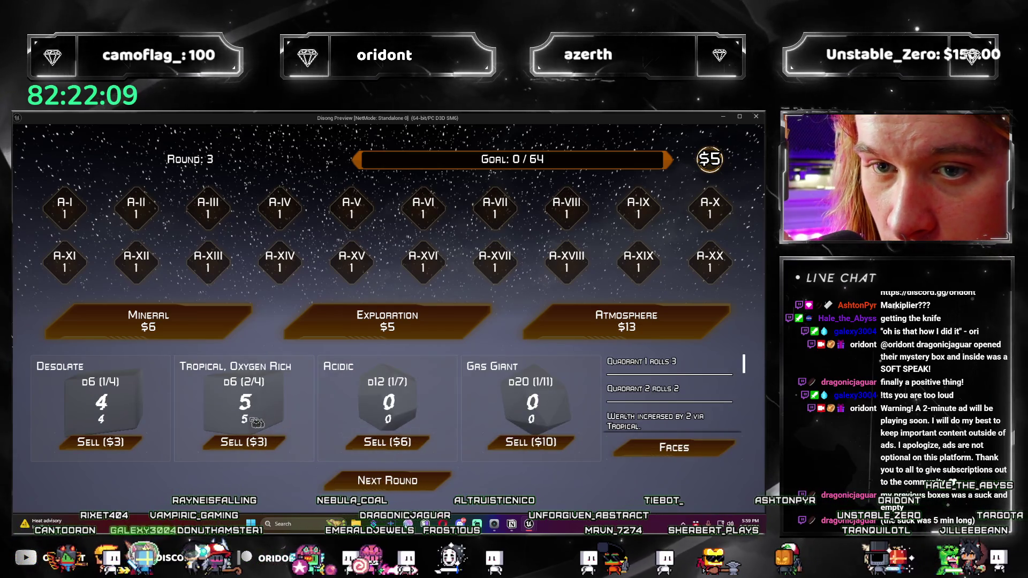
Step: Buy Exploration packs, taking Find Life for a free purchase and Mining for 10 wealth
click(455, 329)
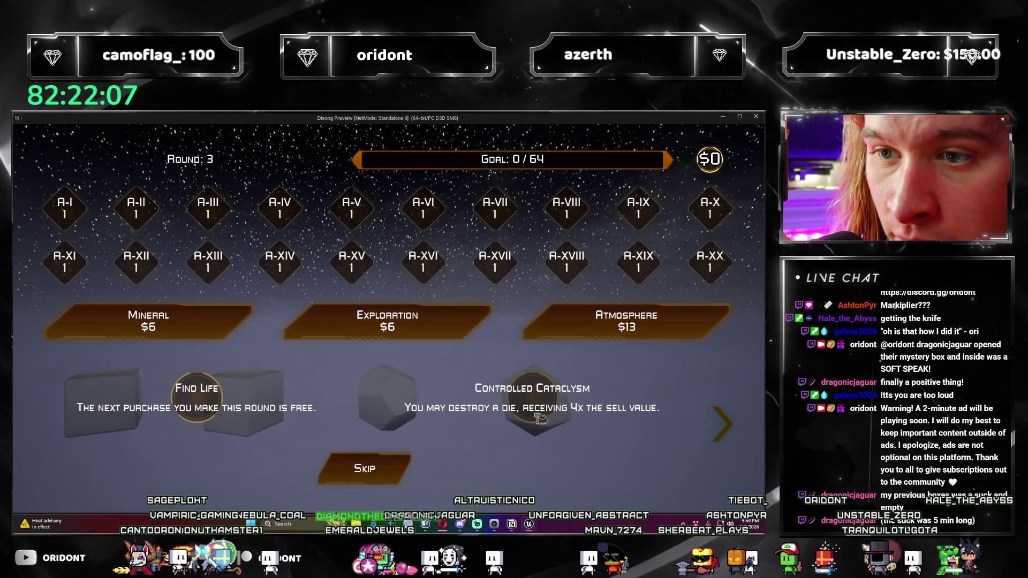
click(216, 404)
click(483, 327)
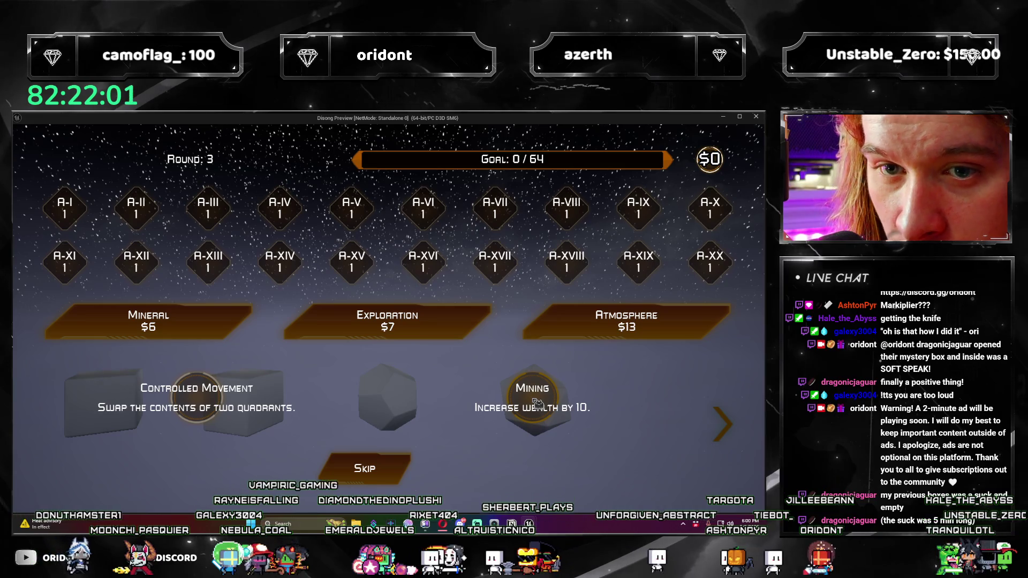
click(537, 404)
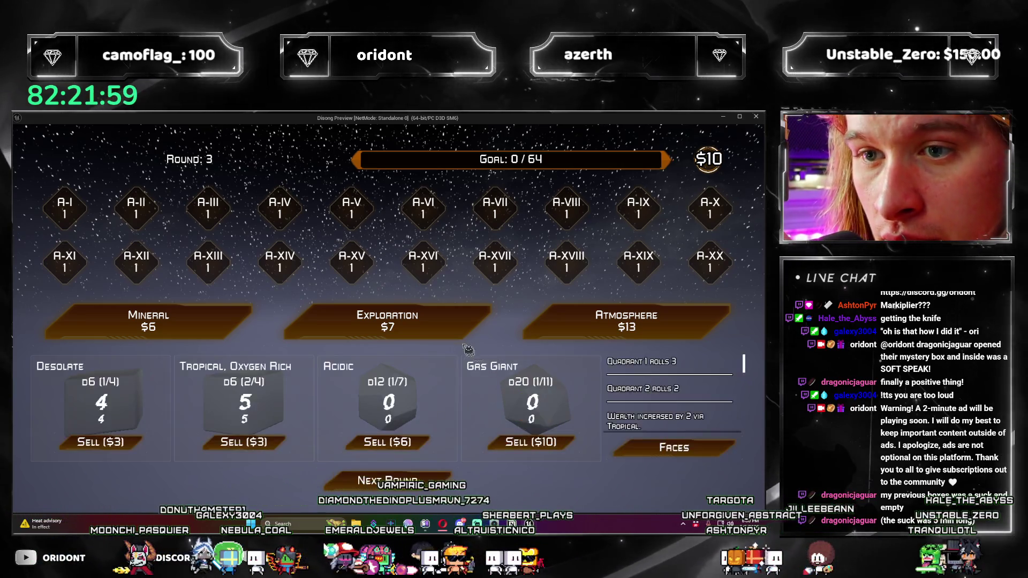
click(471, 328)
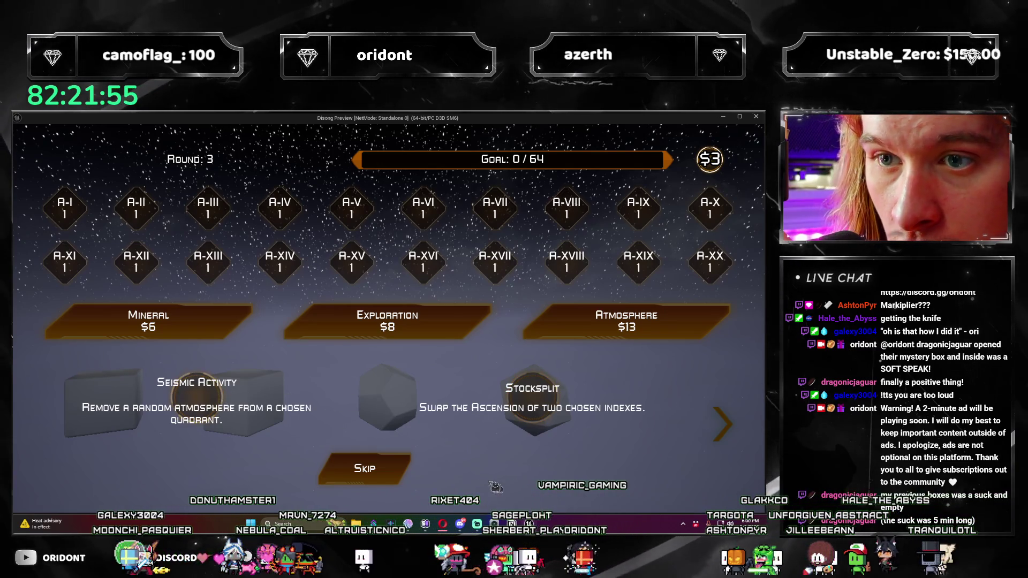
Step: Skip Seismic Activity and roll twice to beat round 3's goal at 83/64
click(400, 474)
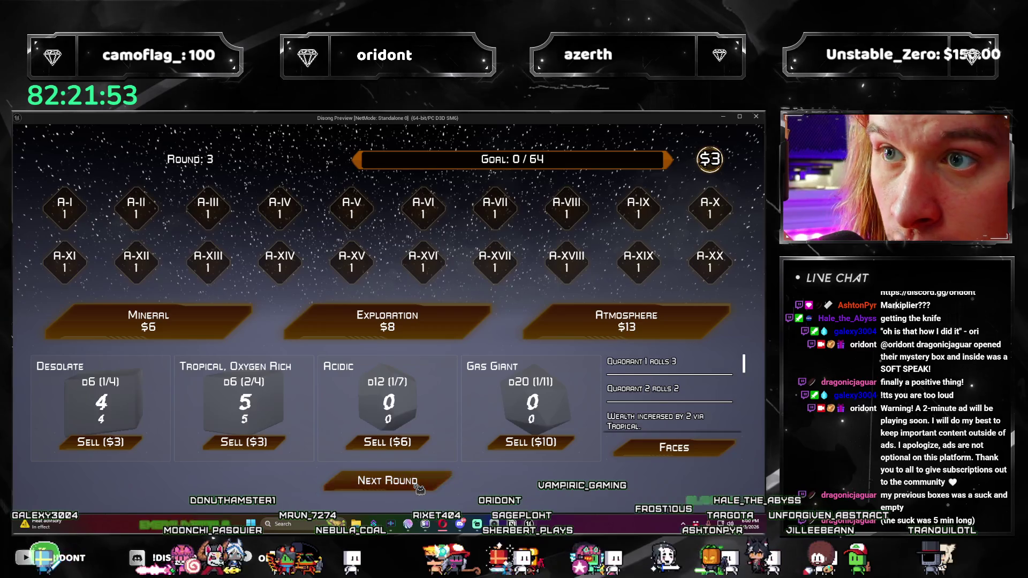
click(418, 486)
click(420, 485)
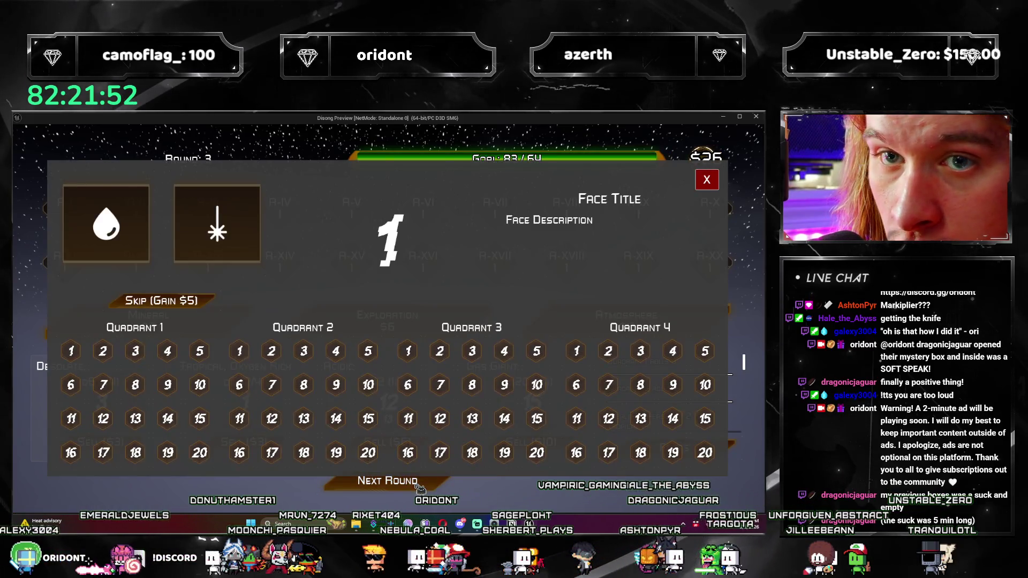
Step: Apply the Refinery face to Quadrant 1 index 2 and advance to round 4
click(135, 243)
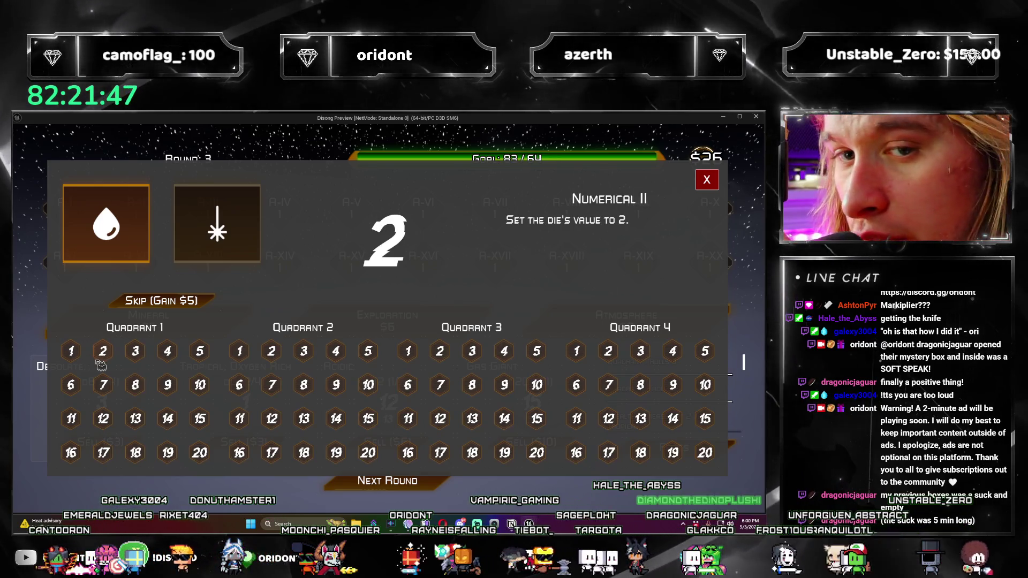
click(101, 366)
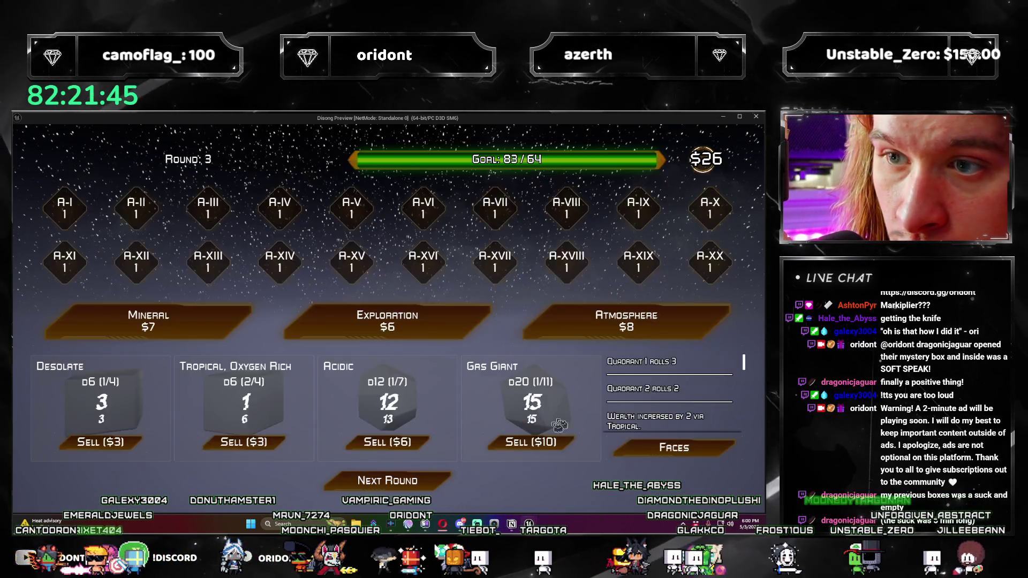
click(430, 485)
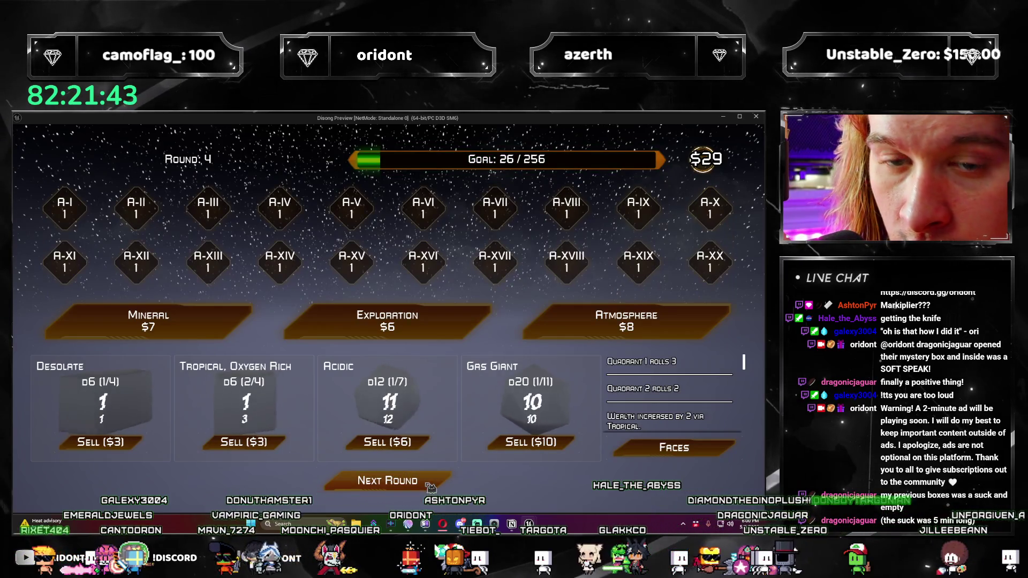
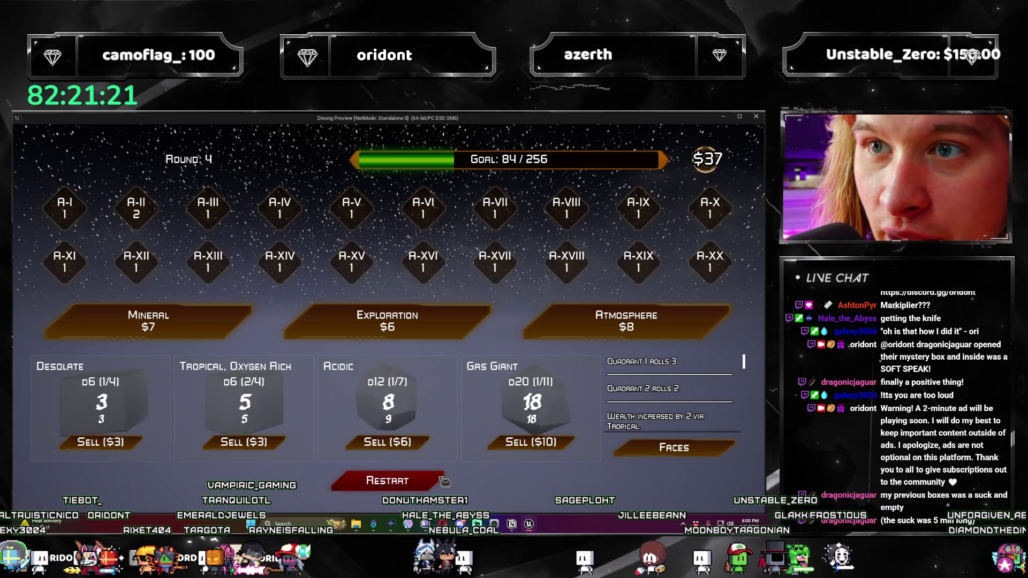
Step: Restart the run, buy an Atmosphere pack, take the Precipitous d10 and roll round 1
click(442, 481)
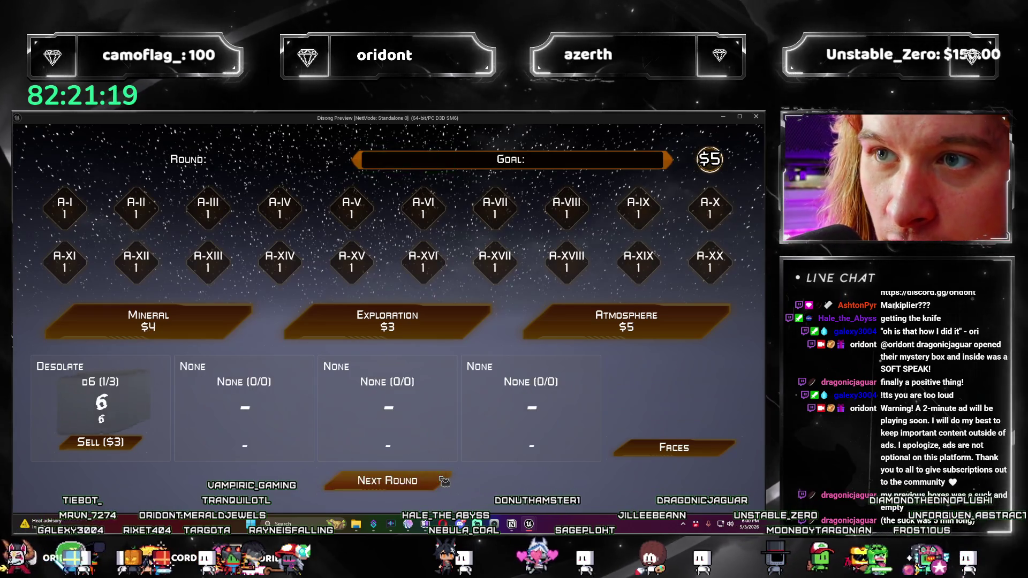
click(585, 315)
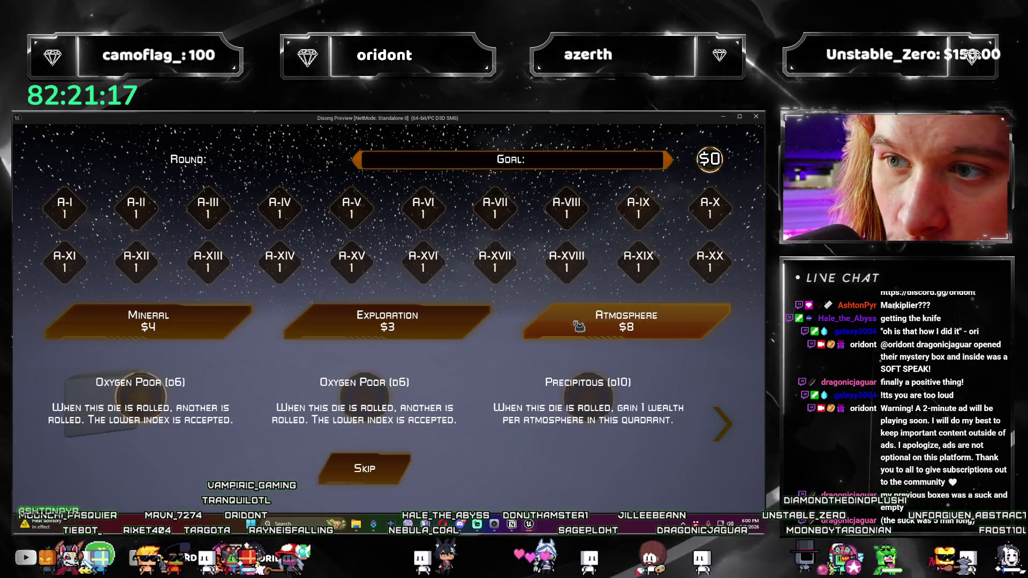
click(567, 408)
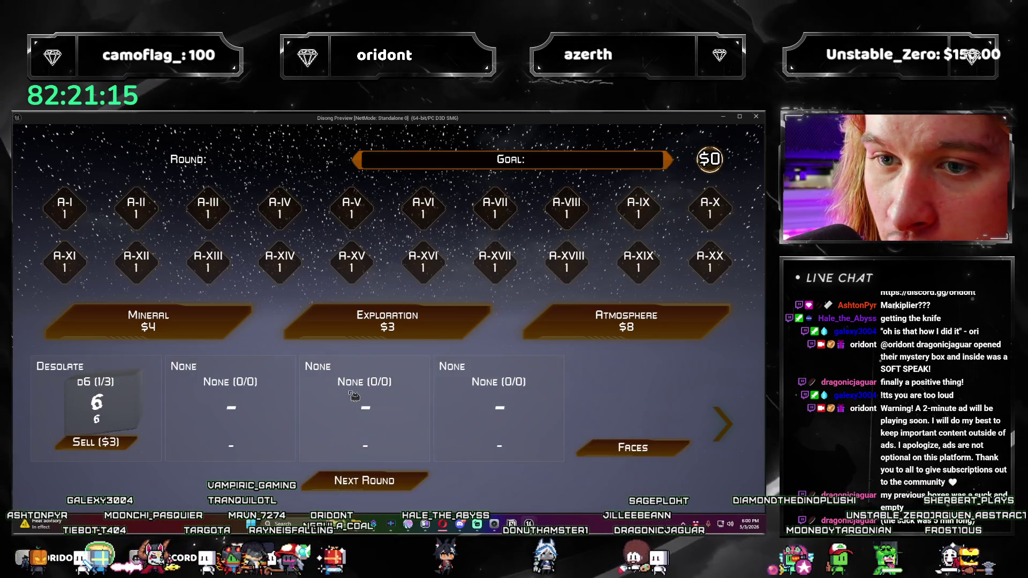
click(421, 485)
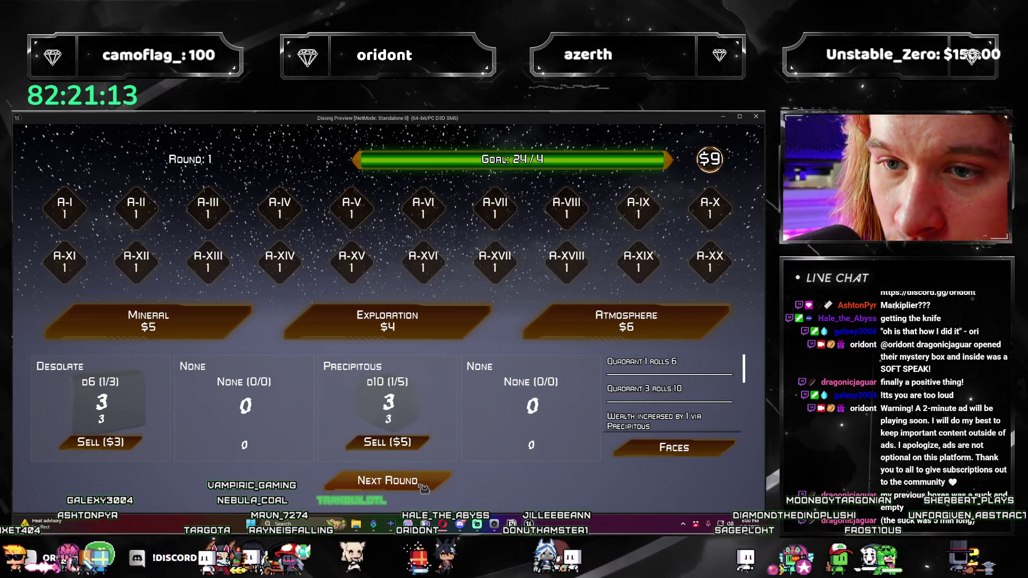
Step: Advance to round 2, buy another Atmosphere pack, take the Gas Giant d20 and roll
click(422, 481)
click(551, 321)
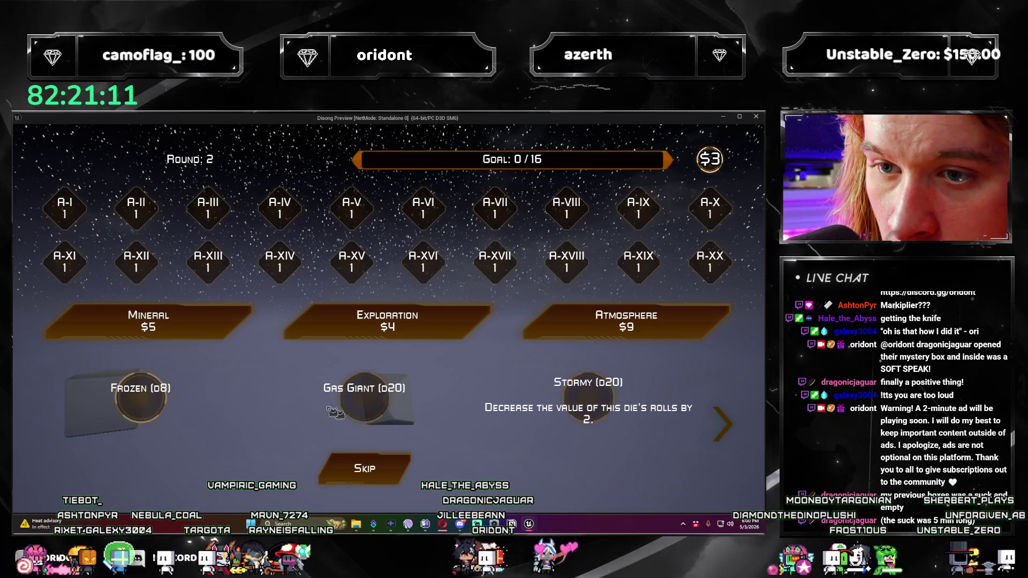
click(373, 419)
click(440, 480)
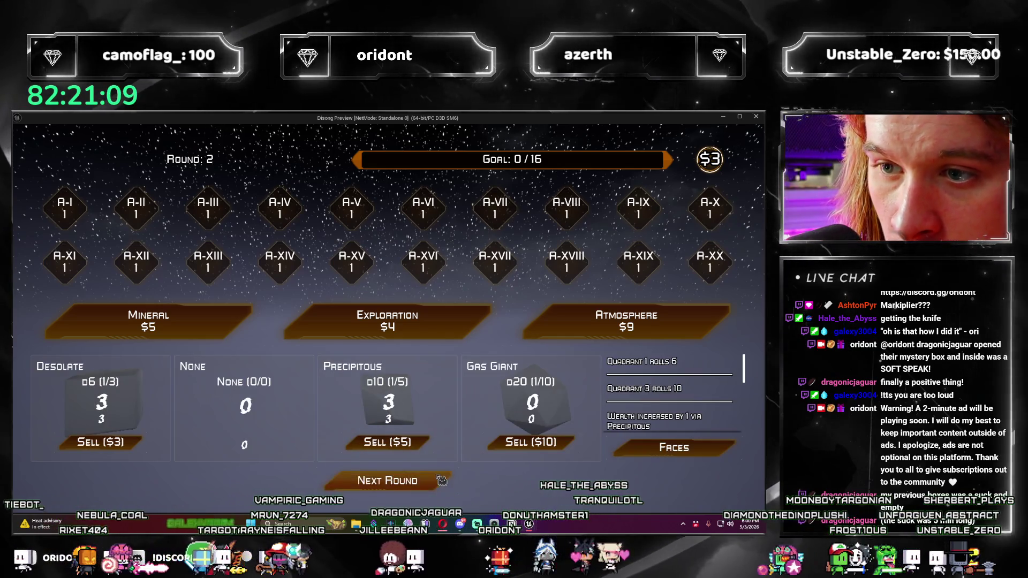
Step: In round 3, add a Dwarved d4 and raise a die to d20 with Solar Expansion, then roll and restart
click(440, 480)
click(616, 321)
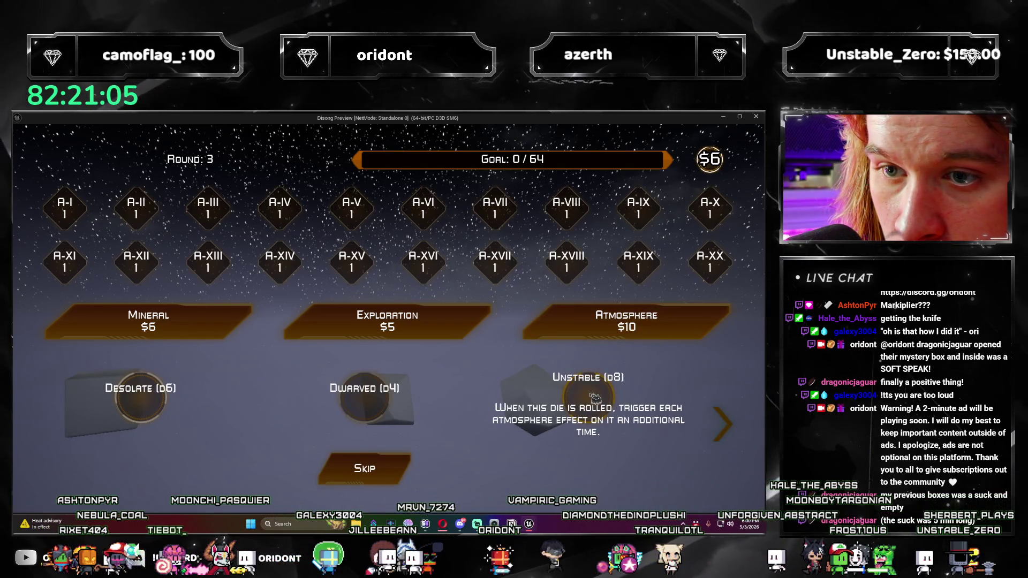
click(365, 467)
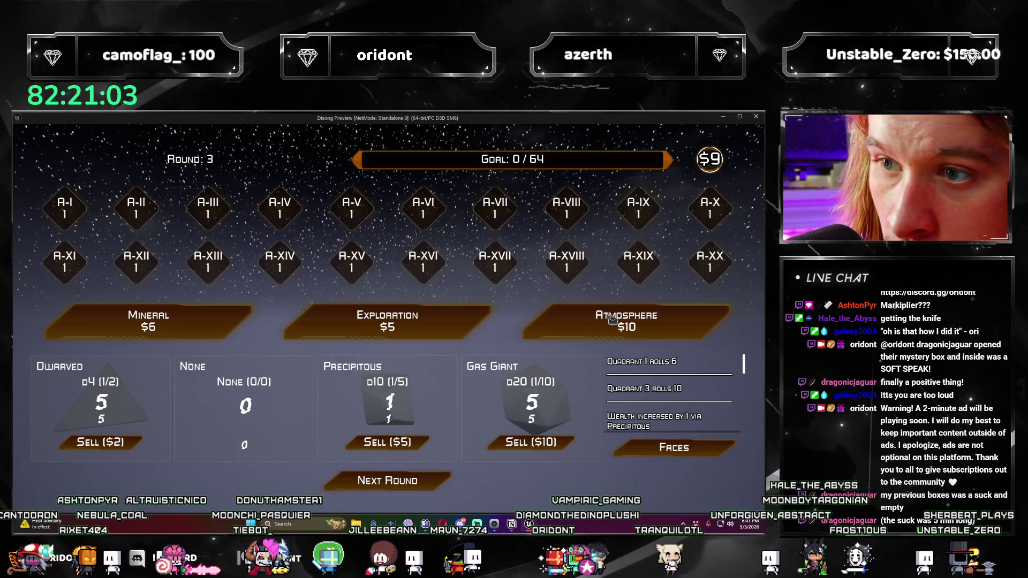
click(387, 321)
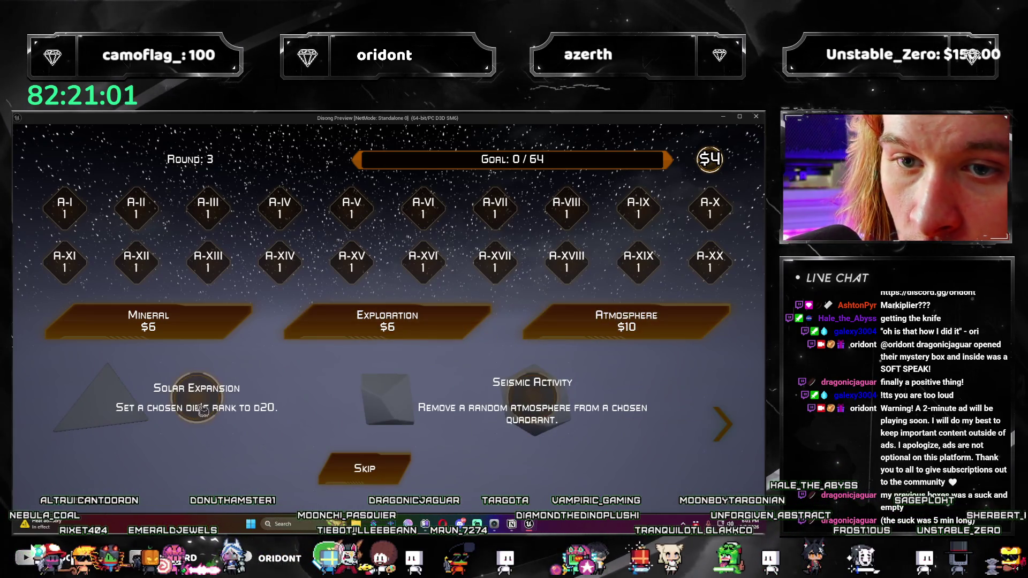
click(202, 409)
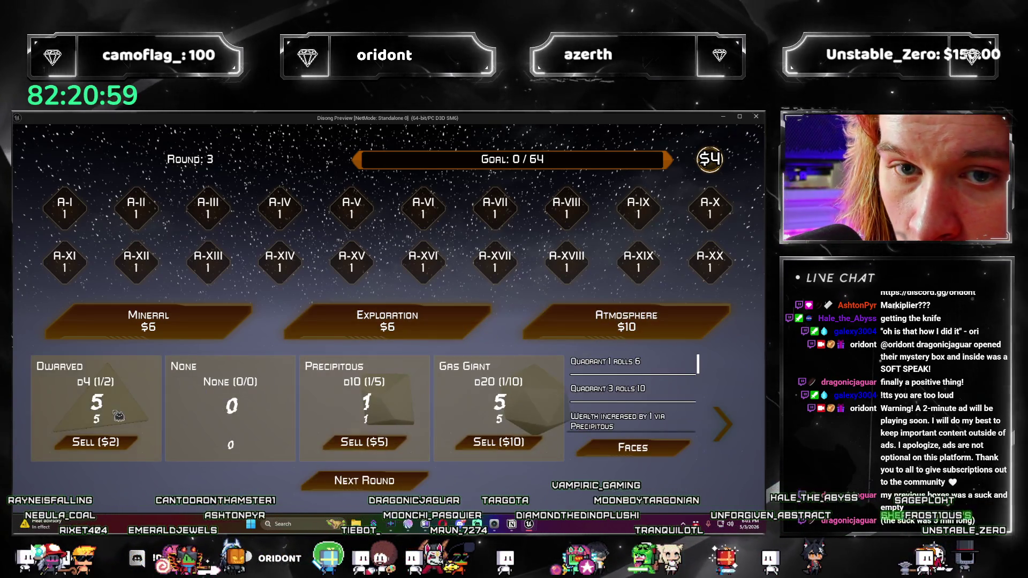
click(431, 481)
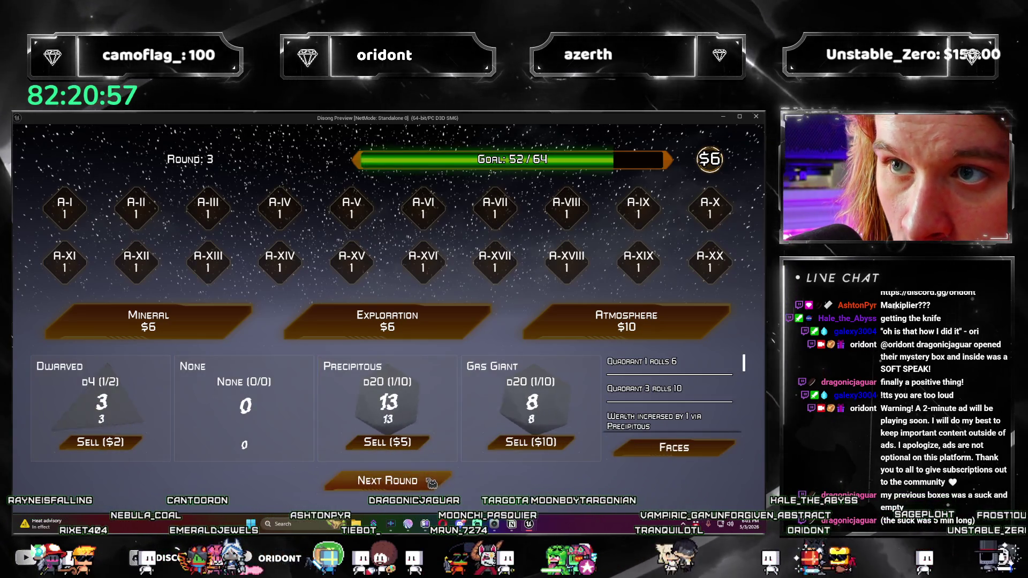
click(431, 482)
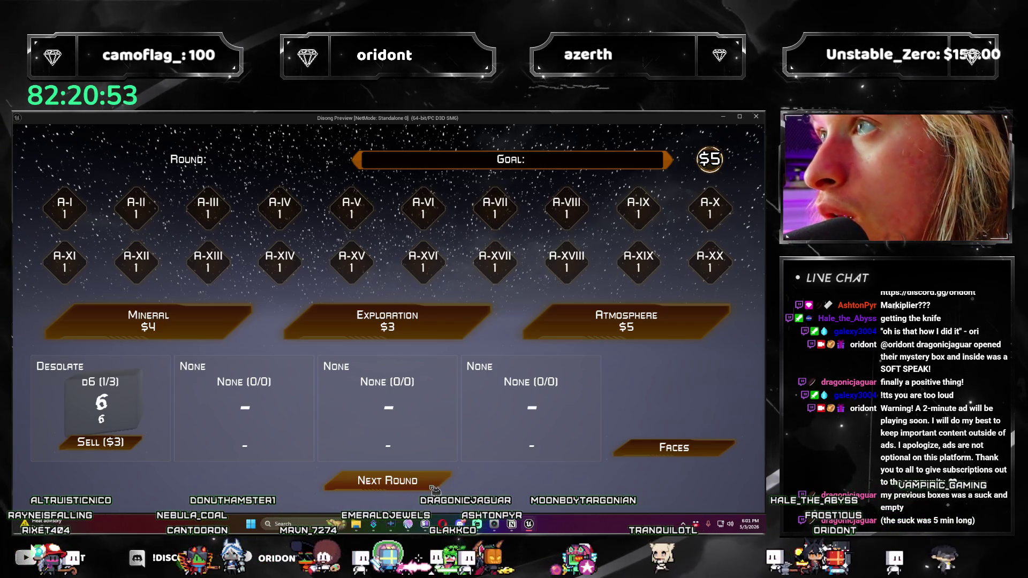
Step: Take a High Carbon d6, then replace the Desolate die with a Superhot d2 and advance
click(546, 316)
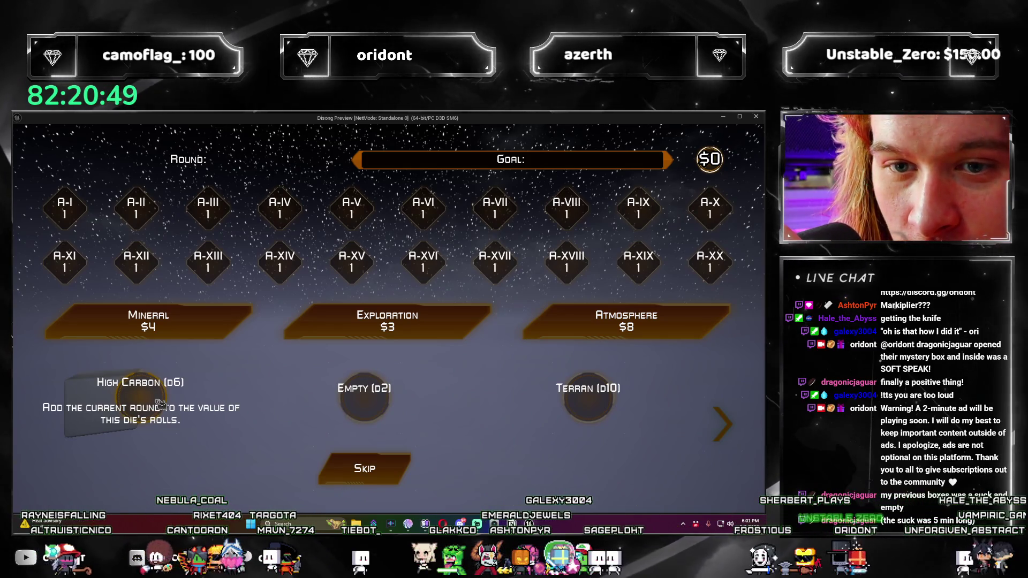
click(161, 407)
click(427, 486)
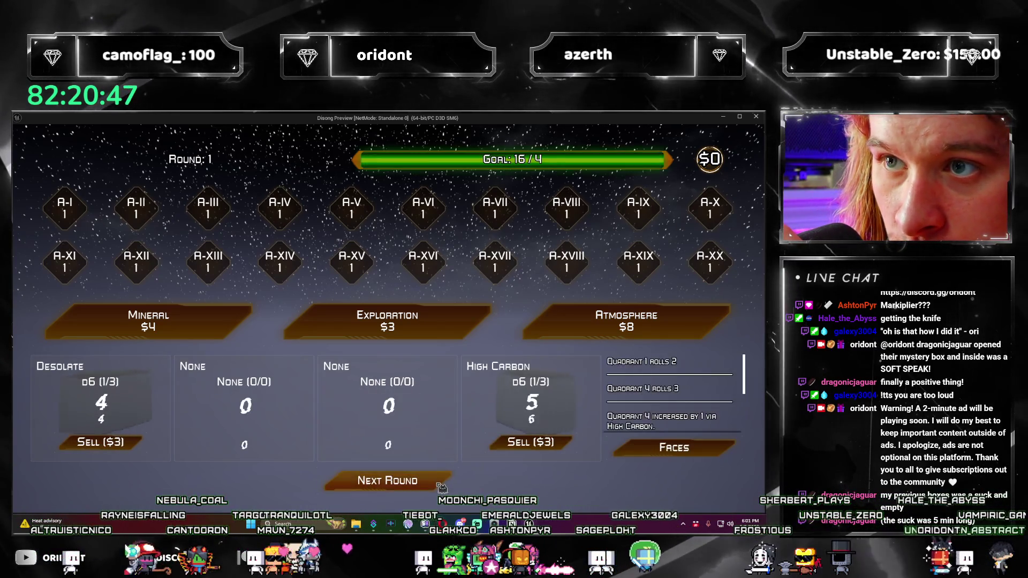
click(568, 337)
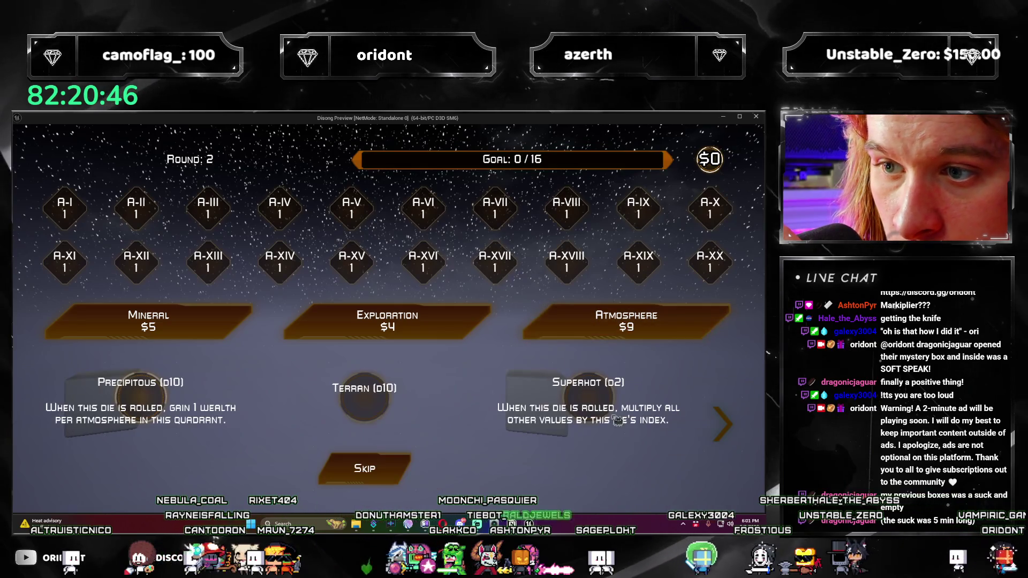
click(595, 401)
click(123, 450)
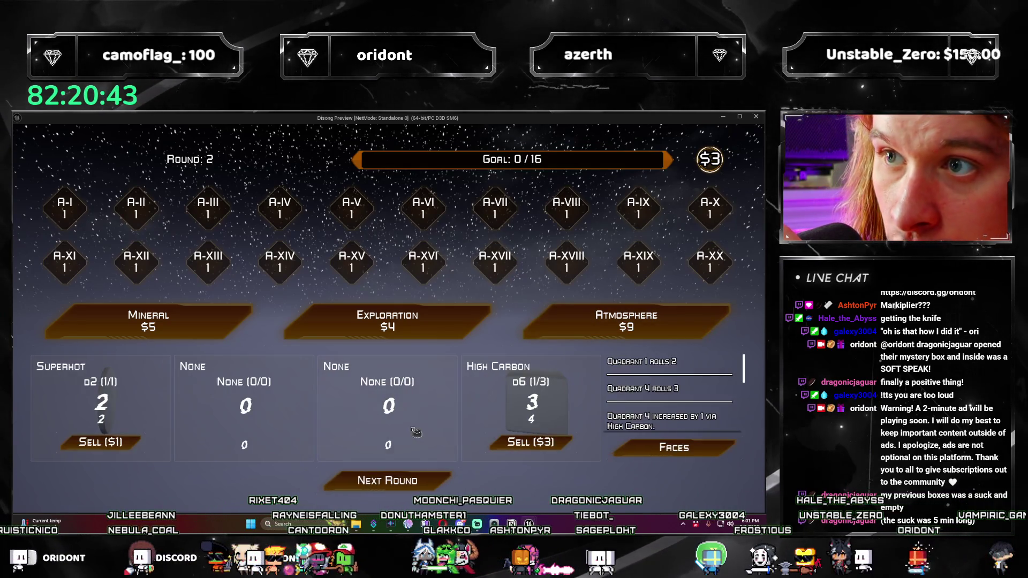
click(432, 478)
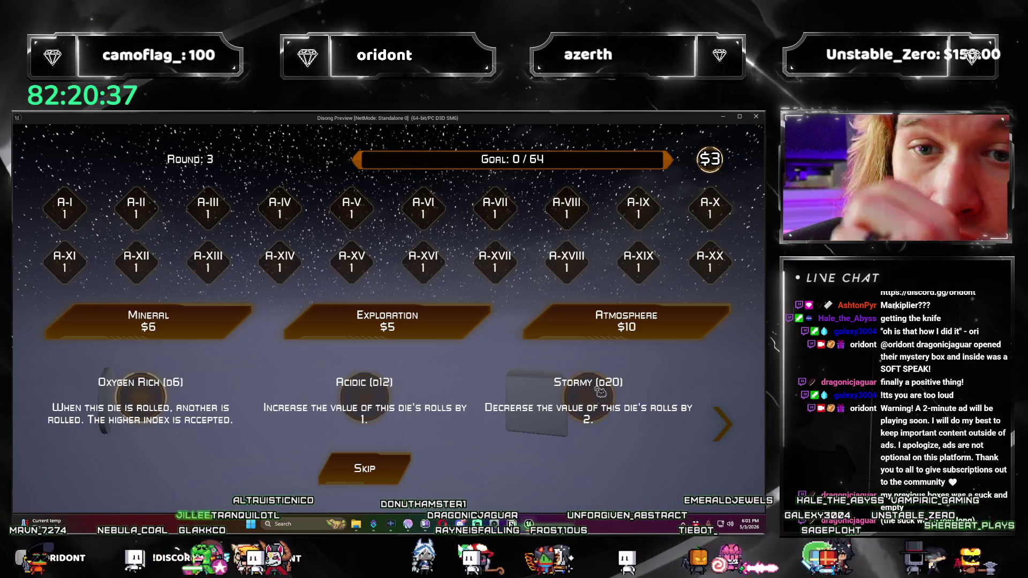
Step: Add an Acidic d12, set Quadrant 1's first face to Numerical XII, and roll round 4 twice
click(372, 406)
click(428, 490)
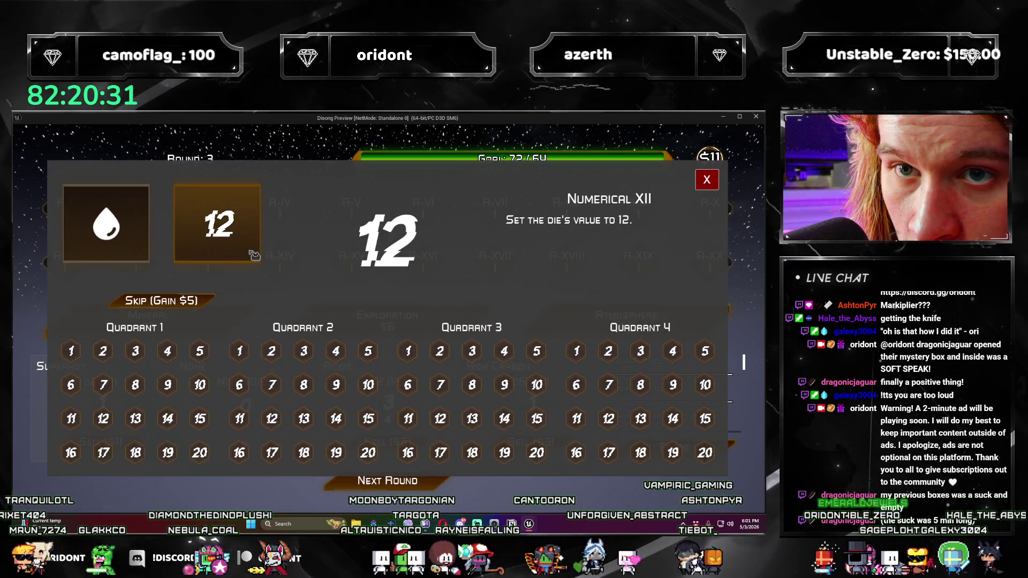
click(246, 252)
click(70, 350)
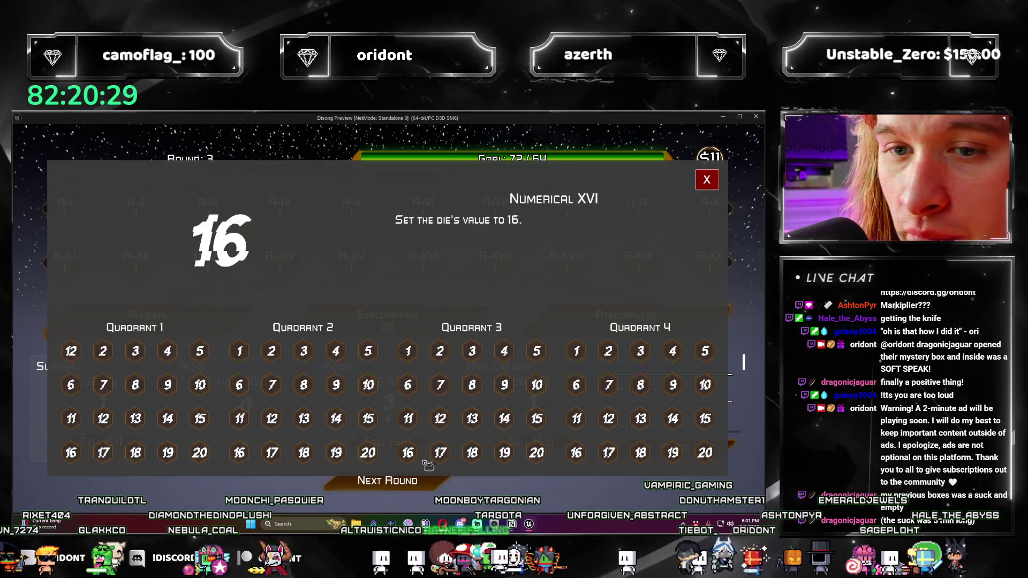
click(432, 483)
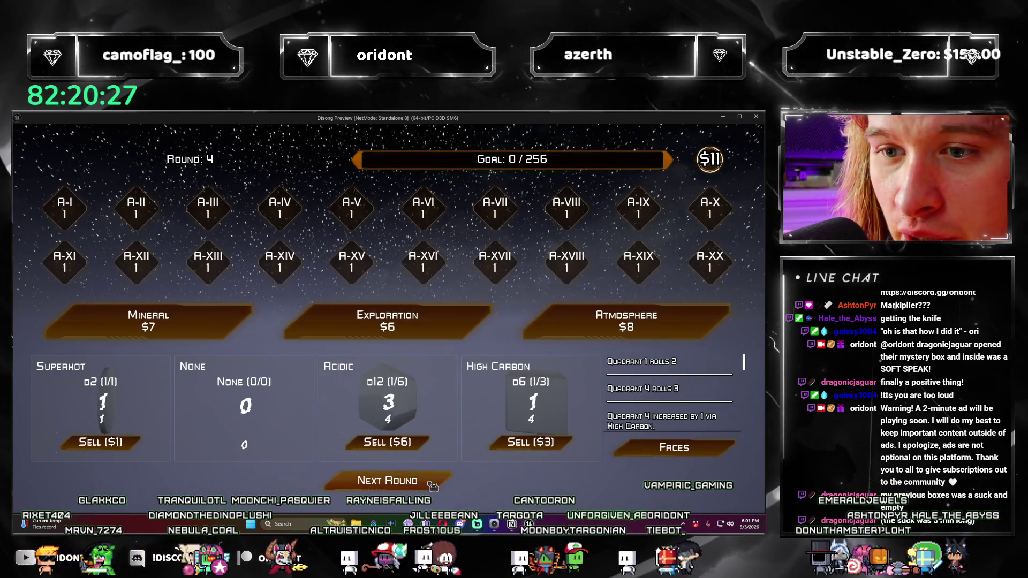
click(431, 482)
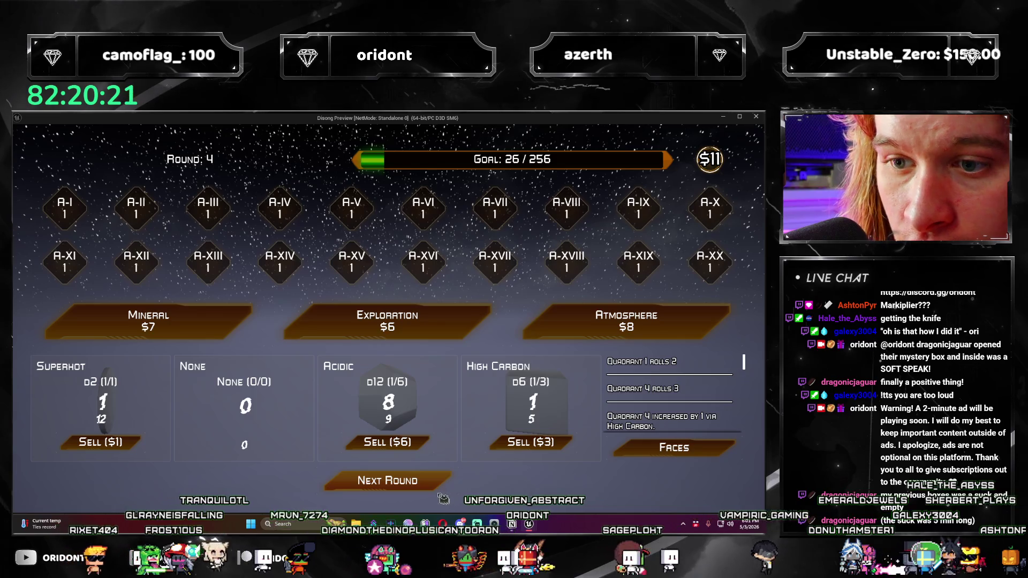
click(429, 482)
Step: Restart, take a Tropical d6 from an Atmosphere pack, and play through round 1
click(396, 481)
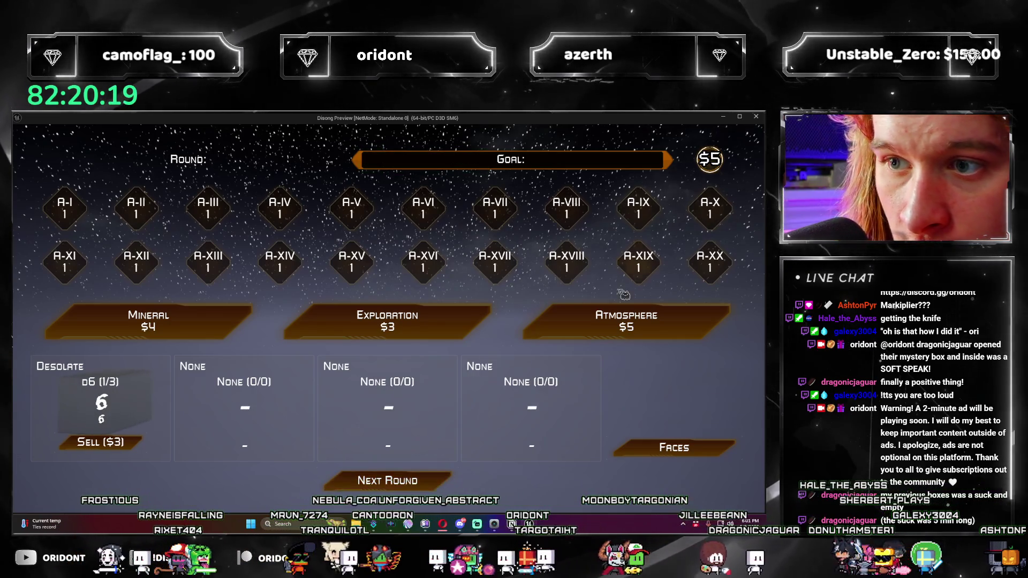
click(626, 320)
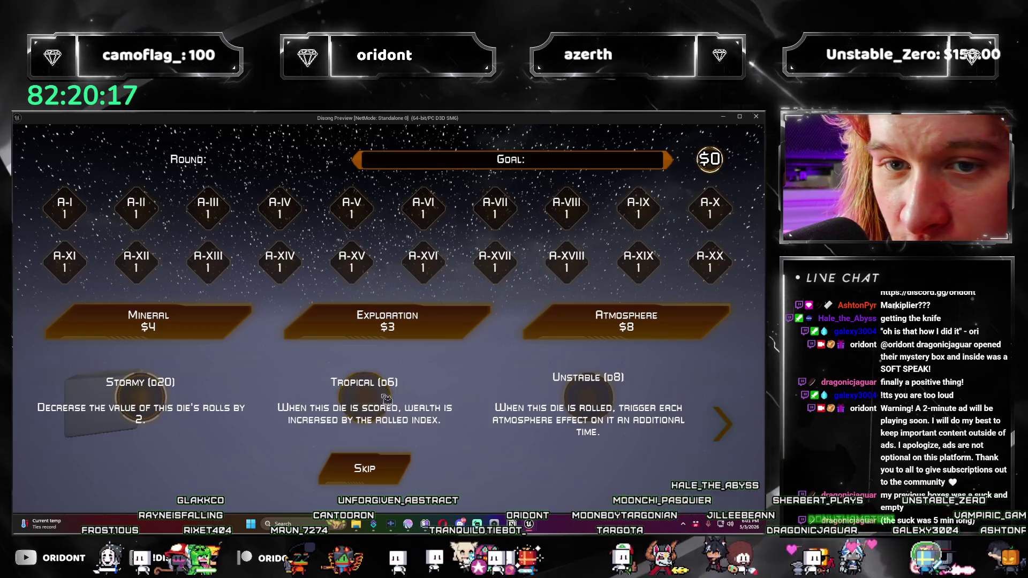
click(385, 399)
click(431, 480)
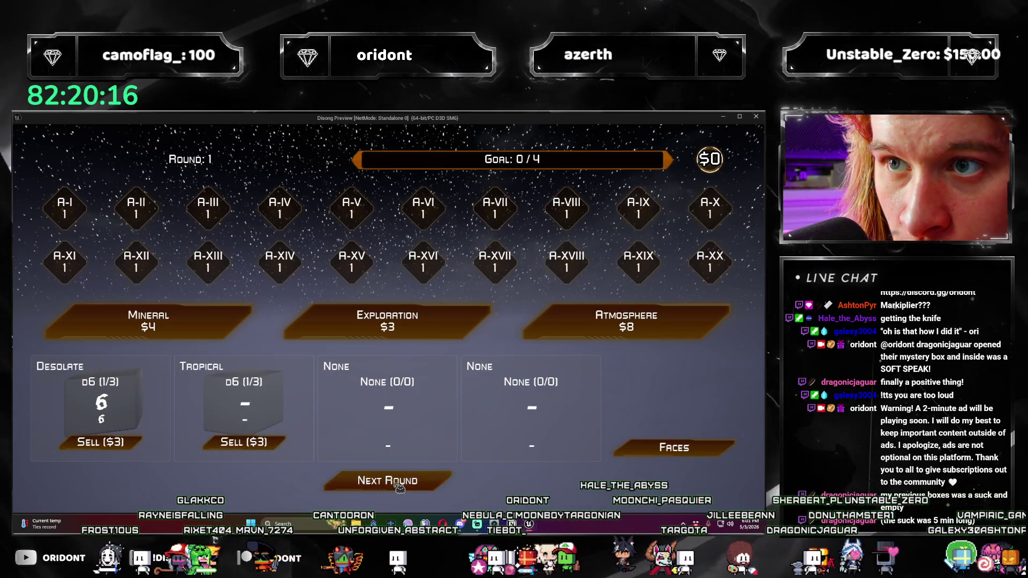
click(433, 481)
Step: Add Gaseous d20 and Superhot d2 dice, take Mining for 10 wealth, and skip the next card offer
click(622, 322)
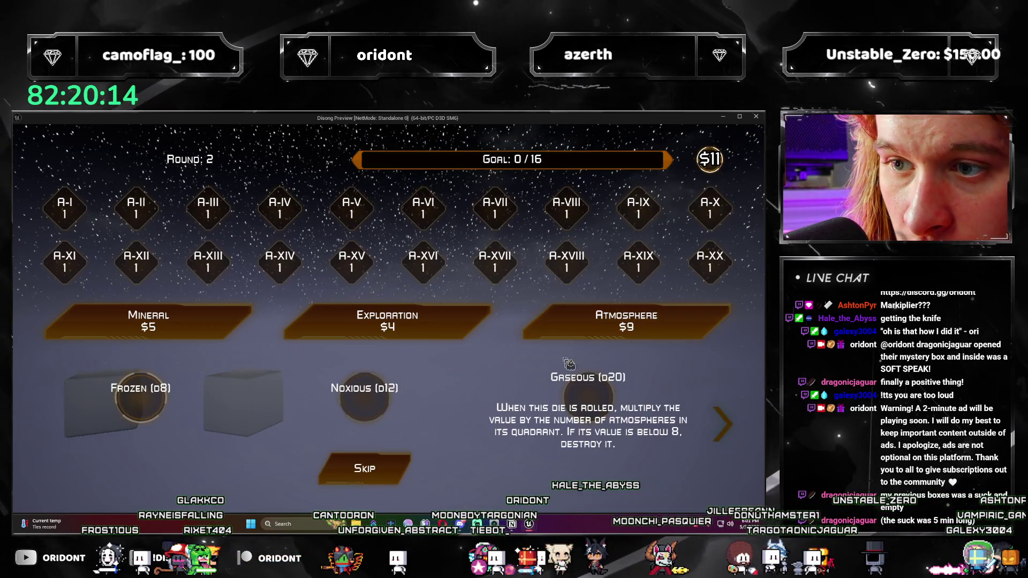
click(595, 399)
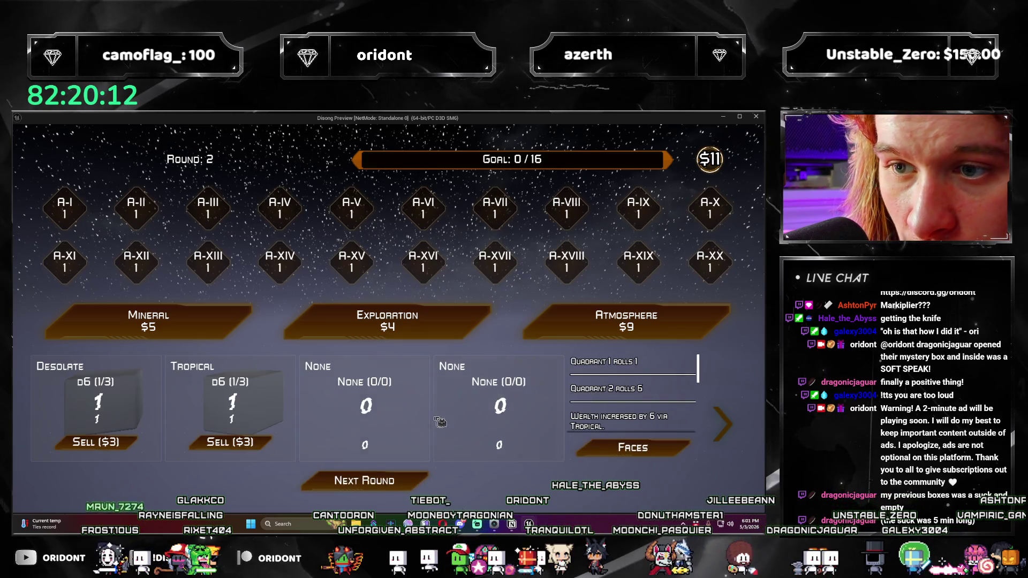
click(573, 337)
click(600, 395)
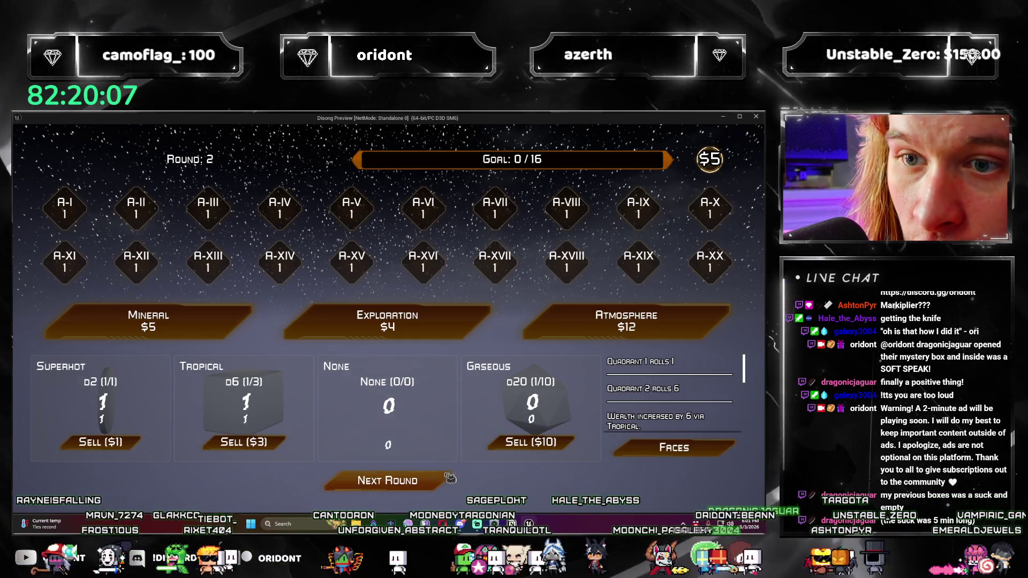
click(458, 321)
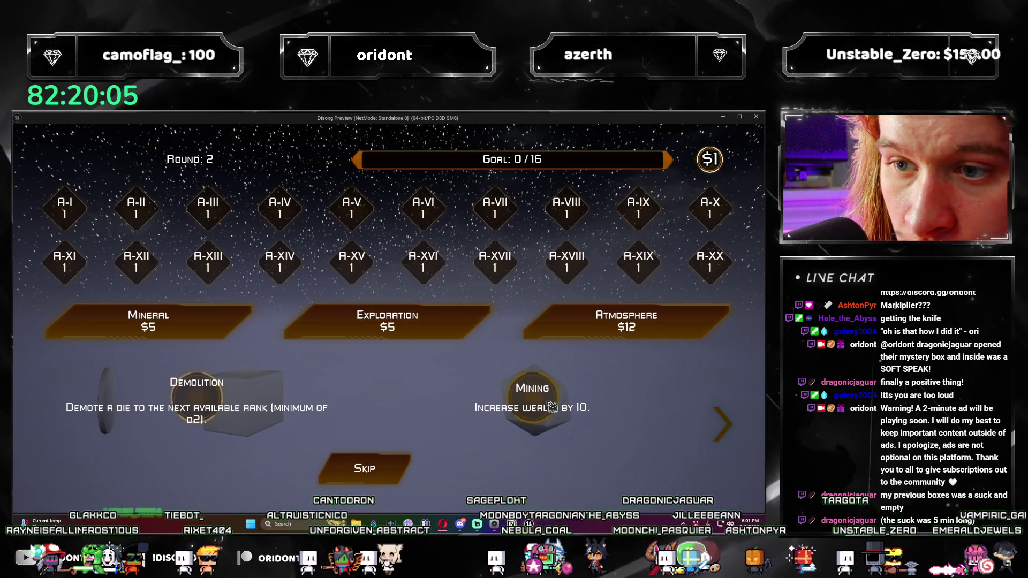
click(532, 399)
click(455, 321)
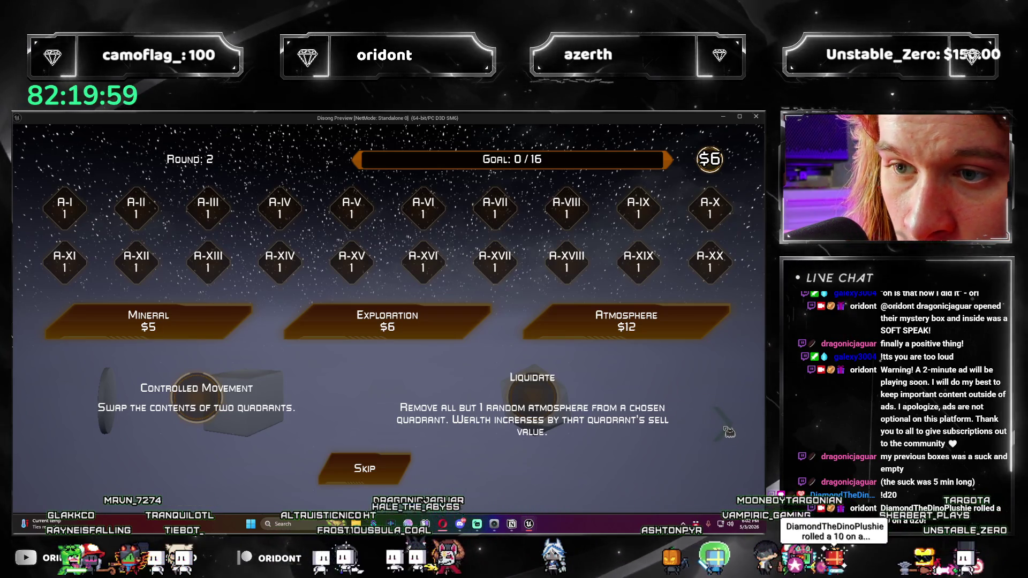
click(402, 474)
Step: Buy a $6 Exploration pack, take one of its cards, and roll round 2
click(387, 322)
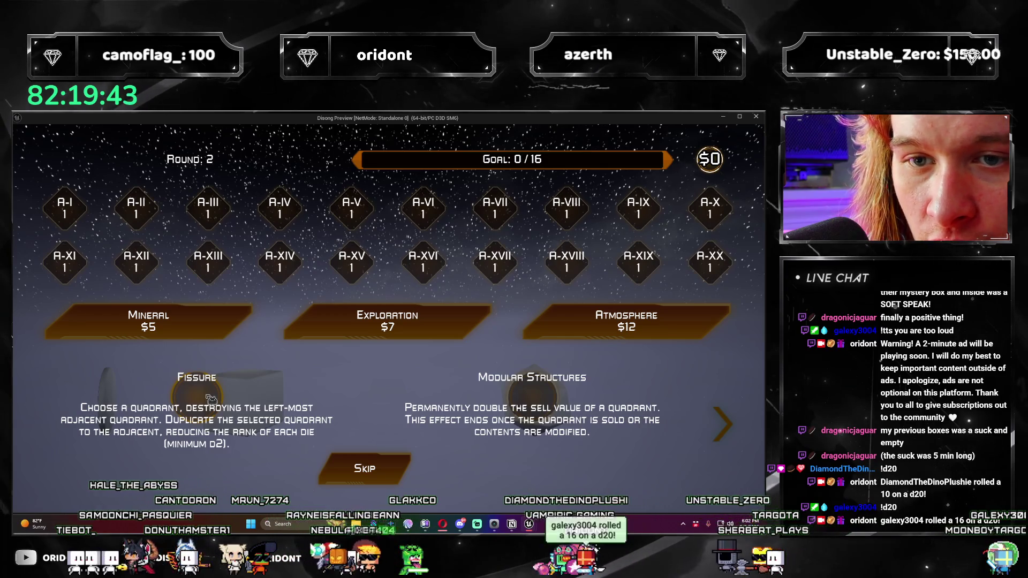
click(211, 399)
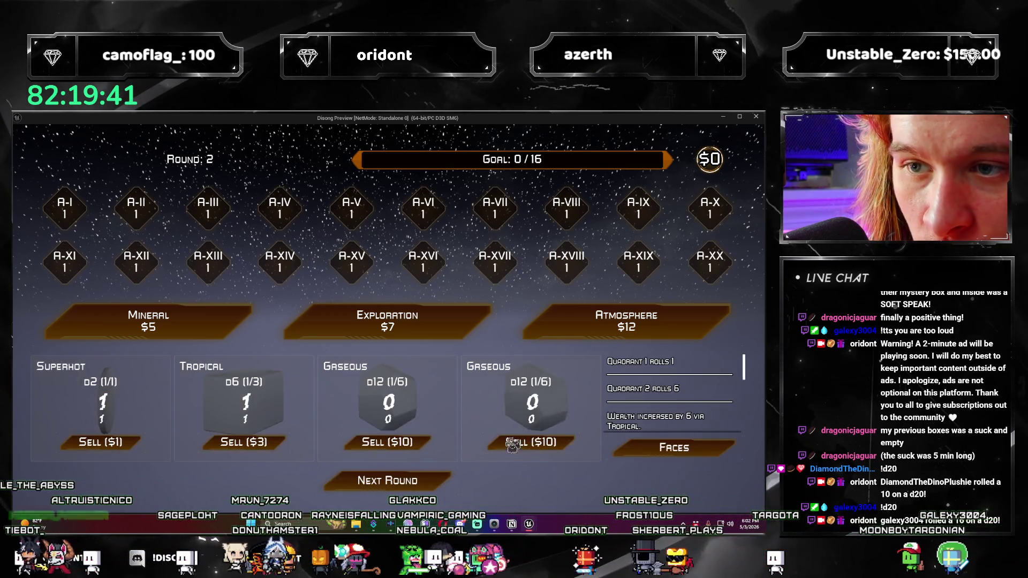
click(450, 481)
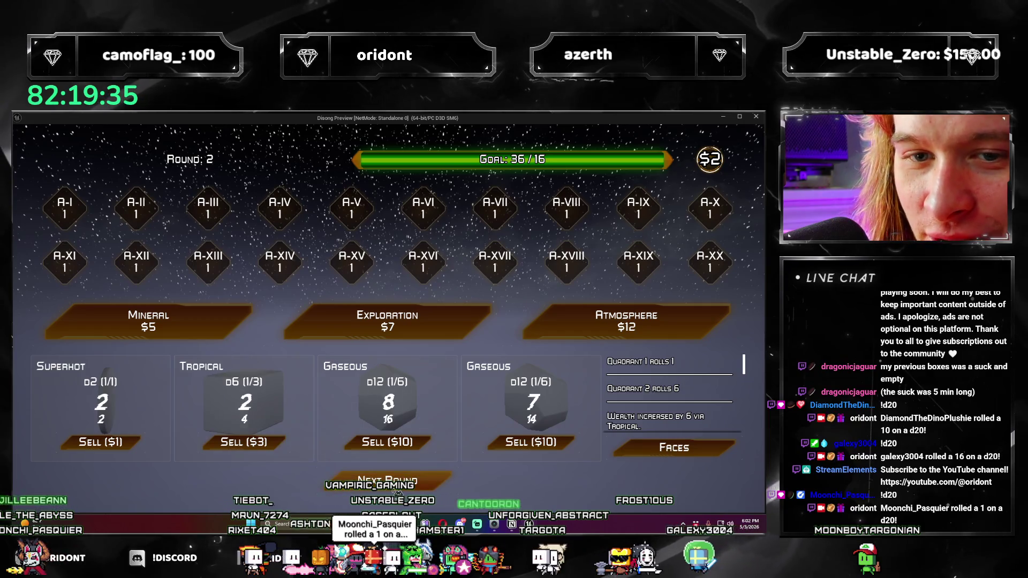
click(437, 481)
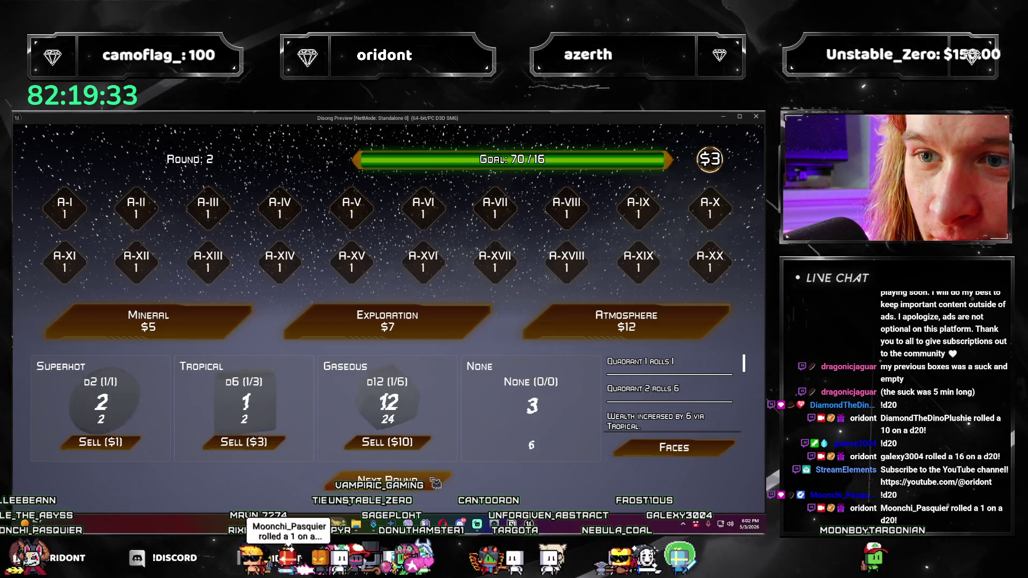
Step: In round 3, add a Lunar d4 and the Stockspilt card, then roll
click(434, 481)
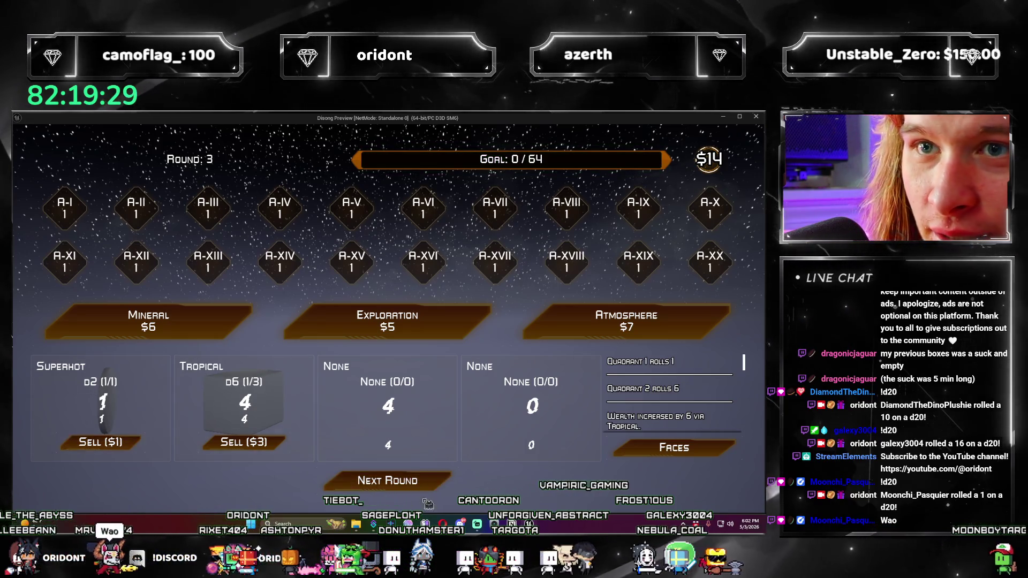
click(577, 329)
click(449, 414)
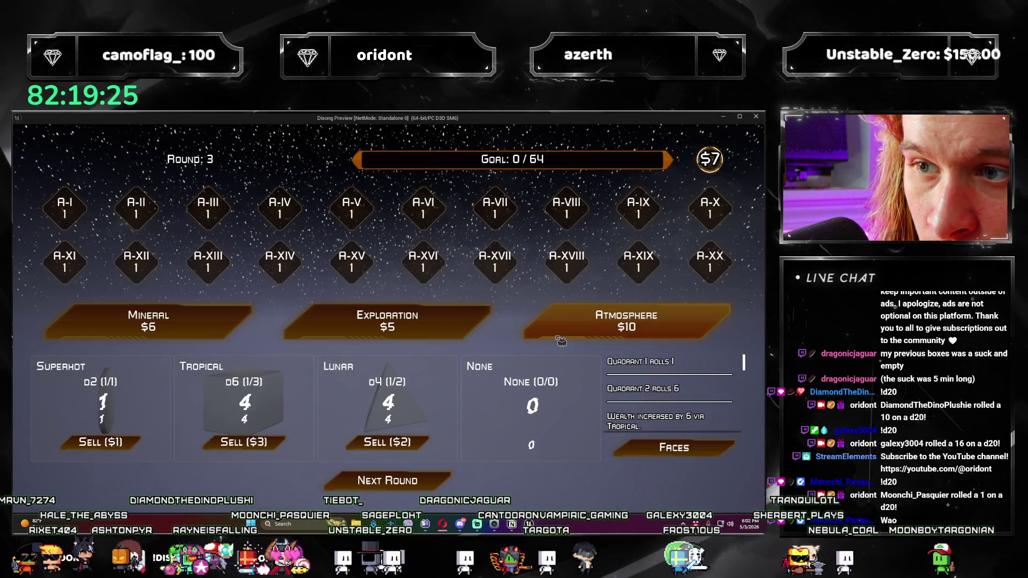
click(397, 322)
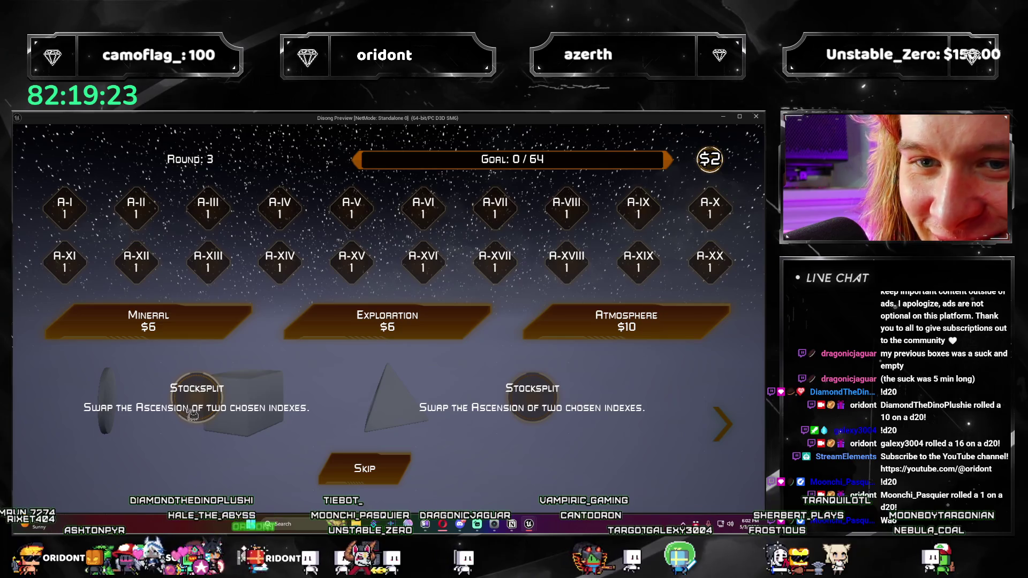
click(223, 403)
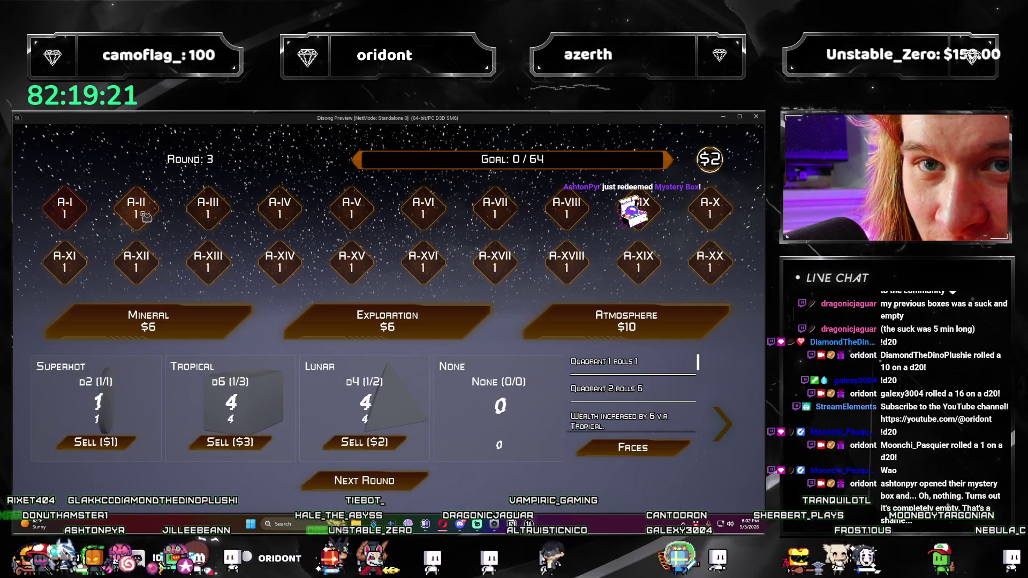
click(420, 479)
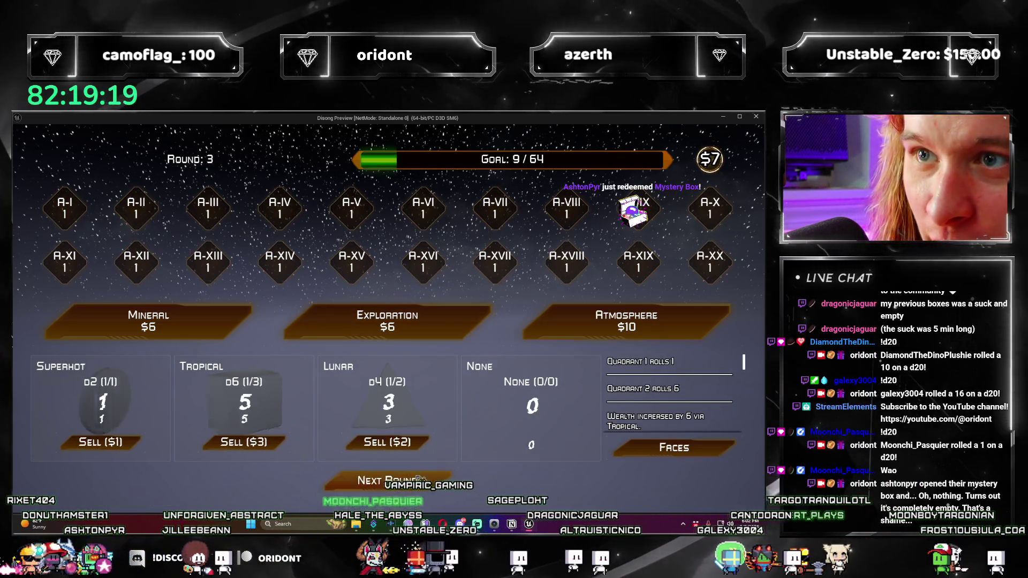
Step: Buy a $5 Atmosphere pack, take the Oxygen Poor d6, and roll round 1
click(583, 322)
click(79, 427)
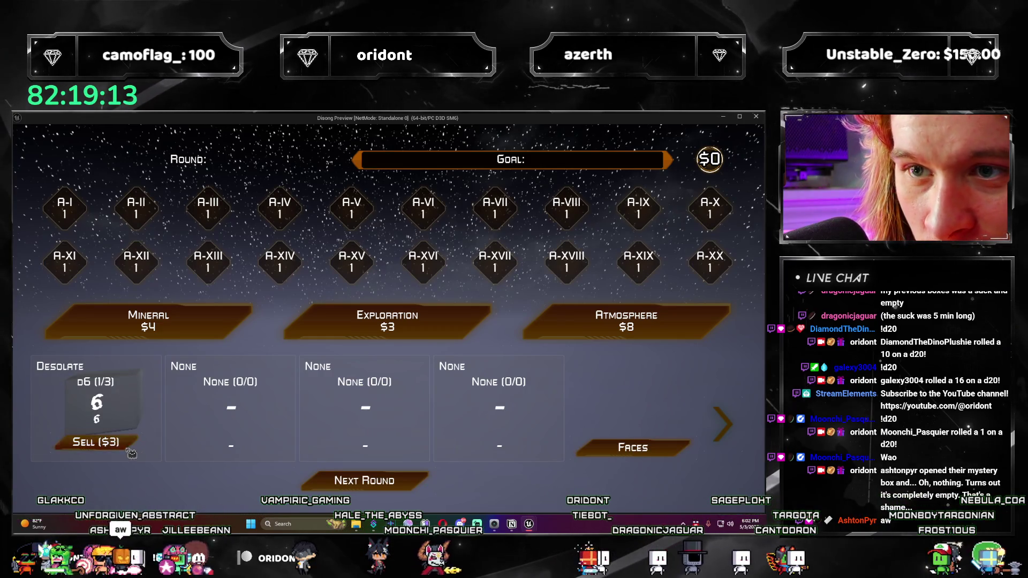
click(688, 447)
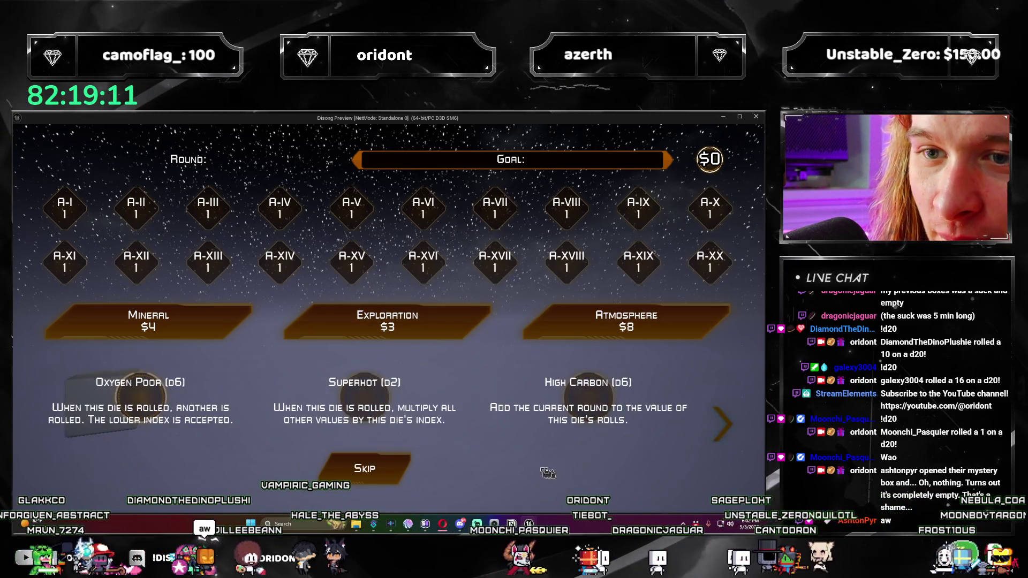
click(239, 432)
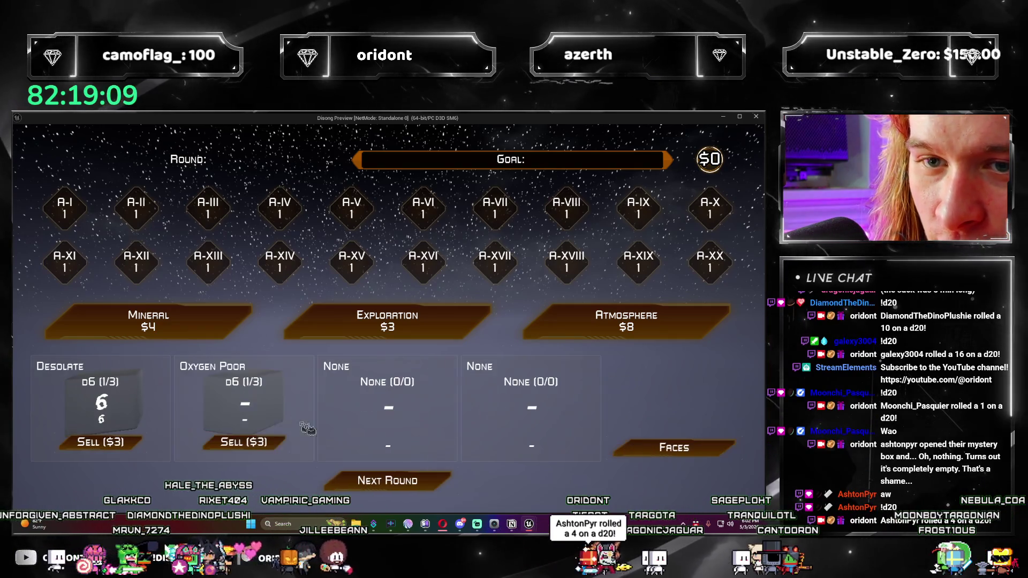
click(435, 483)
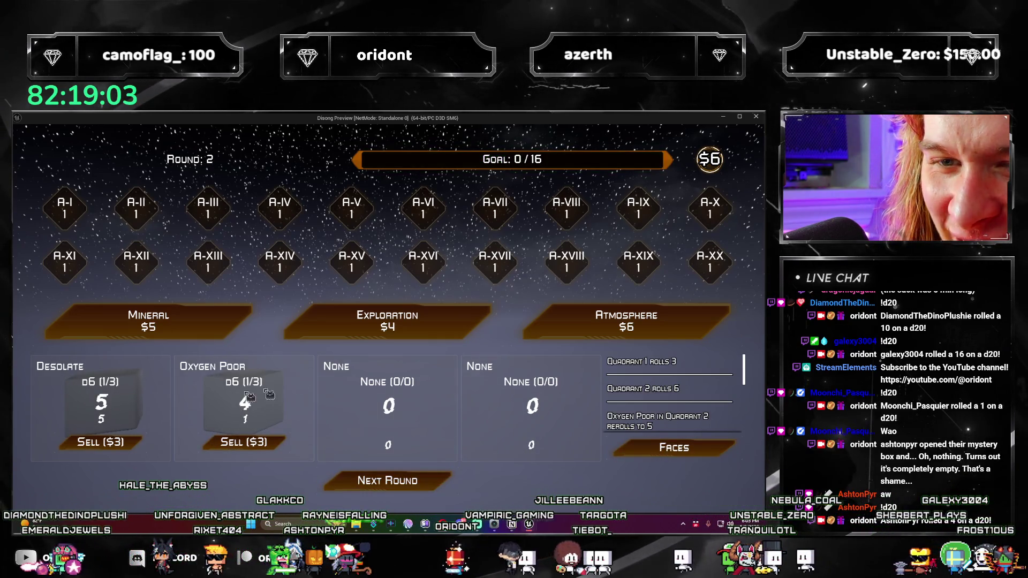
Step: Review all die faces, add a Gas Giant d20 for $6, and advance to round 3
click(677, 450)
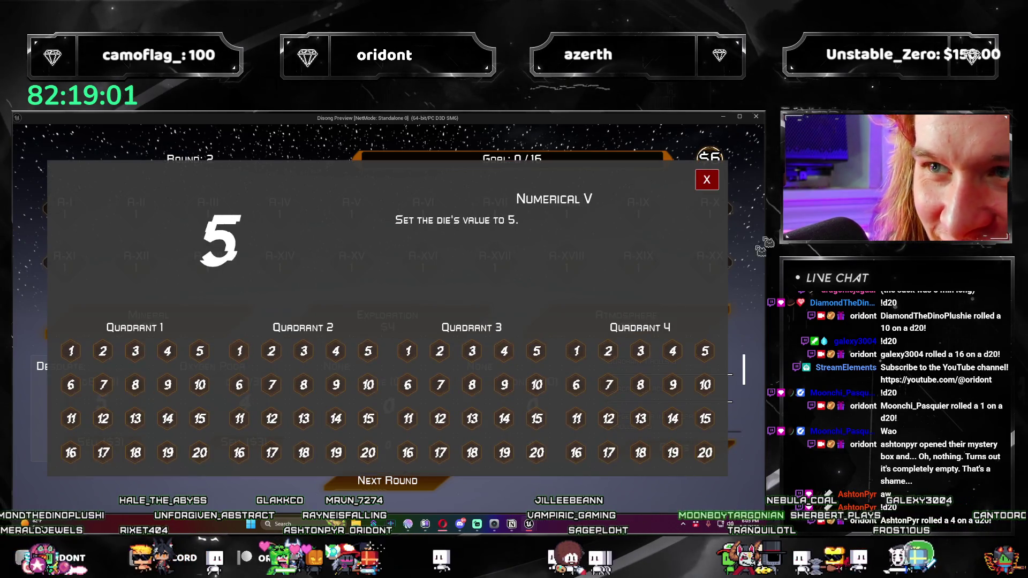
click(706, 178)
click(616, 321)
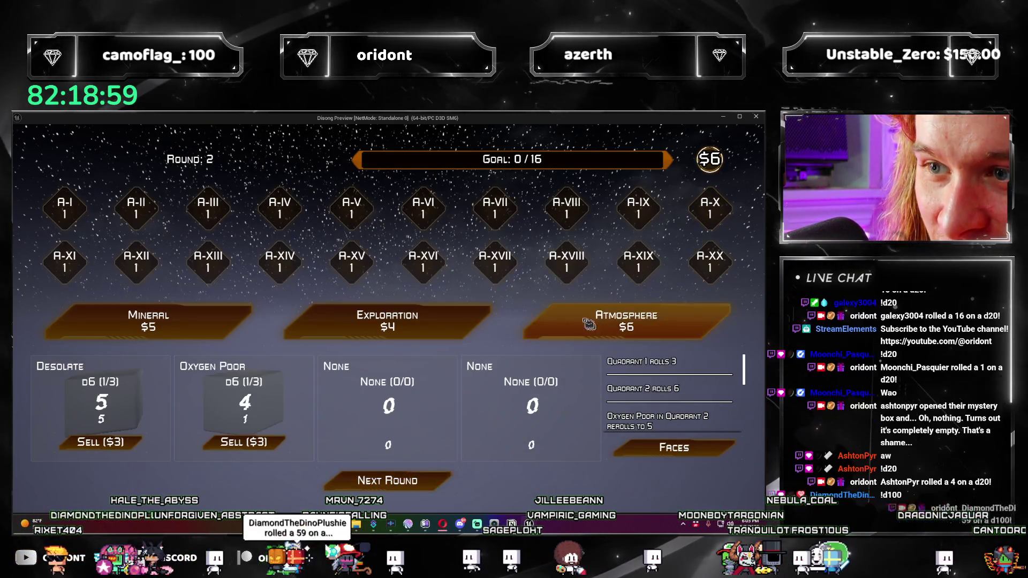
click(599, 407)
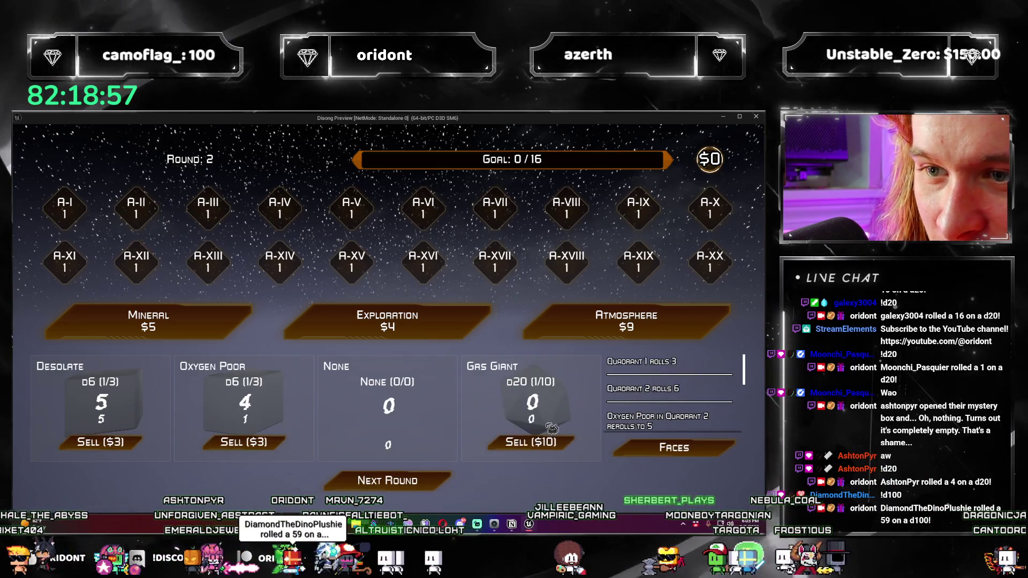
click(443, 485)
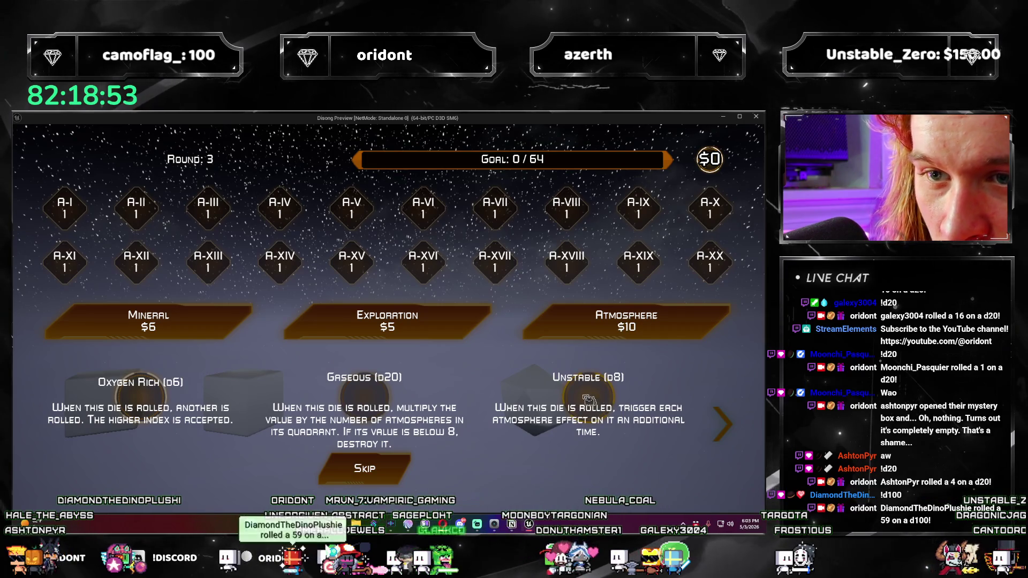
Step: Give the d20 the Gaseous effect, roll round 3, and place a money-bag face on Quadrant 1 face 1
click(589, 399)
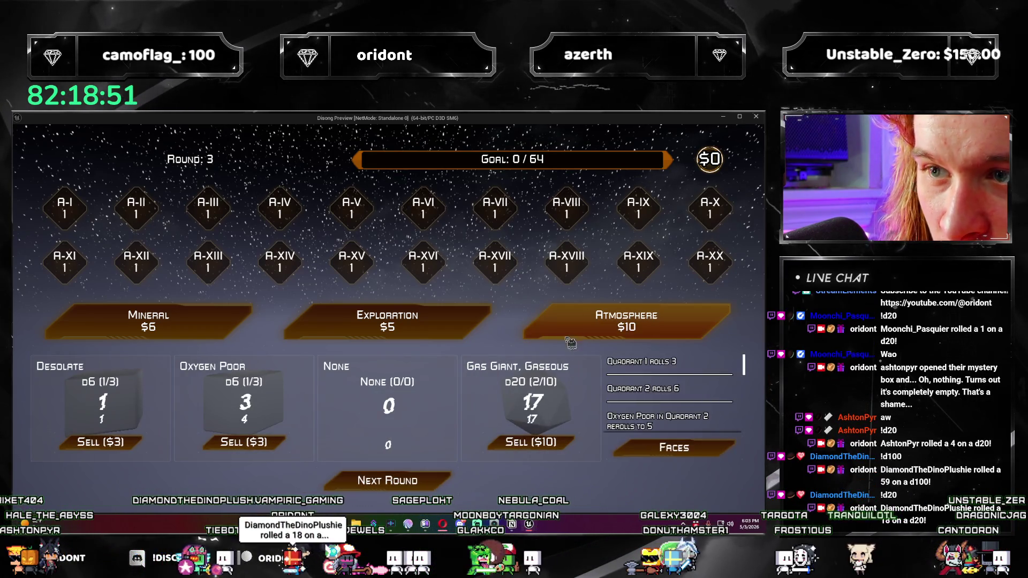
click(435, 483)
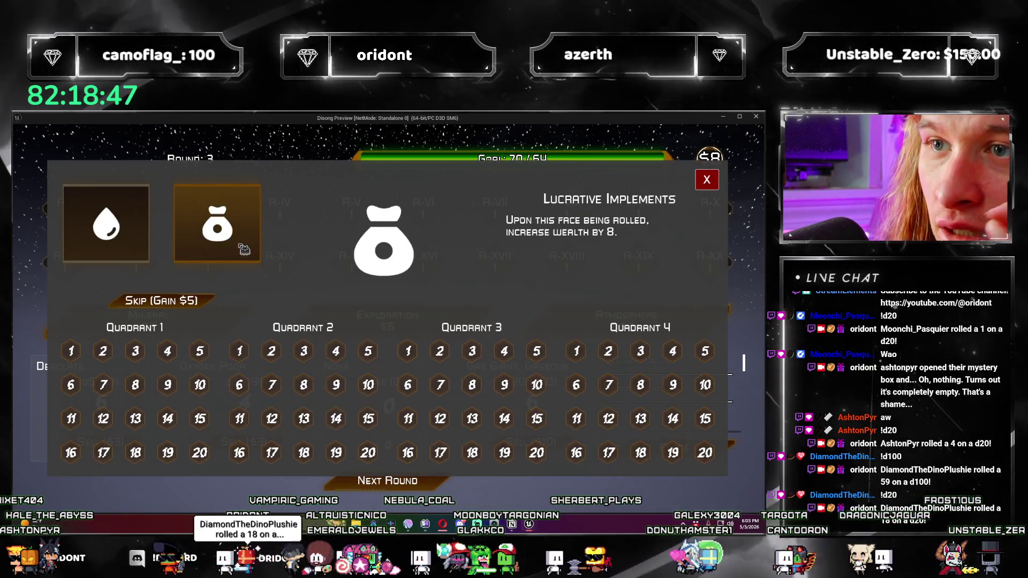
mouse_move(242, 251)
mouse_down()
mouse_move(72, 353)
mouse_move(77, 361)
mouse_up()
click(717, 184)
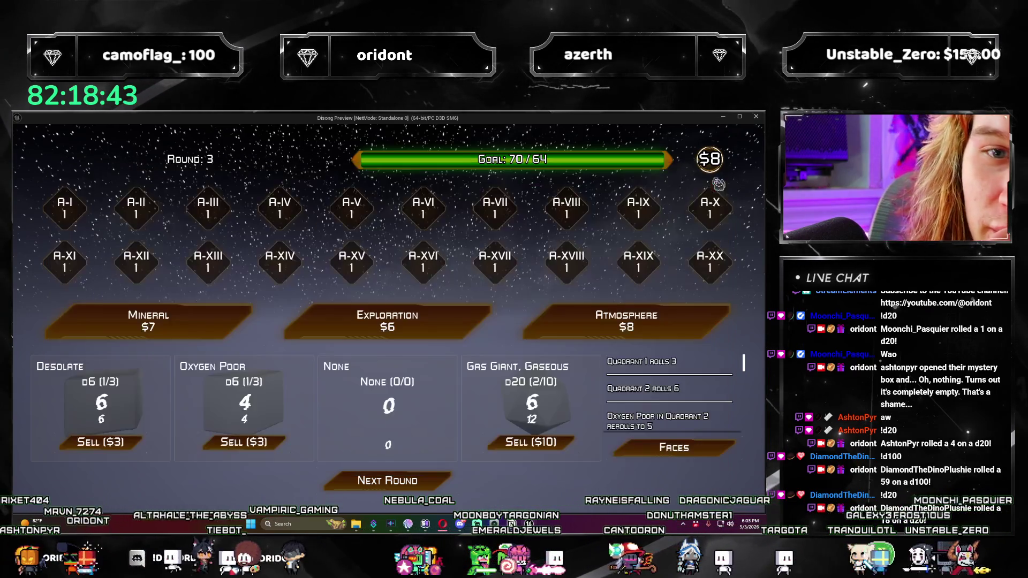
Step: Add a Reflective d2 for $8, roll round 4, and review the die faces
click(559, 337)
click(598, 407)
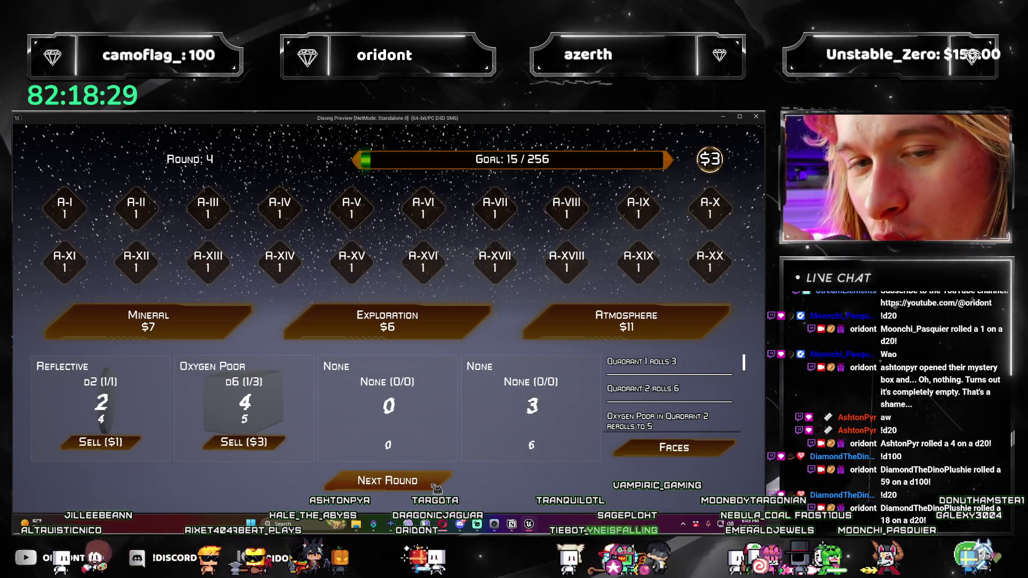
click(436, 489)
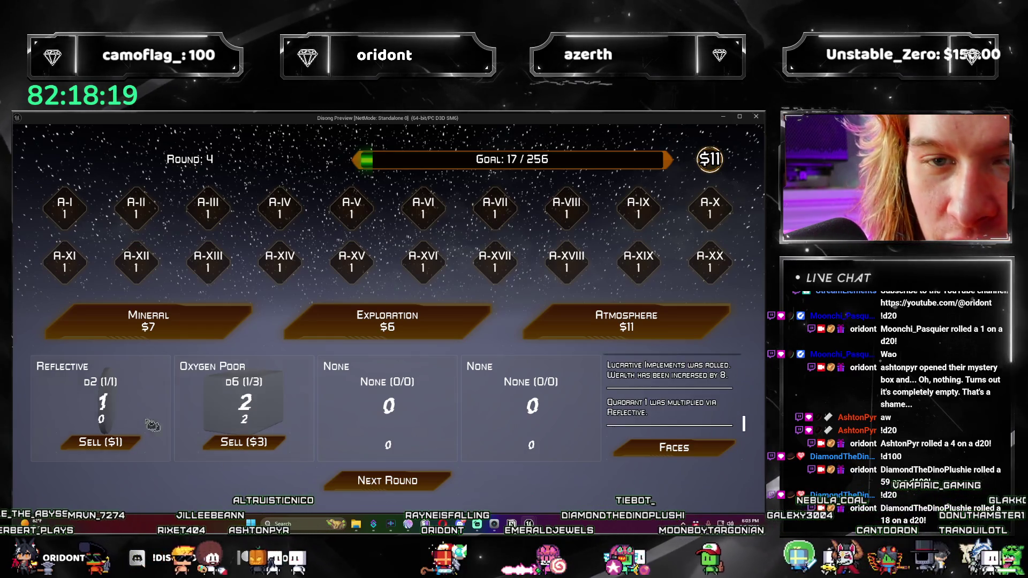
click(685, 452)
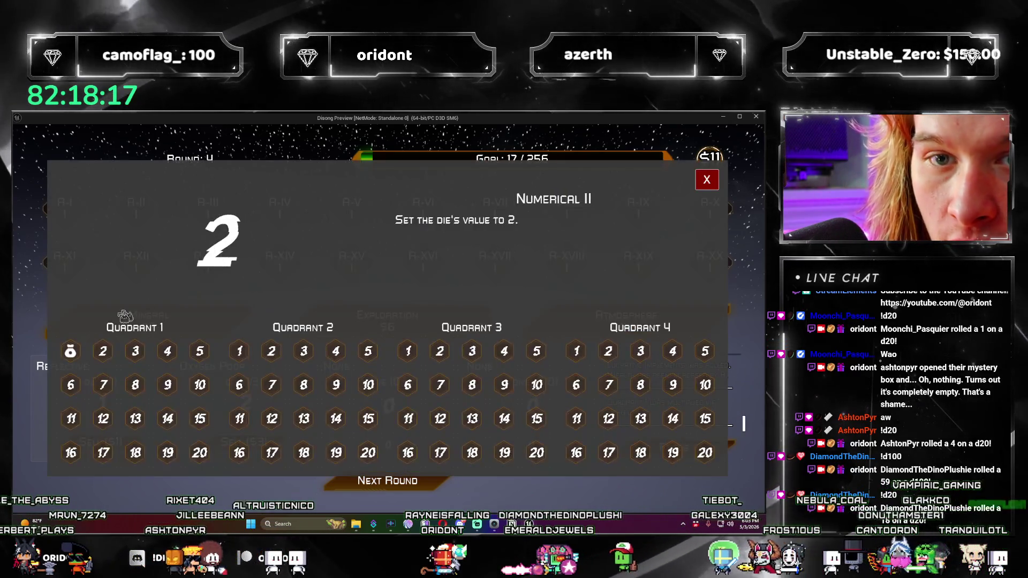
click(708, 180)
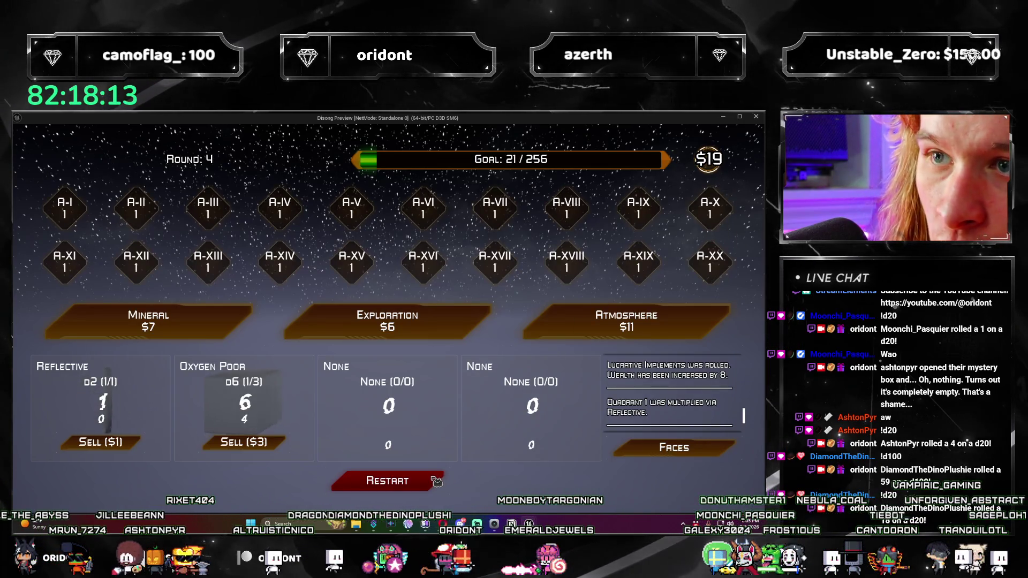
Step: Add a Gaseous d20 for $11, check Quadrant 1's Lucrative Implements face, and end the playtest
click(563, 324)
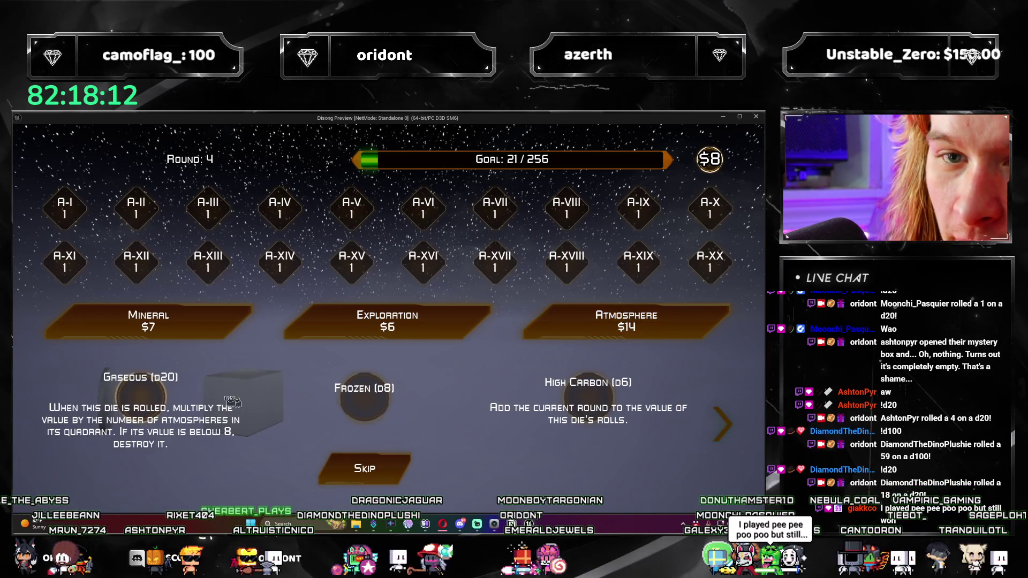
click(153, 401)
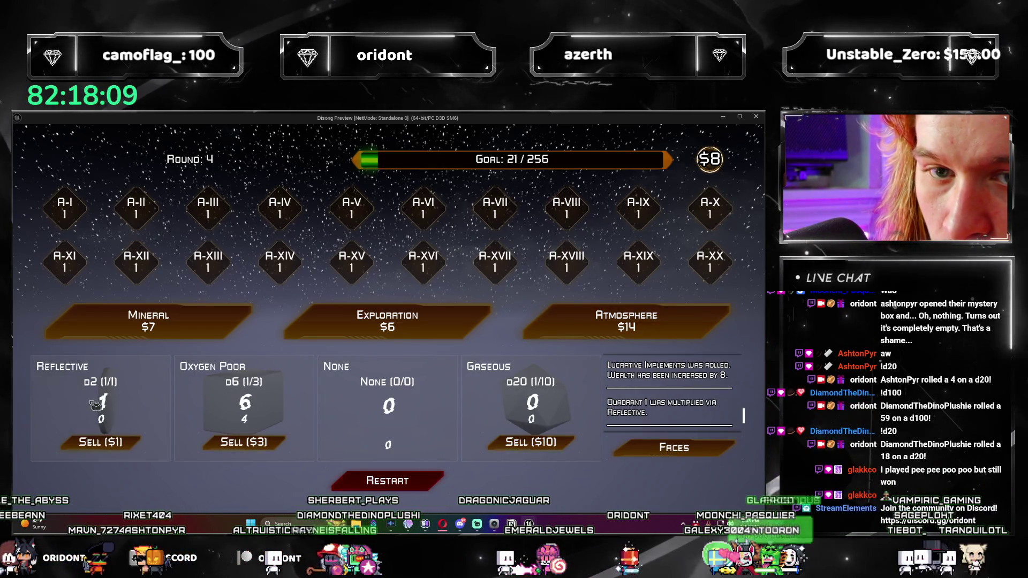
click(673, 447)
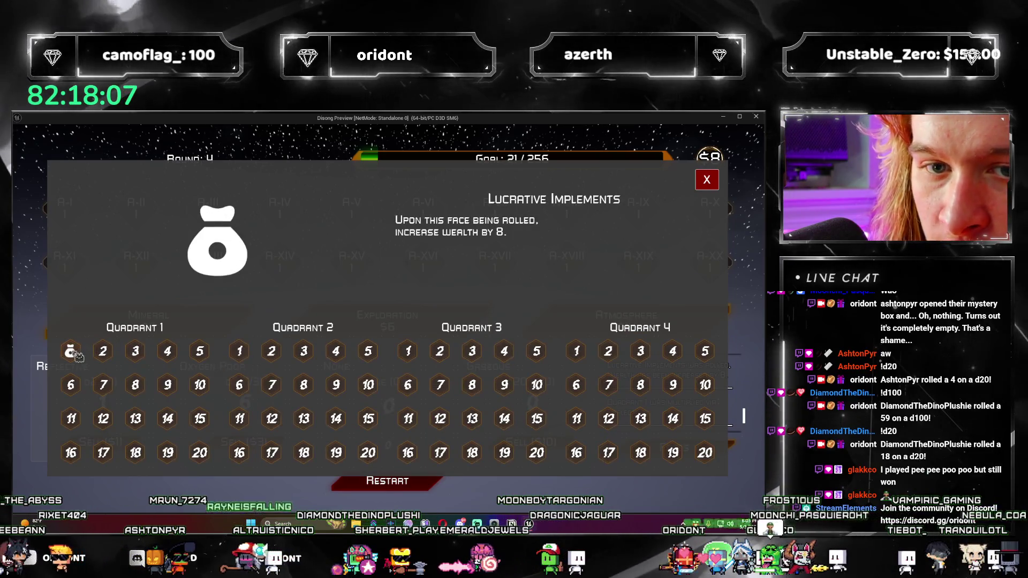
click(707, 179)
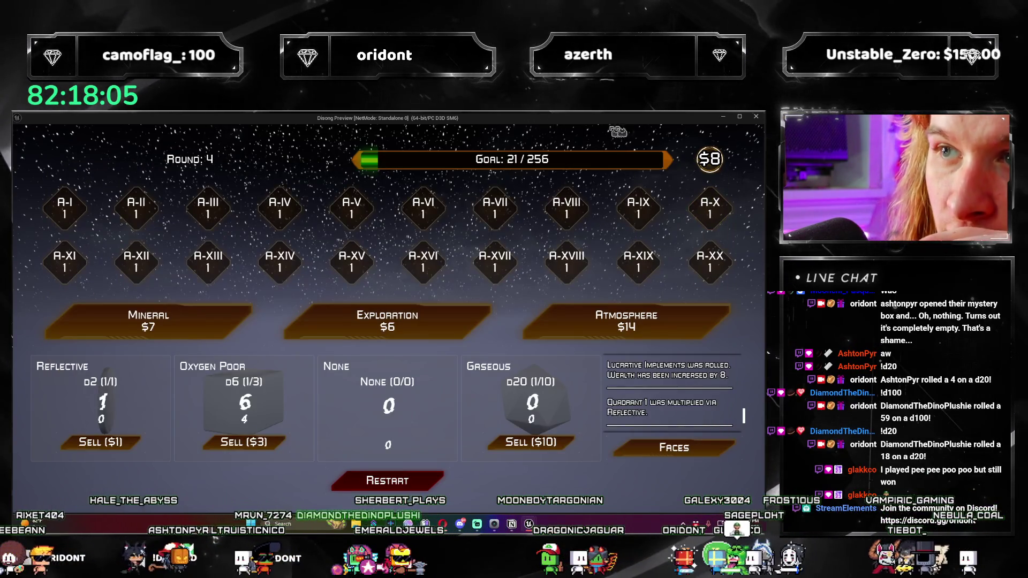
click(757, 119)
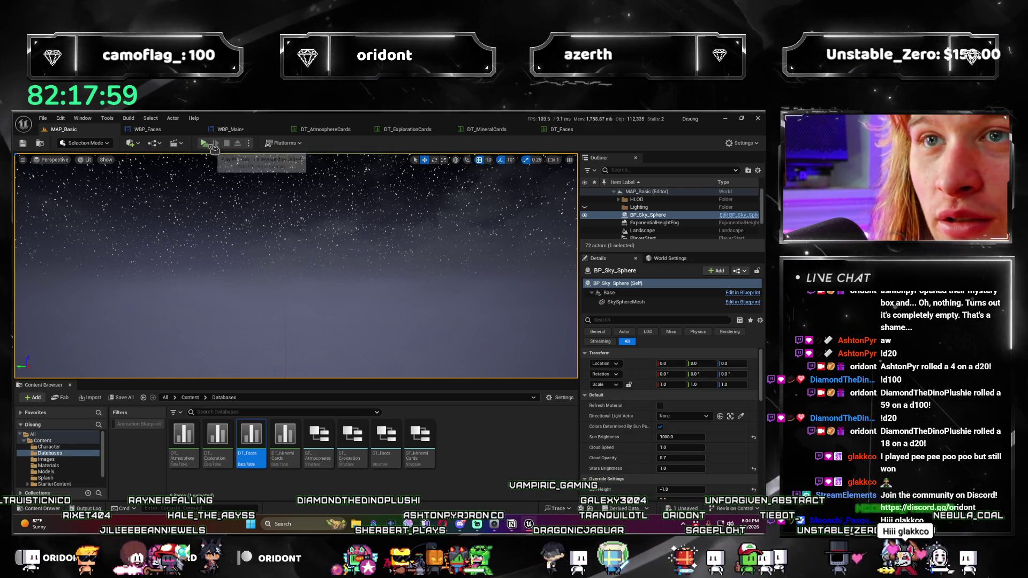
Step: In WBP_Main, review the Roll New Faces and face option GET/SET nodes, undoing a stray pin connection
click(229, 129)
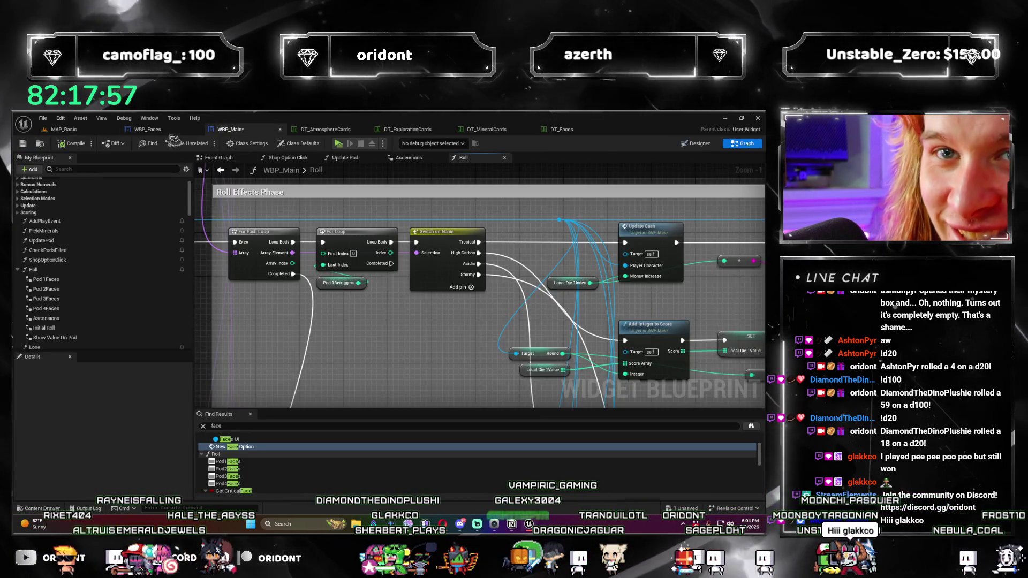
scroll(567, 275, down, 1)
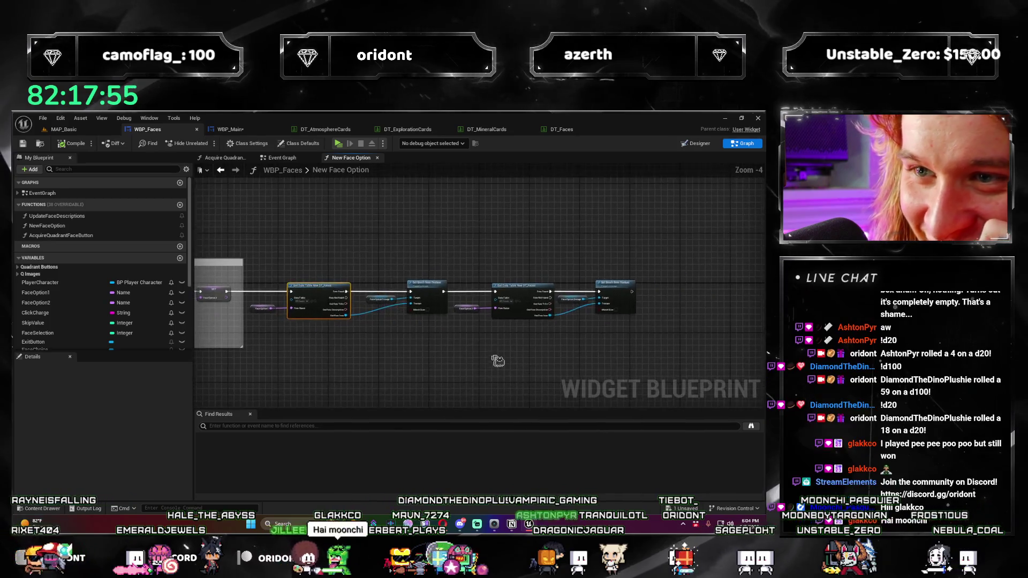
drag(433, 342, 584, 333)
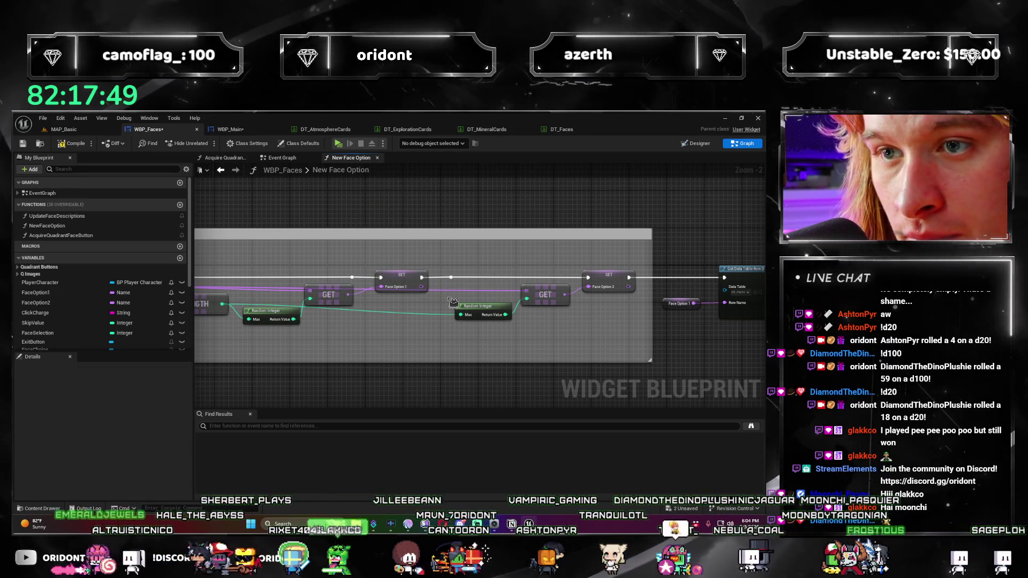
mouse_move(198, 399)
mouse_down()
mouse_move(380, 396)
mouse_move(589, 305)
mouse_move(642, 336)
mouse_up()
scroll(584, 292, up, 2)
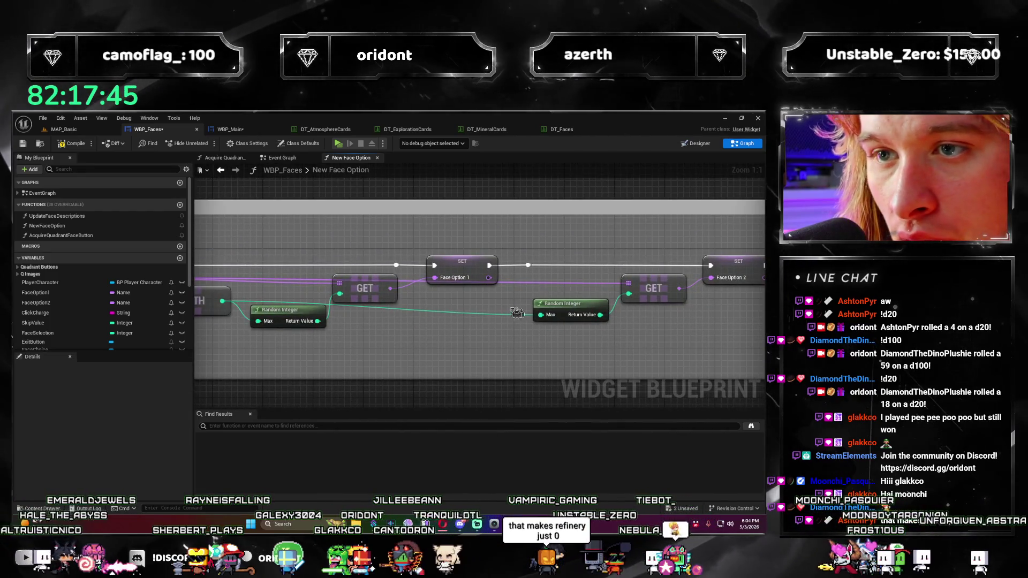
key(ctrl+z)
key(ctrl+z)
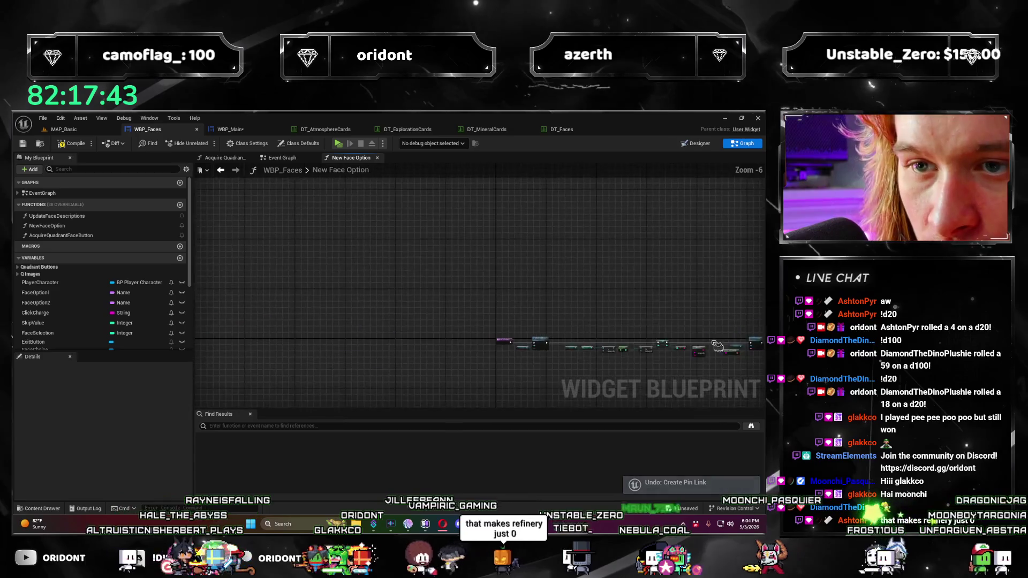
drag(430, 340, 357, 348)
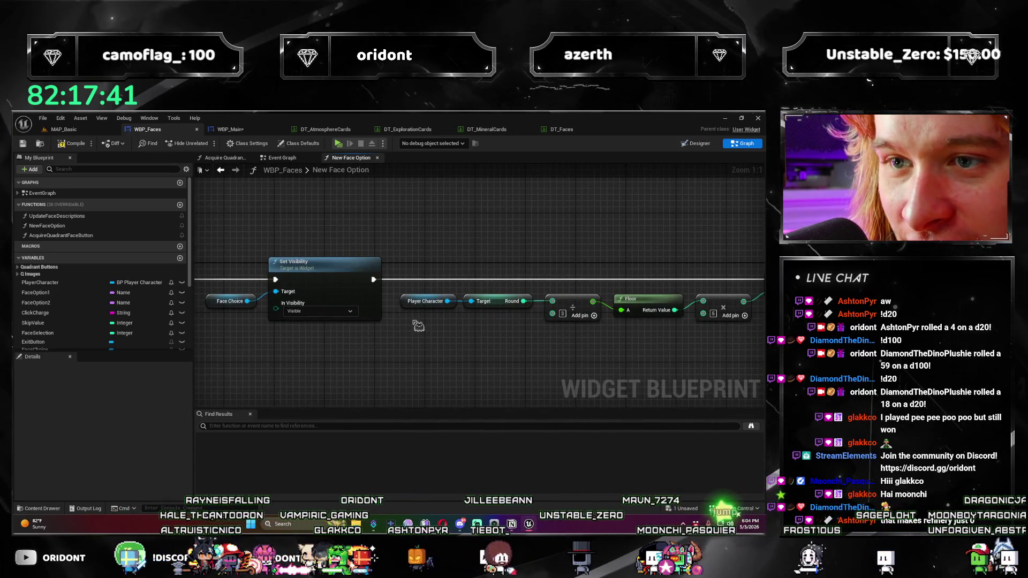
scroll(417, 326, down, 3)
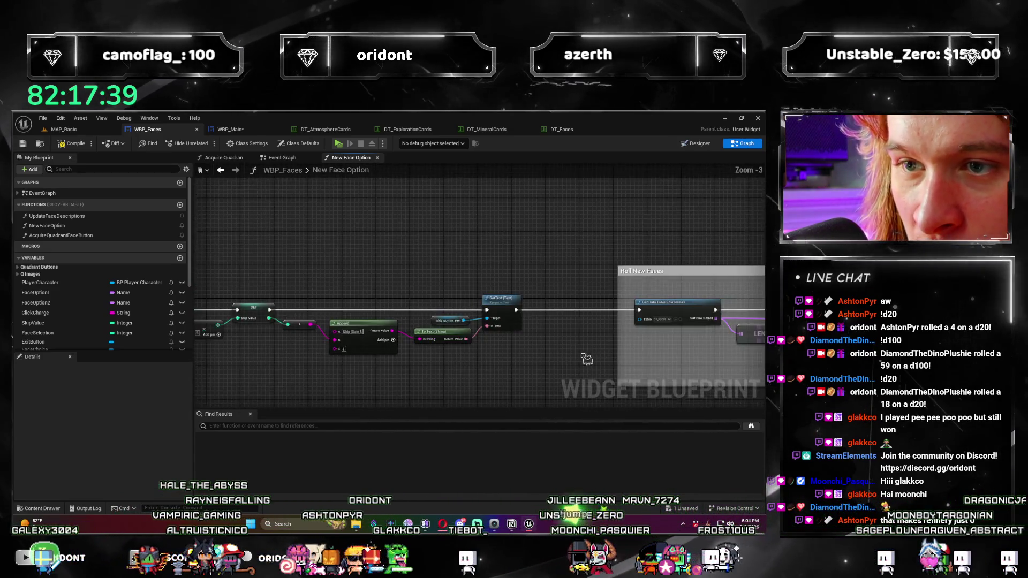
drag(587, 359, 358, 288)
scroll(510, 337, up, 2)
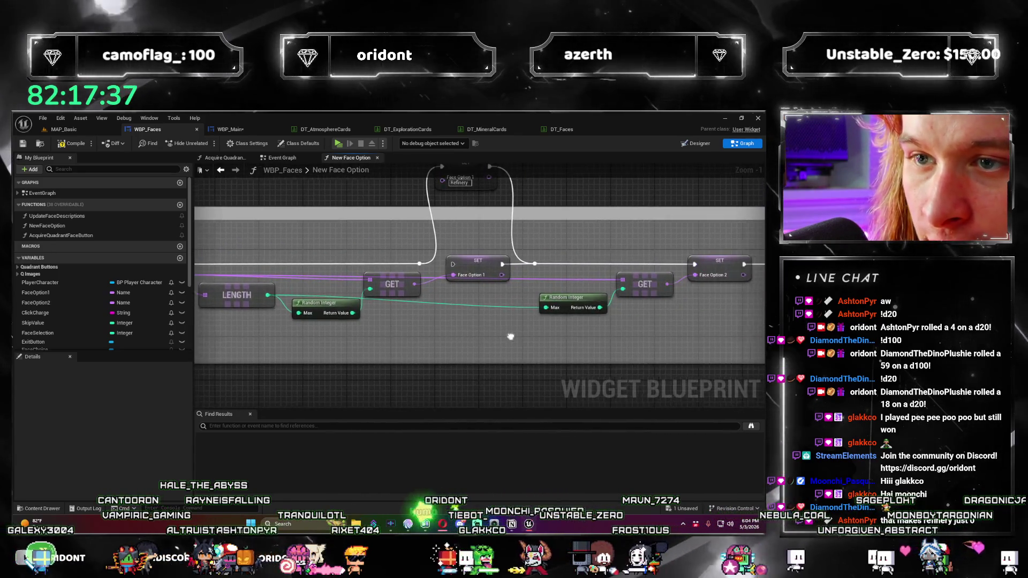
drag(511, 337, 429, 337)
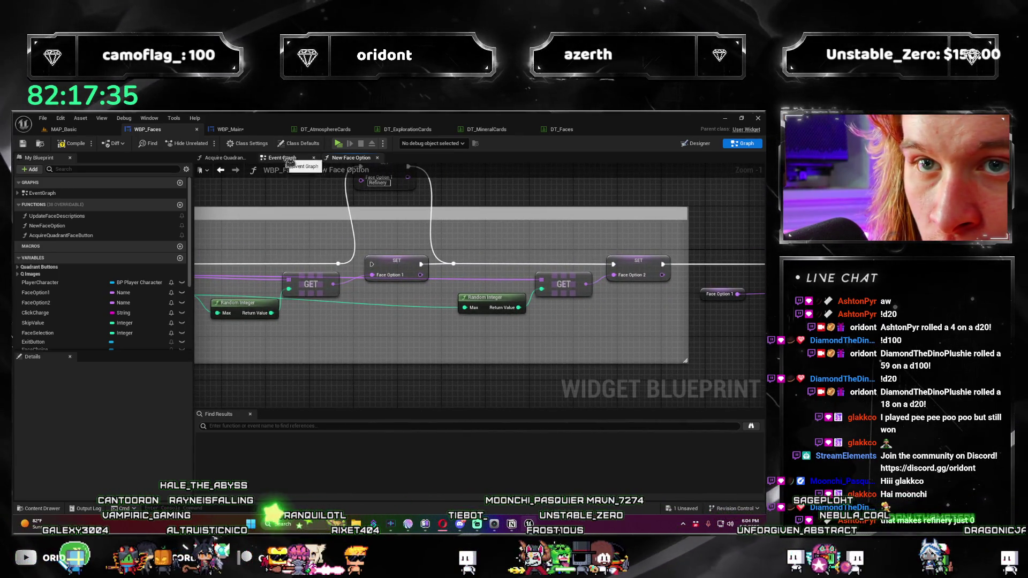
Step: Inspect the Acquire Quadrant Face Button function's DT_Faces lookup, Select, Set Array Elem, visibility and Branch nodes
click(225, 157)
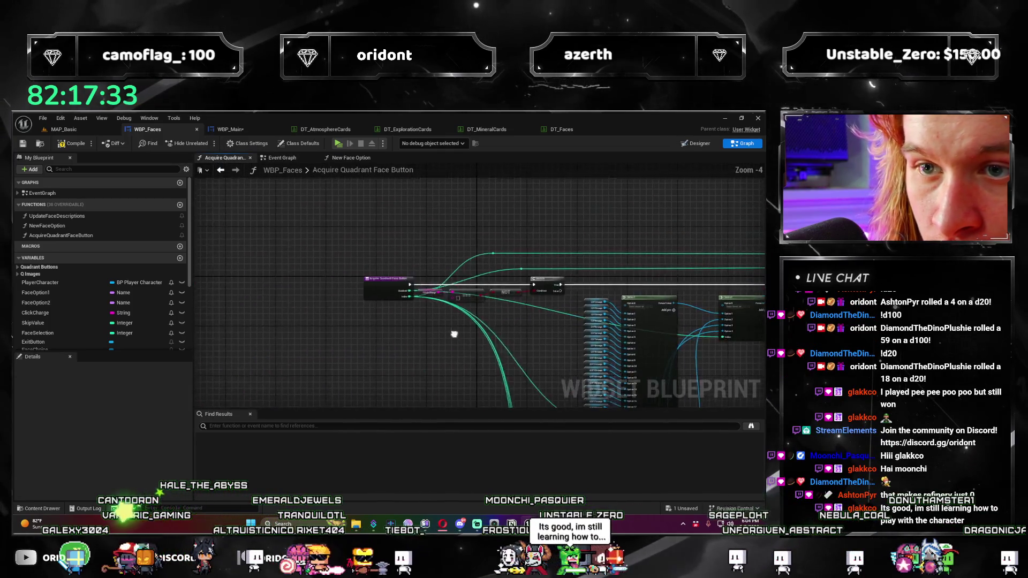
scroll(454, 334, up, 3)
drag(551, 332, 353, 334)
drag(739, 343, 356, 351)
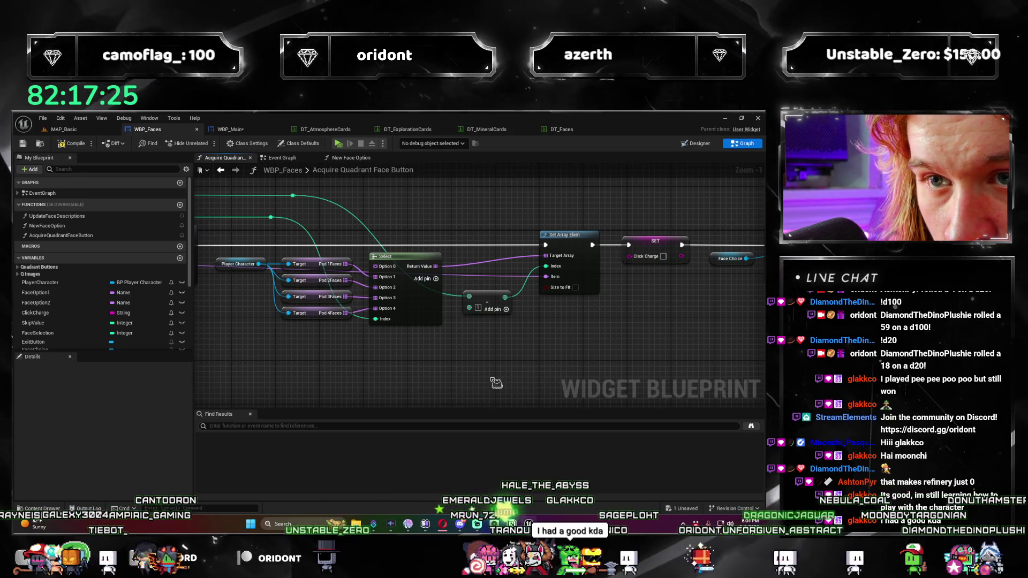
drag(412, 382, 320, 366)
scroll(543, 292, down, 3)
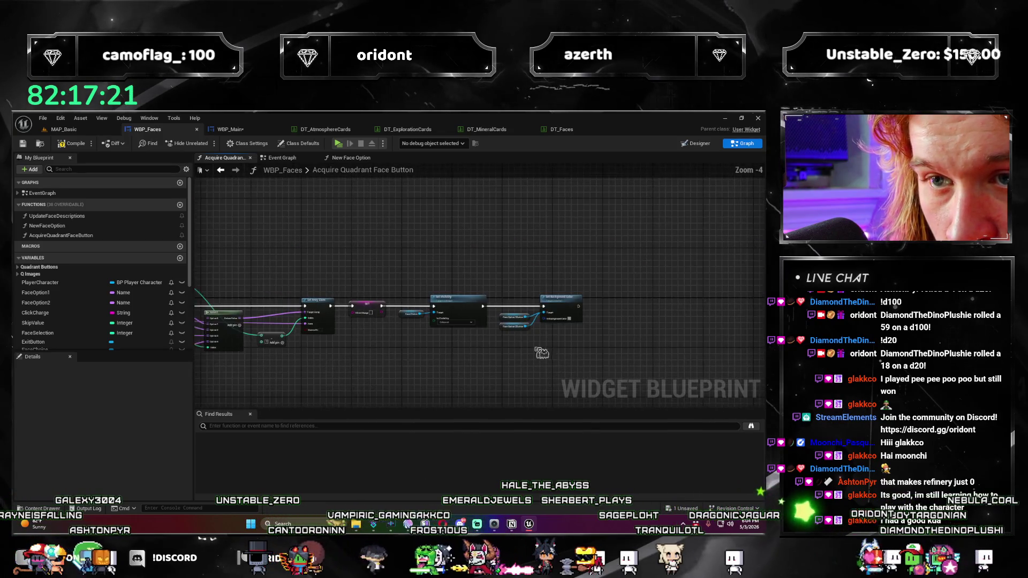
scroll(498, 336, up, 3)
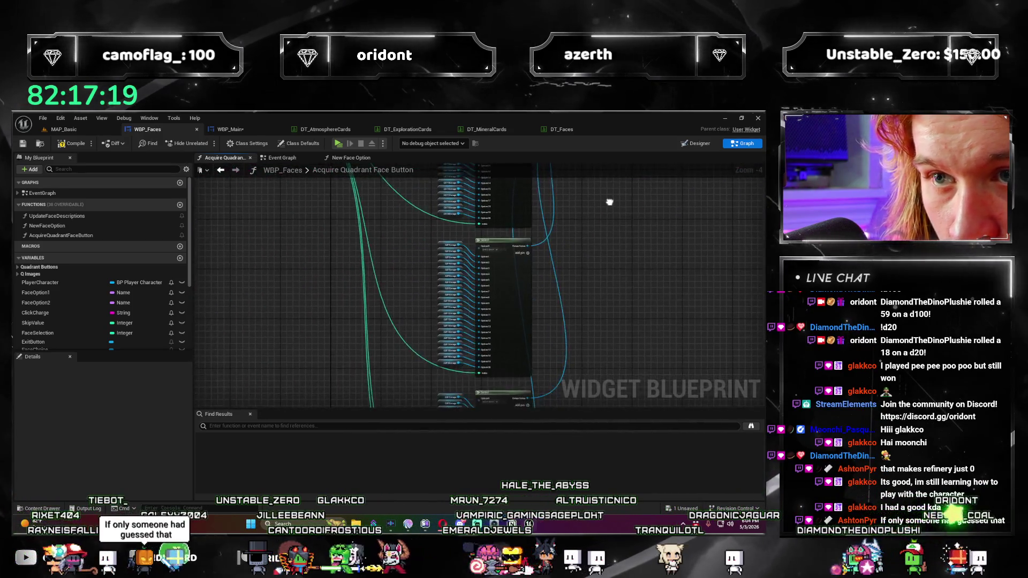
drag(498, 335, 465, 359)
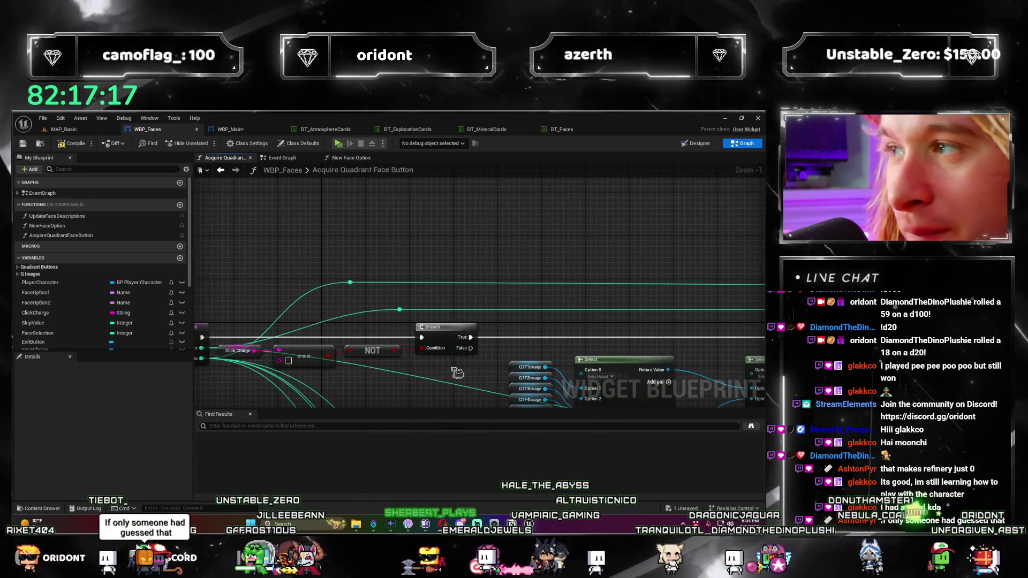
click(231, 129)
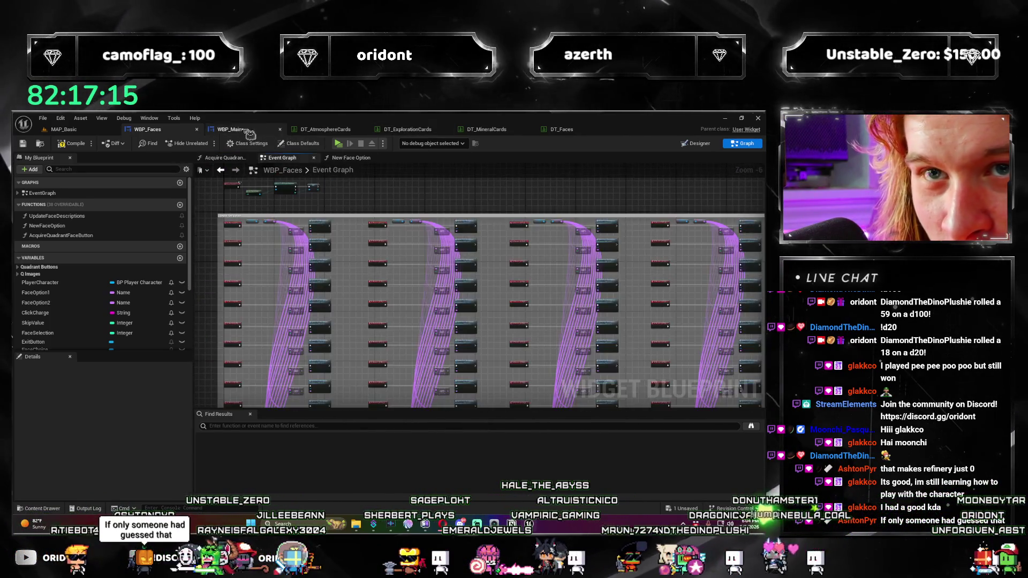
scroll(677, 333, down, 3)
mouse_move(677, 333)
mouse_down()
mouse_move(570, 301)
mouse_move(658, 313)
mouse_up()
scroll(569, 301, up, 2)
scroll(405, 318, up, 3)
mouse_move(502, 313)
mouse_down()
mouse_move(354, 343)
mouse_move(291, 388)
mouse_up()
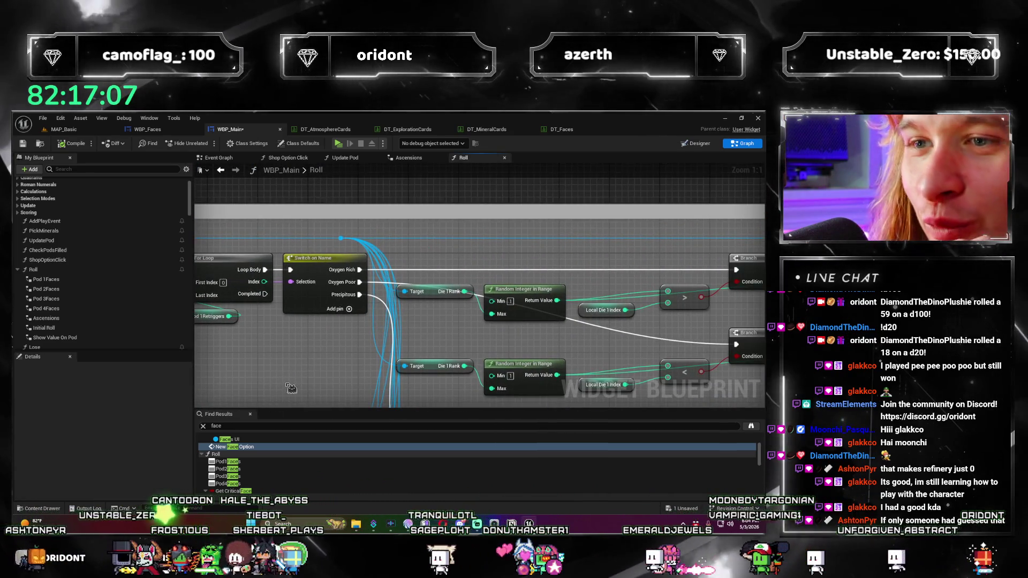
drag(707, 325, 673, 328)
drag(601, 311, 356, 364)
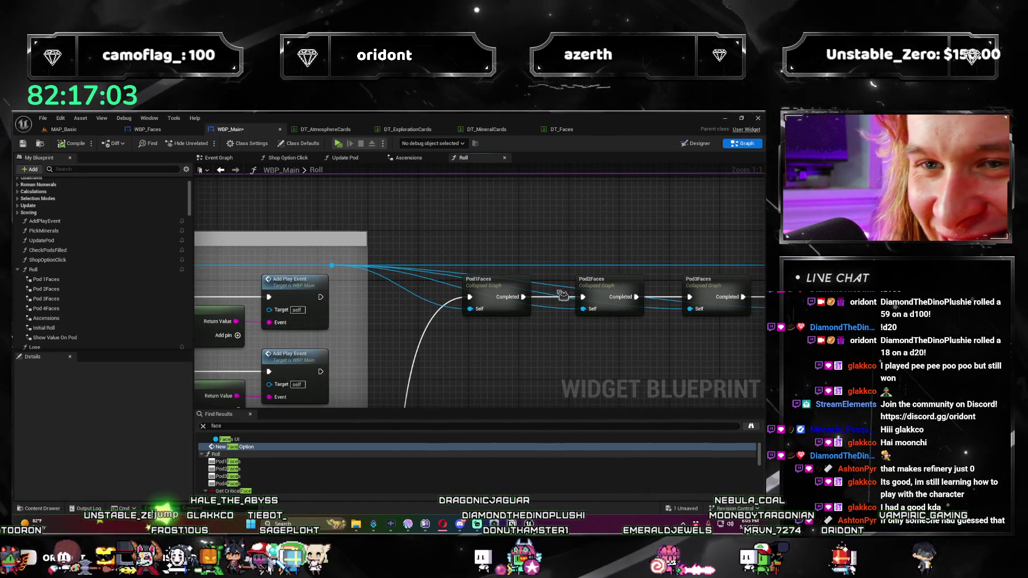
double_click(526, 290)
scroll(446, 361, up, 12)
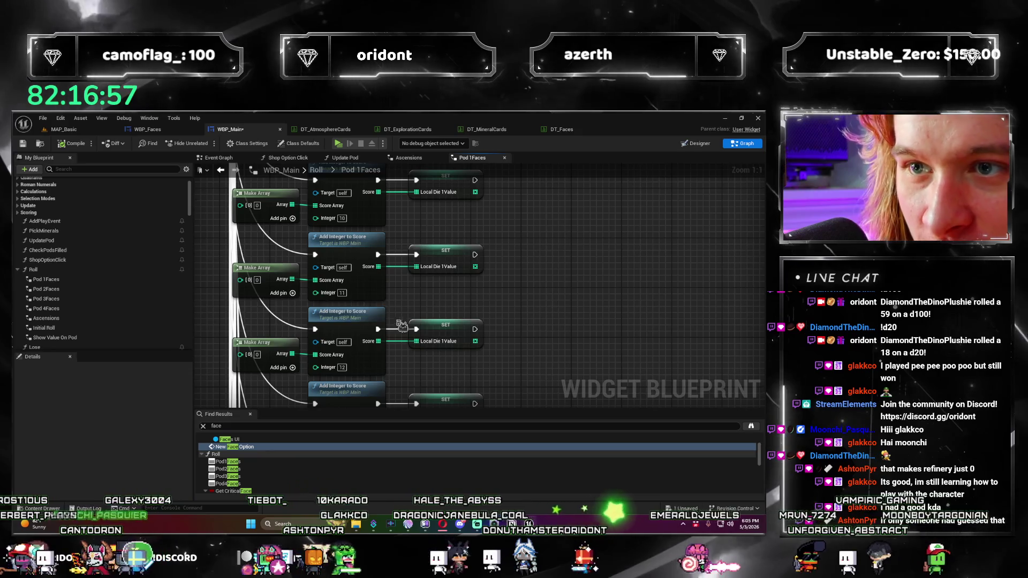
mouse_move(423, 272)
mouse_down()
mouse_move(508, 356)
mouse_move(450, 310)
mouse_up()
scroll(507, 356, down, 1)
scroll(538, 282, up, 1)
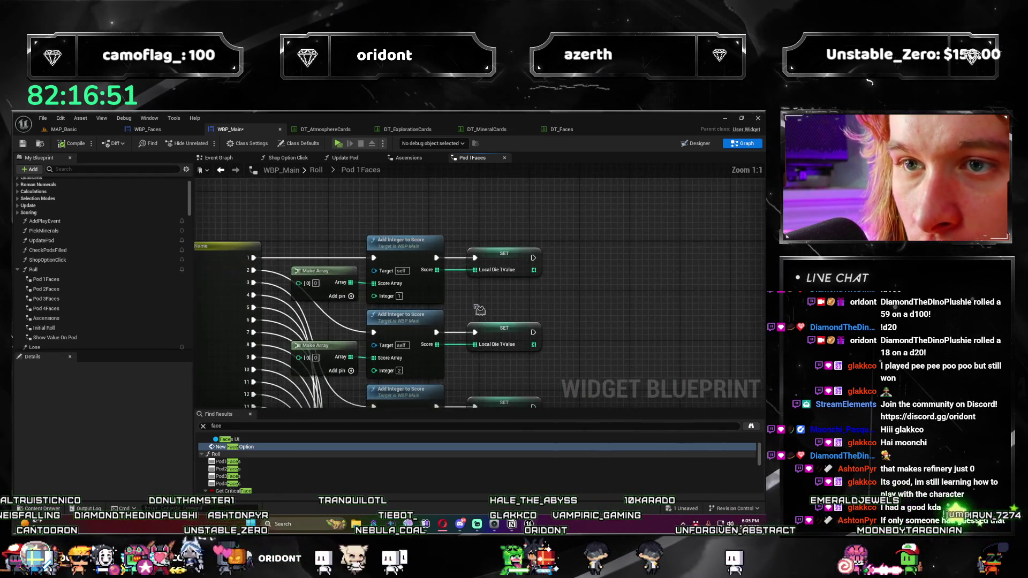
drag(537, 282, 577, 318)
drag(475, 323, 470, 339)
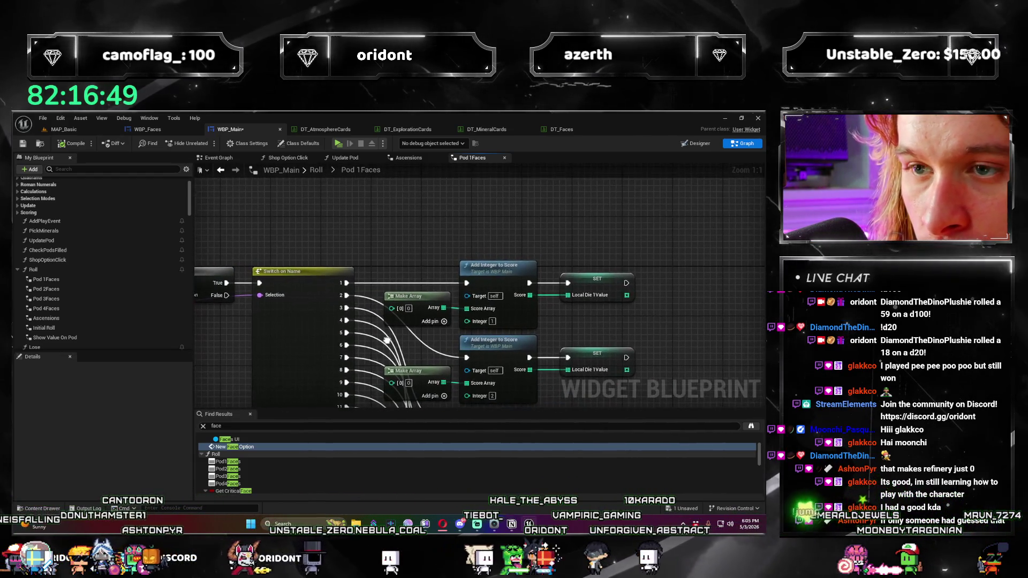
mouse_move(387, 339)
mouse_down()
mouse_move(354, 365)
mouse_move(382, 292)
mouse_up()
mouse_move(529, 325)
mouse_down()
mouse_move(434, 344)
mouse_move(348, 259)
mouse_move(364, 329)
mouse_move(502, 303)
mouse_move(540, 314)
mouse_up()
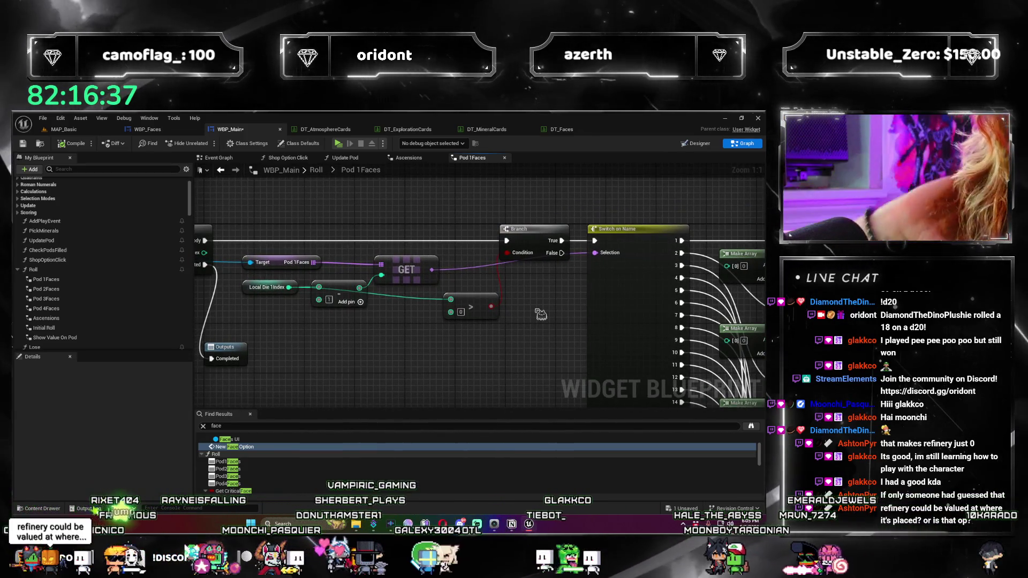
mouse_move(541, 314)
mouse_down()
mouse_move(514, 296)
mouse_move(300, 298)
mouse_move(588, 284)
mouse_move(248, 316)
mouse_up()
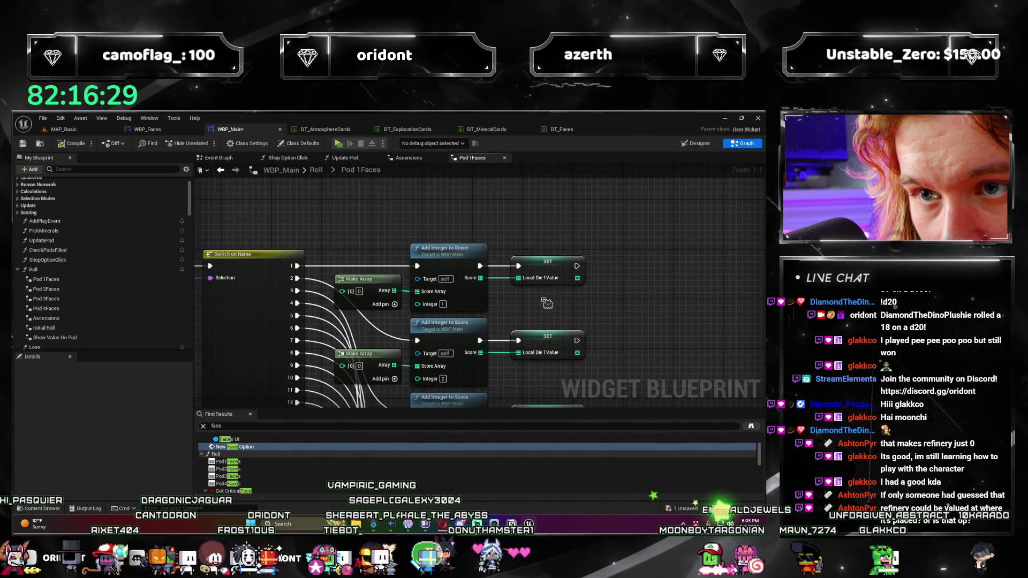
drag(629, 343, 621, 277)
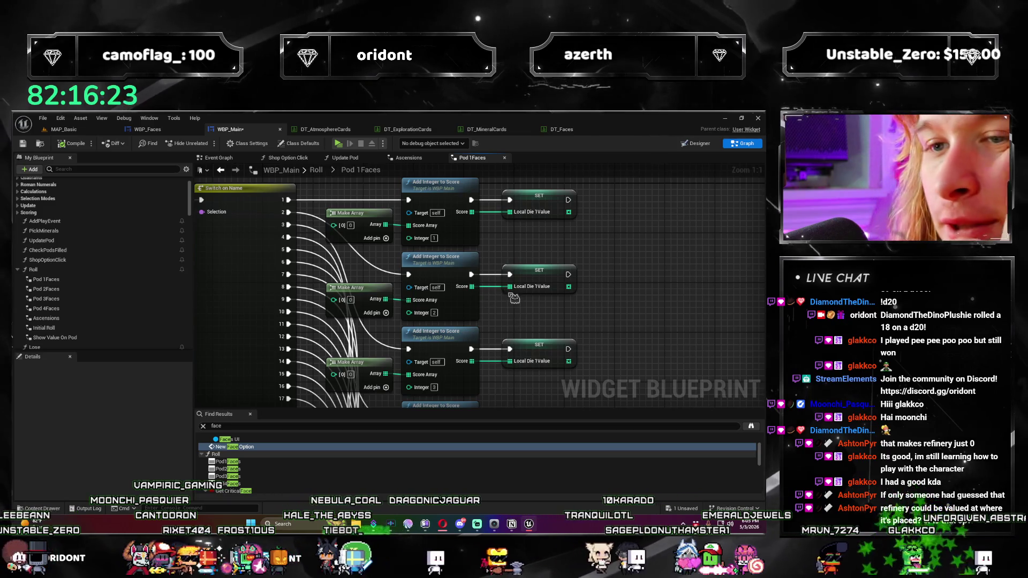
drag(595, 331, 642, 257)
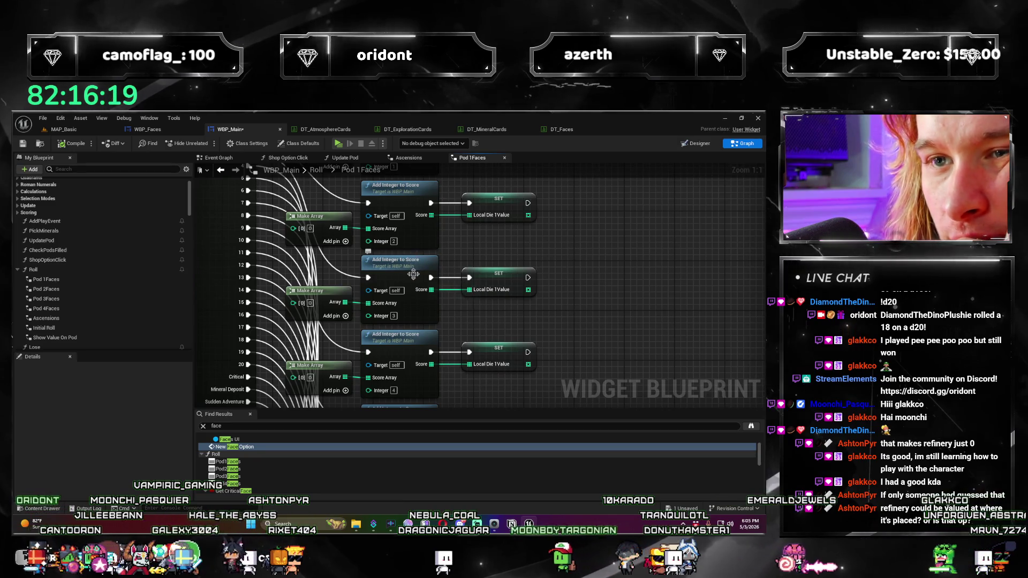
drag(591, 309, 589, 178)
mouse_move(586, 419)
mouse_down()
mouse_move(584, 323)
mouse_move(624, 211)
mouse_move(624, 177)
mouse_move(613, 166)
mouse_move(612, 310)
mouse_move(552, 346)
mouse_move(321, 242)
mouse_up()
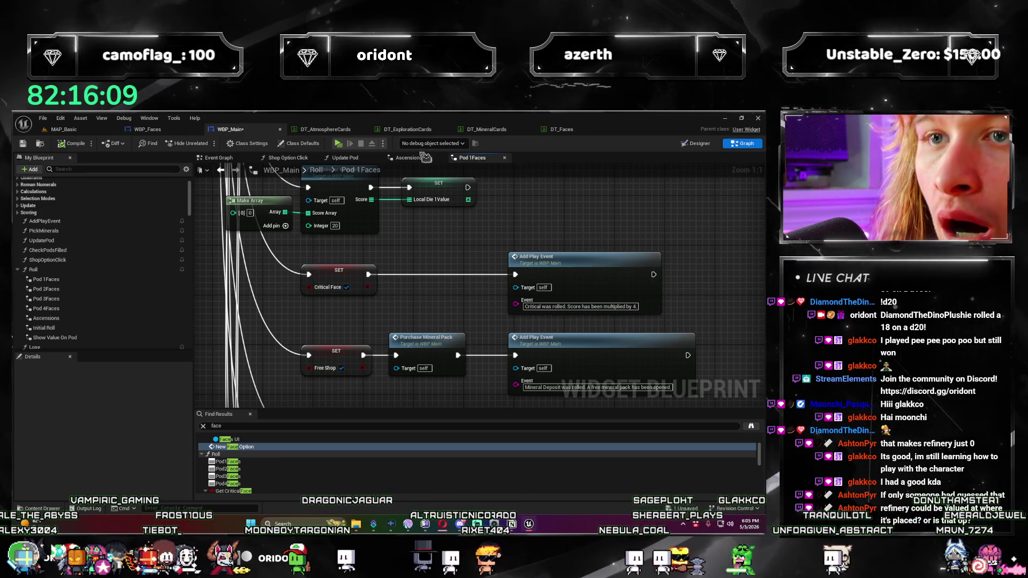
drag(451, 206, 429, 250)
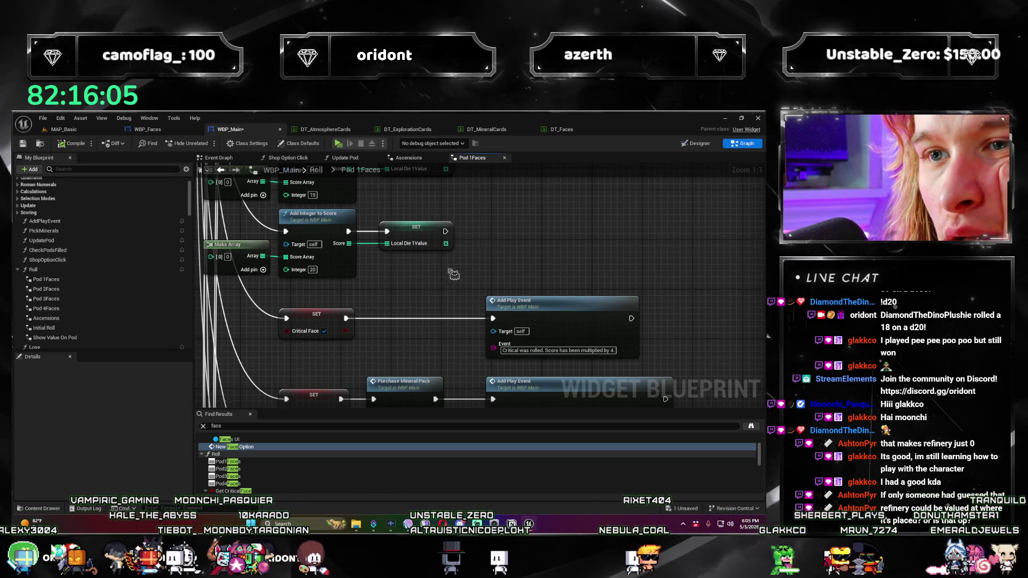
scroll(453, 274, down, 3)
scroll(421, 283, up, 3)
mouse_move(421, 282)
mouse_down()
mouse_move(654, 297)
mouse_move(518, 338)
mouse_up()
scroll(742, 326, down, 2)
mouse_move(742, 327)
mouse_down()
mouse_move(470, 337)
mouse_move(459, 328)
mouse_move(395, 349)
mouse_move(514, 297)
mouse_move(423, 235)
mouse_up()
scroll(396, 349, down, 4)
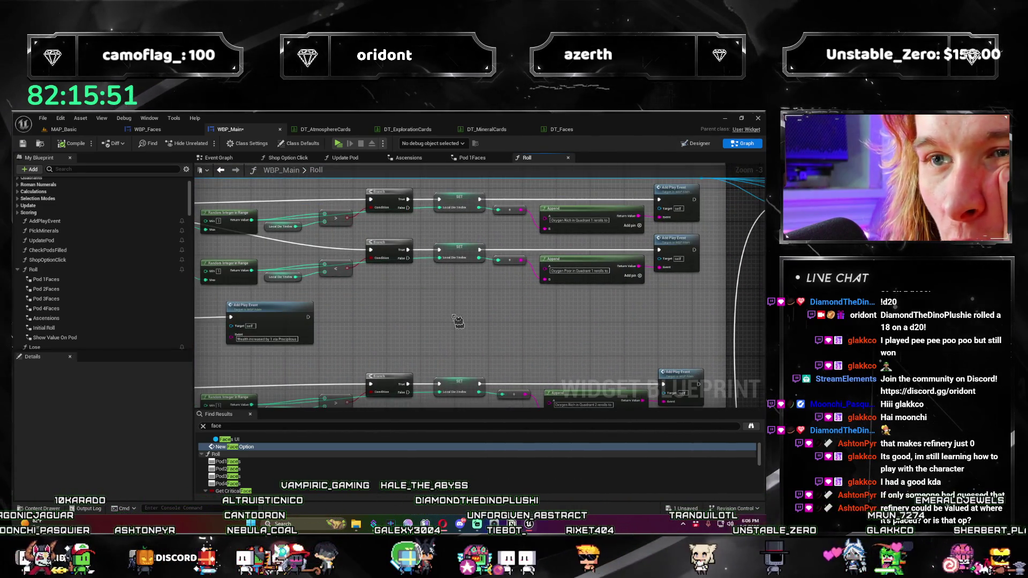
scroll(449, 314, up, 3)
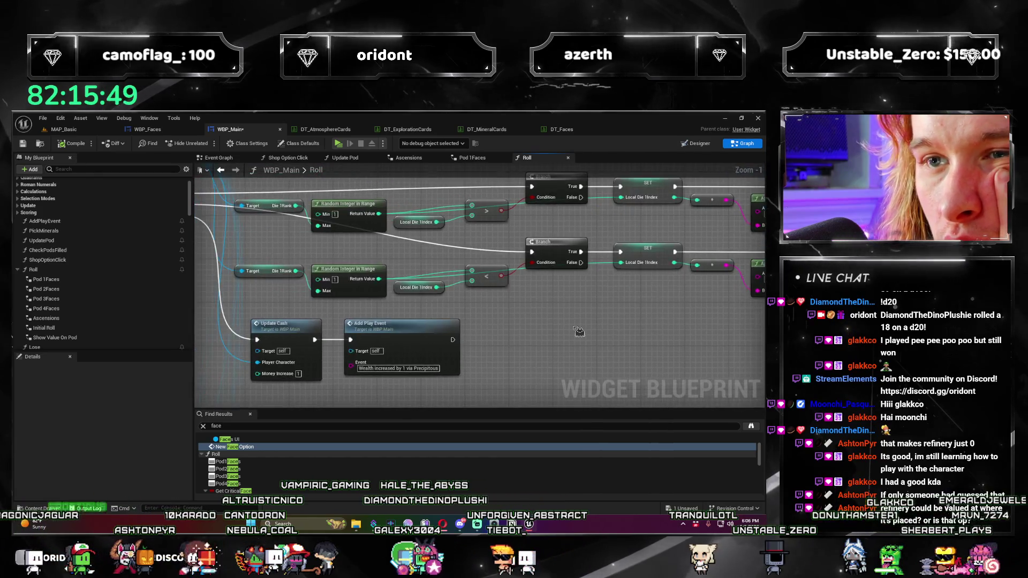
scroll(579, 332, down, 3)
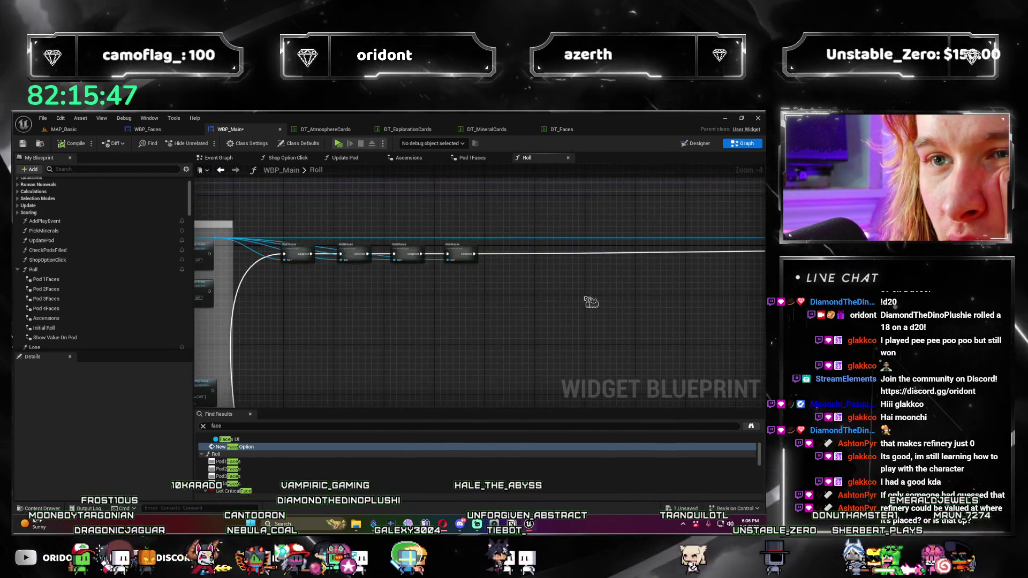
scroll(328, 294, up, 5)
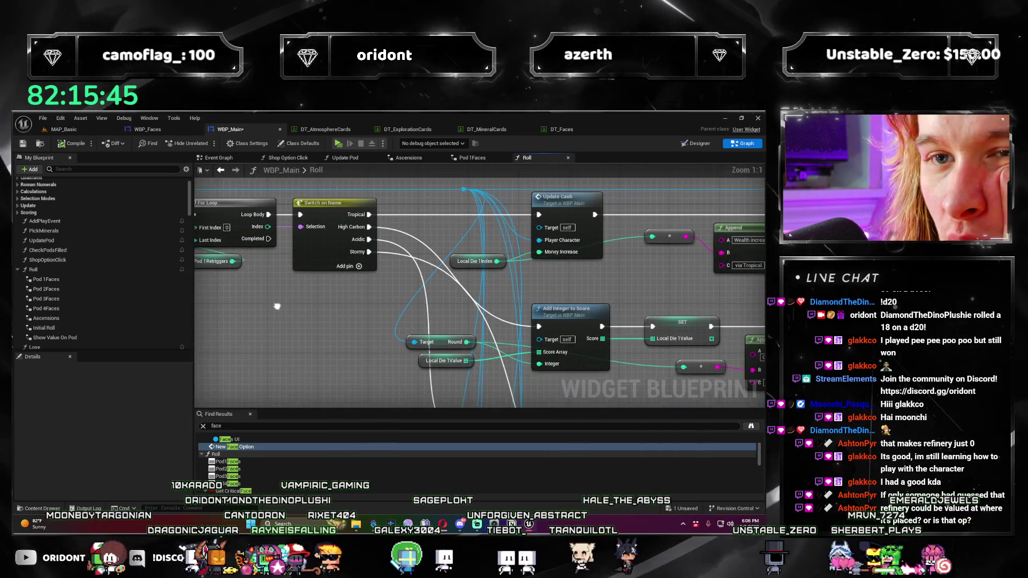
mouse_move(545, 278)
mouse_down()
mouse_move(405, 265)
mouse_move(494, 216)
mouse_move(449, 316)
mouse_up()
scroll(449, 240, down, 1)
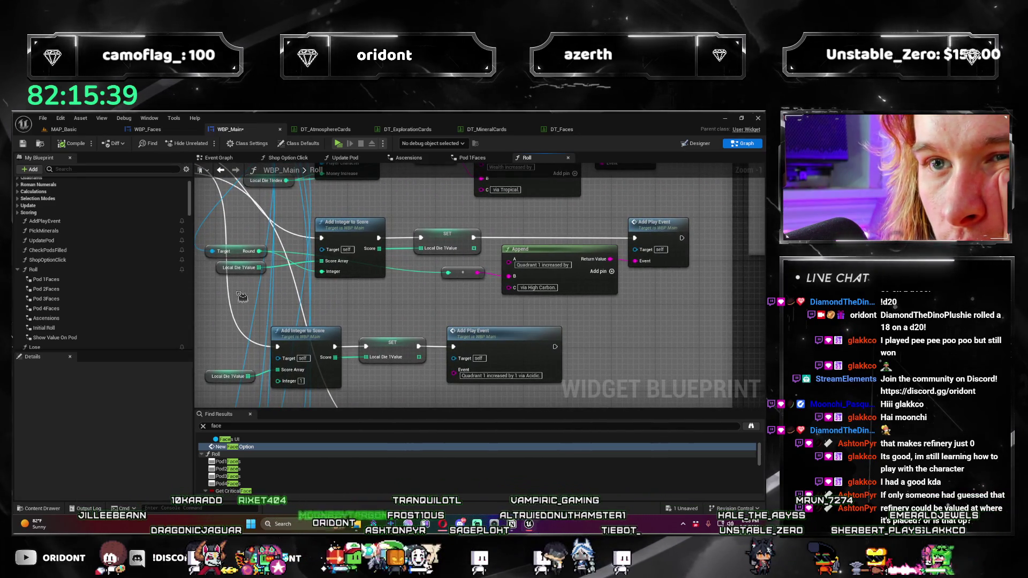
scroll(663, 311, down, 3)
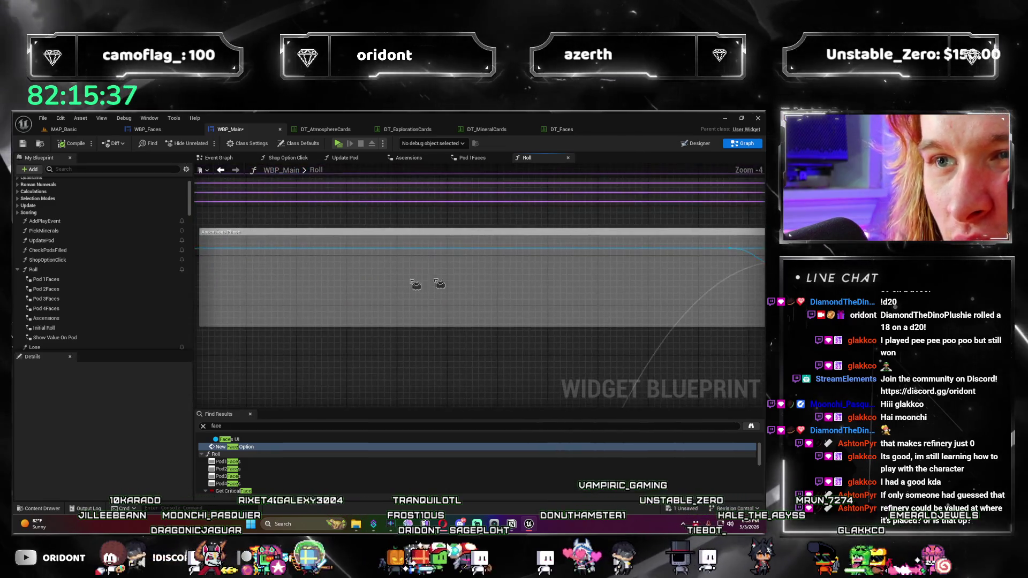
drag(663, 310, 364, 312)
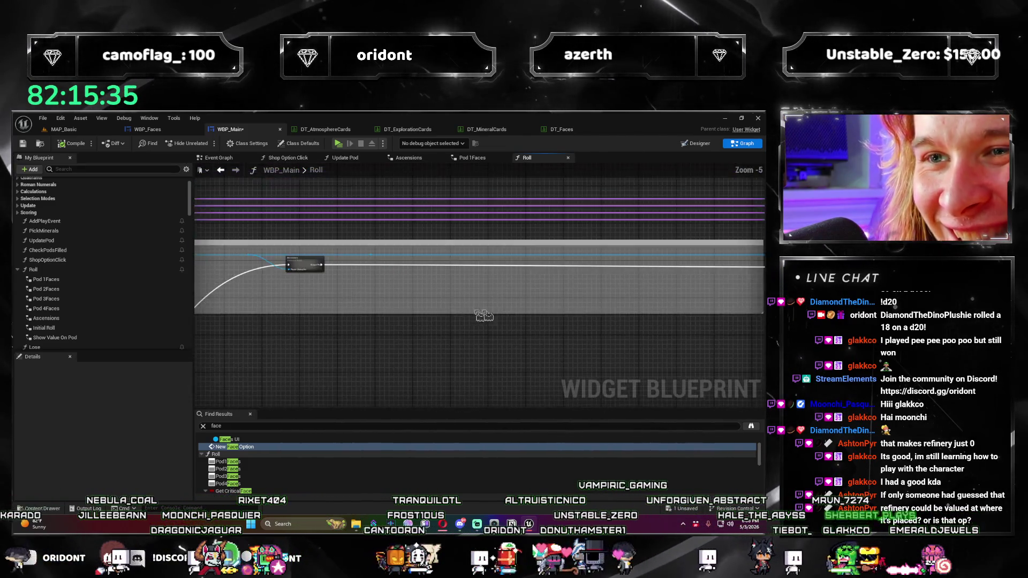
scroll(359, 311, down, 1)
scroll(466, 339, up, 3)
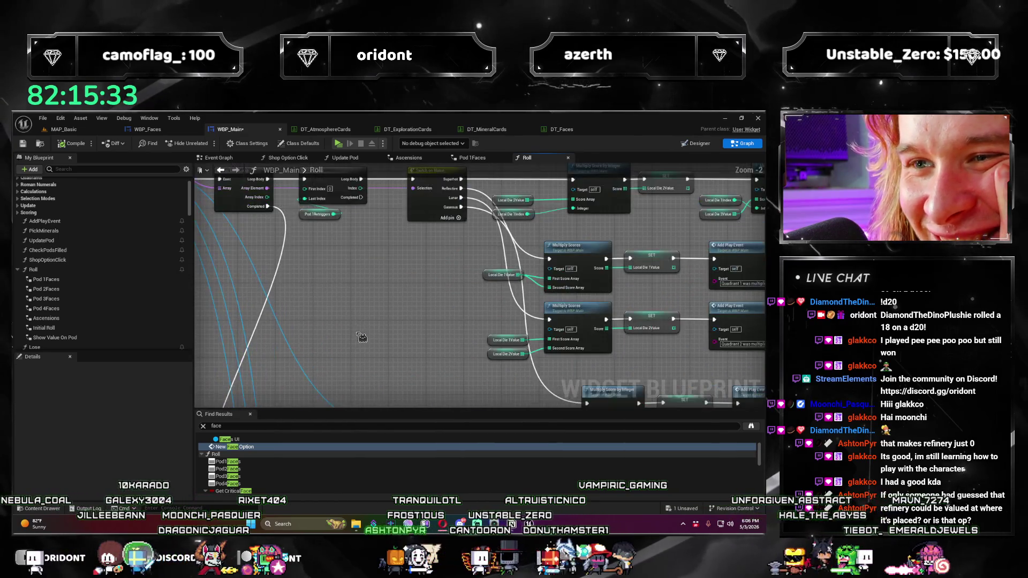
scroll(281, 325, up, 2)
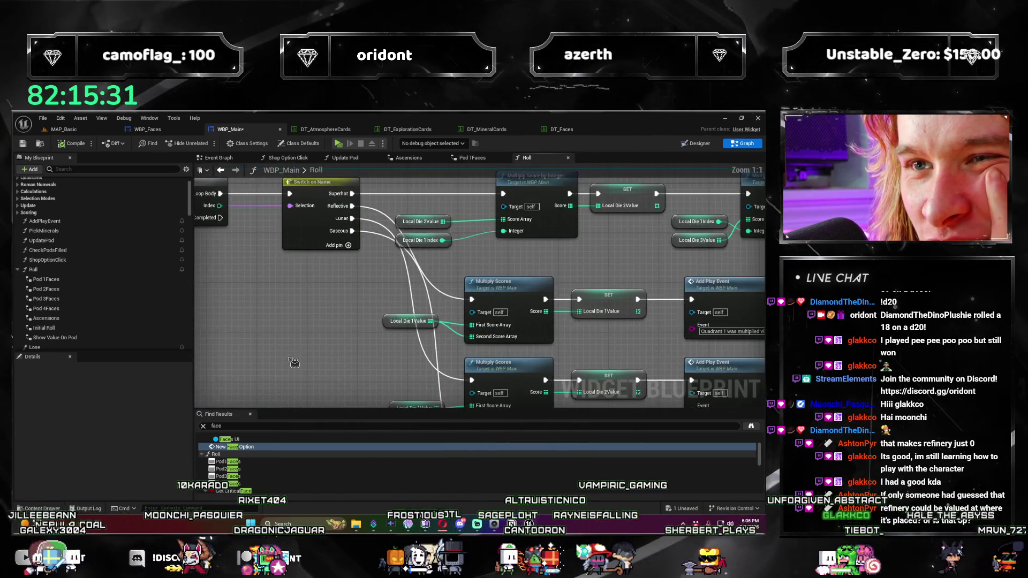
scroll(234, 307, down, 4)
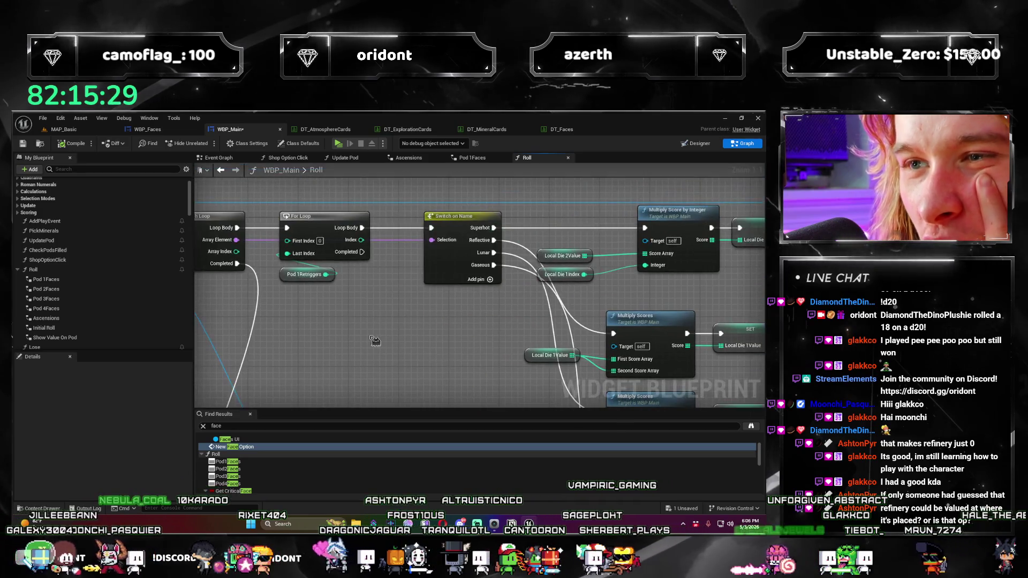
scroll(334, 384, up, 3)
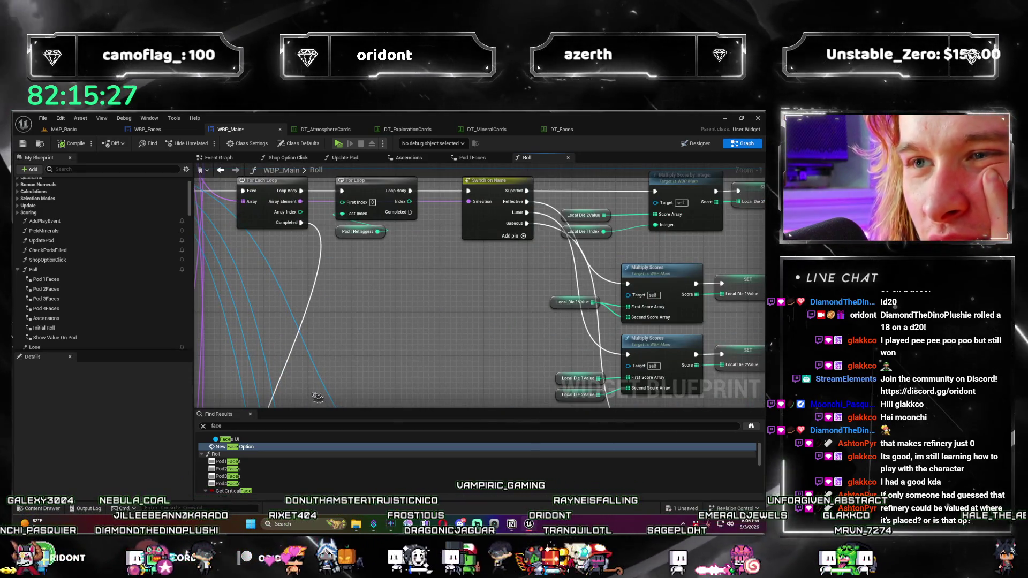
scroll(678, 344, down, 3)
scroll(678, 343, up, 2)
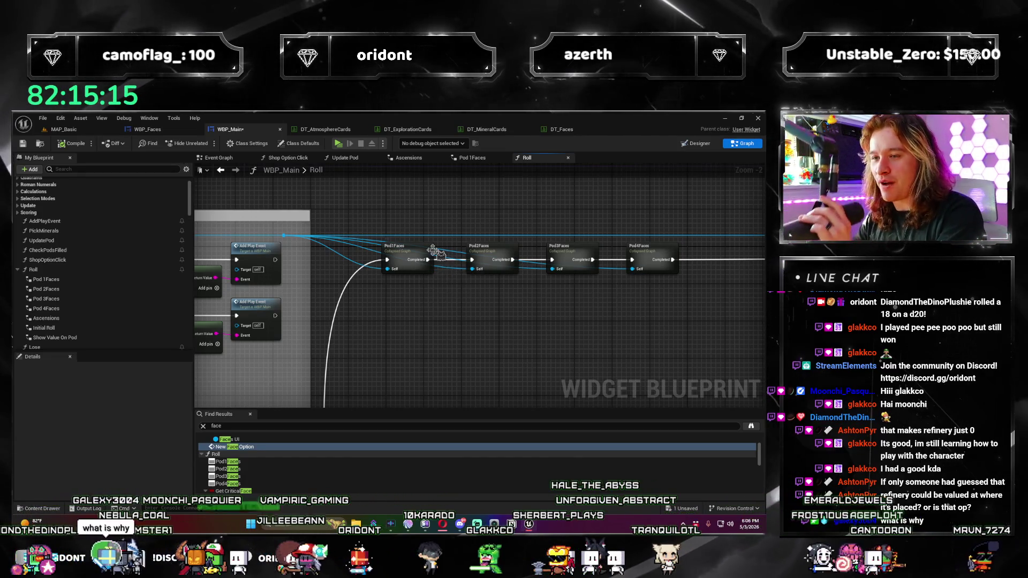
Step: Open the Pod1Faces collapsed graph and inspect its Switch on Name, Branch and Add Integer to Score nodes
click(423, 246)
double_click(429, 252)
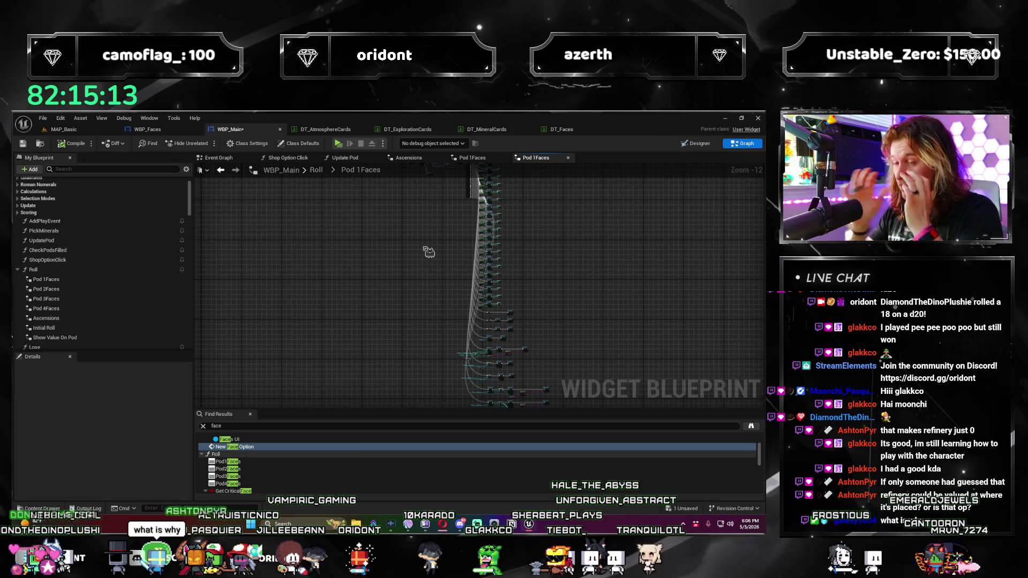
scroll(523, 356, up, 8)
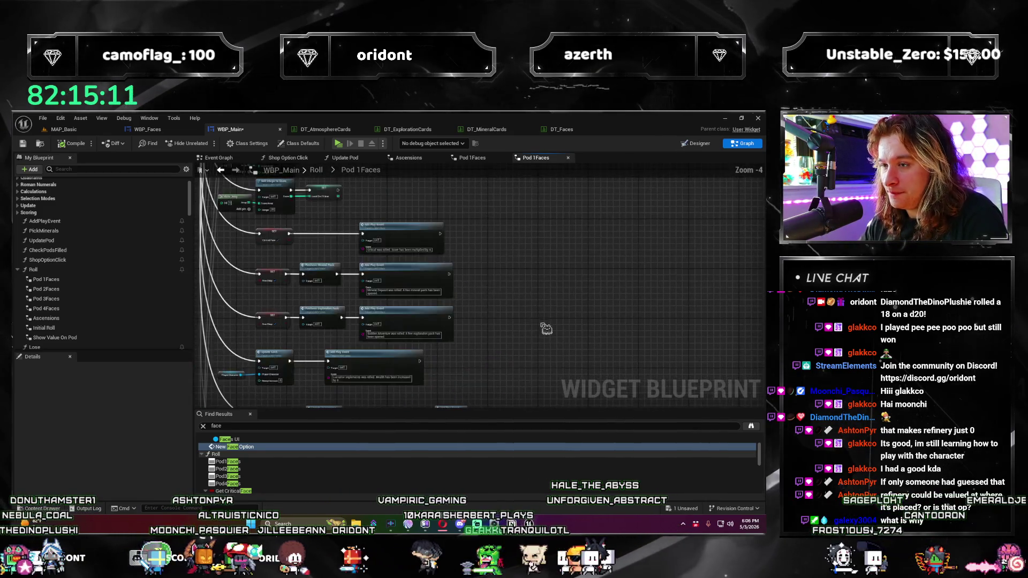
scroll(586, 357, up, 5)
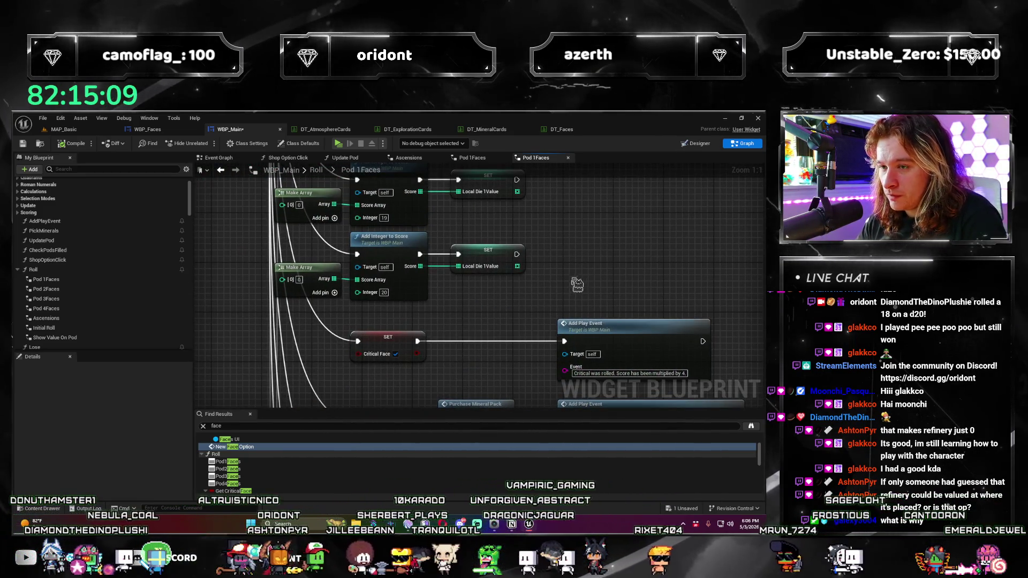
drag(577, 284, 544, 292)
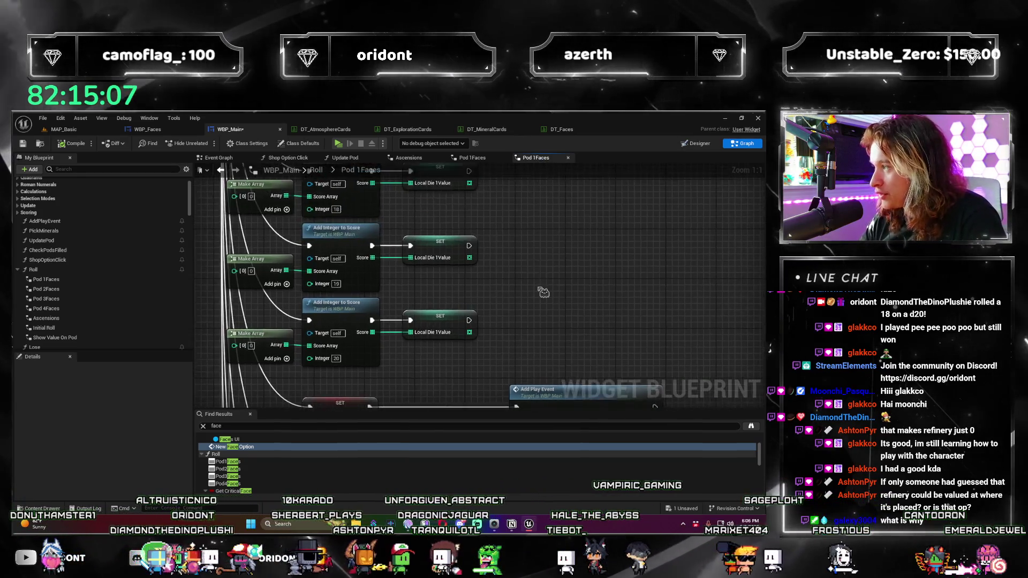
scroll(542, 292, down, 4)
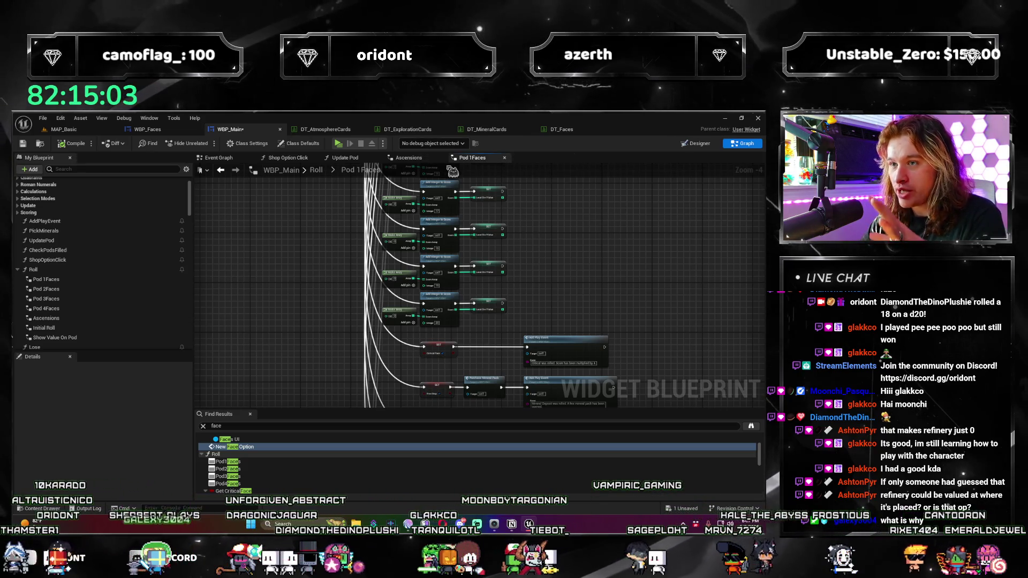
drag(454, 186, 509, 289)
scroll(509, 289, up, 2)
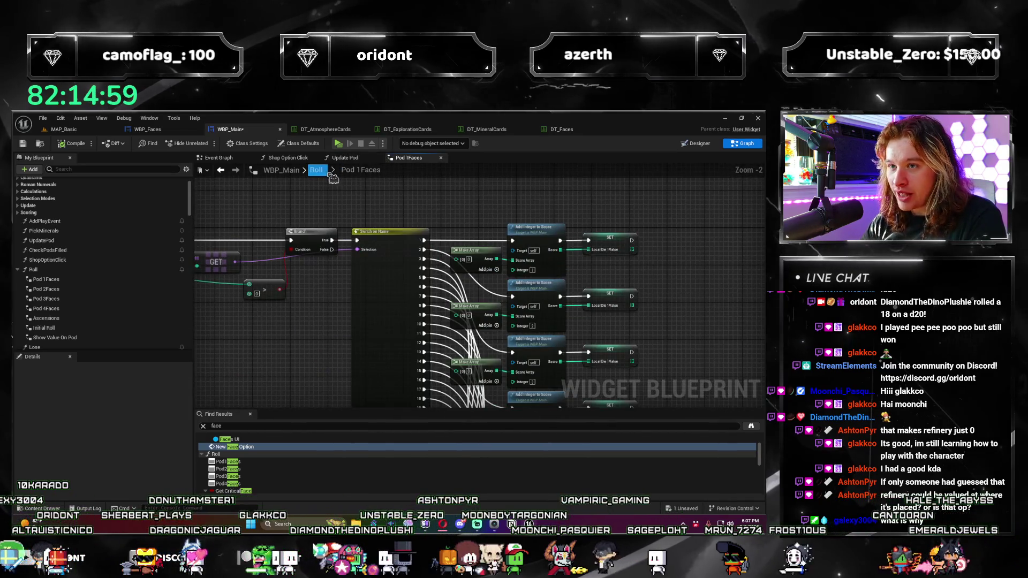
click(329, 175)
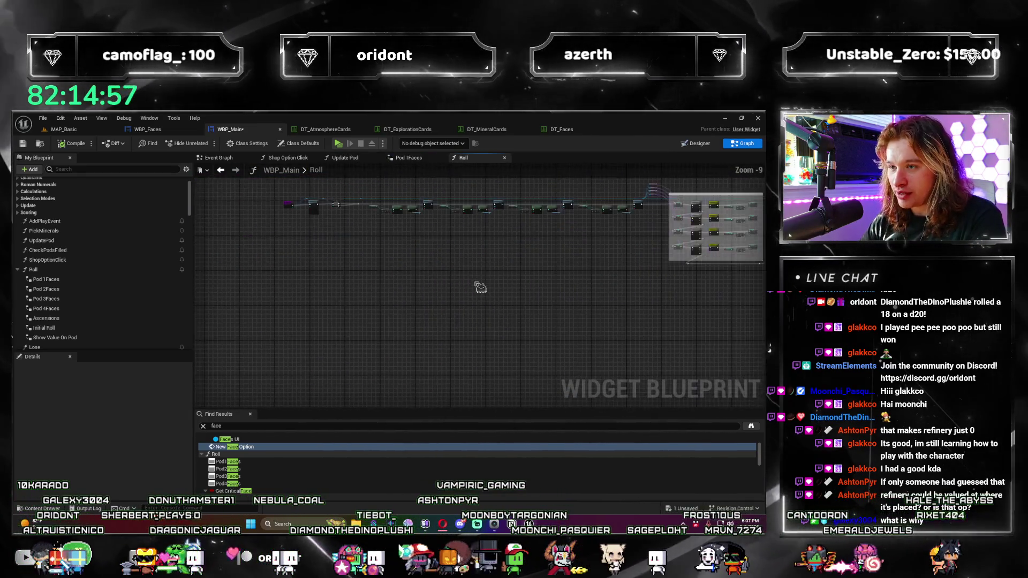
scroll(481, 287, up, 7)
drag(439, 209, 473, 358)
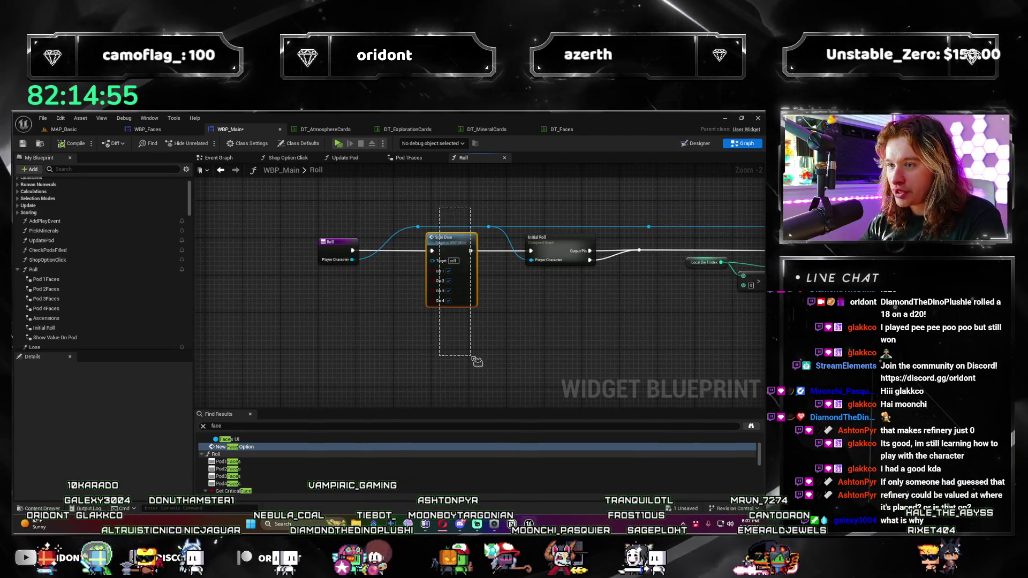
mouse_move(610, 256)
mouse_down()
mouse_move(566, 284)
mouse_move(406, 321)
mouse_move(378, 313)
mouse_up()
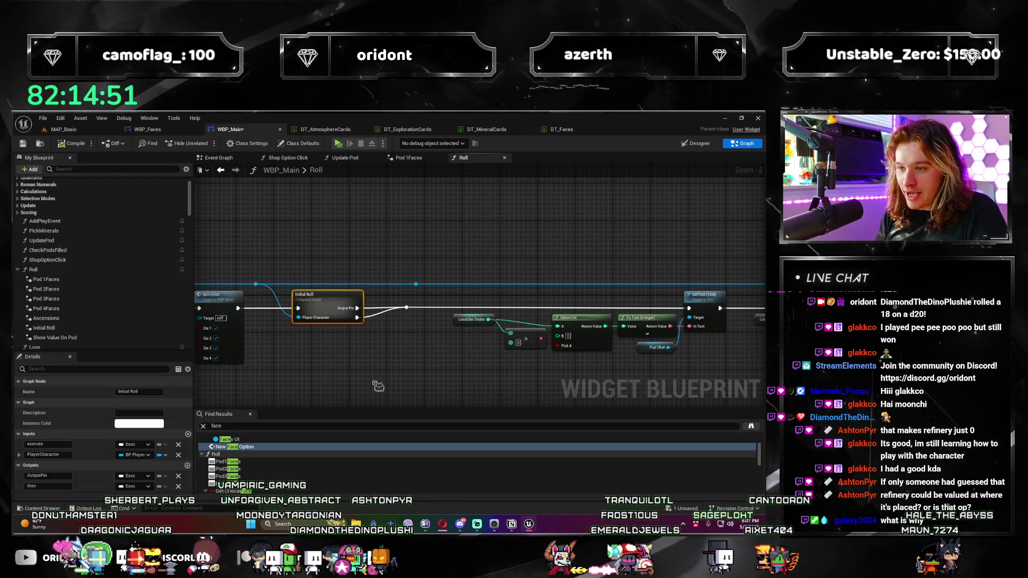
mouse_move(554, 317)
mouse_down()
mouse_move(562, 300)
mouse_move(375, 340)
mouse_move(328, 292)
mouse_move(605, 354)
mouse_up()
scroll(327, 292, down, 1)
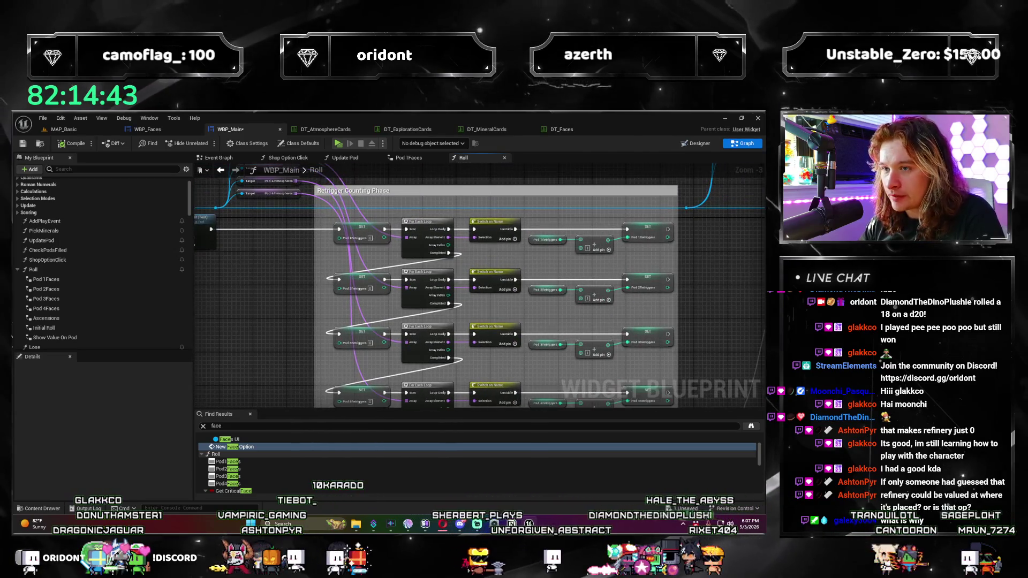
drag(413, 328, 372, 248)
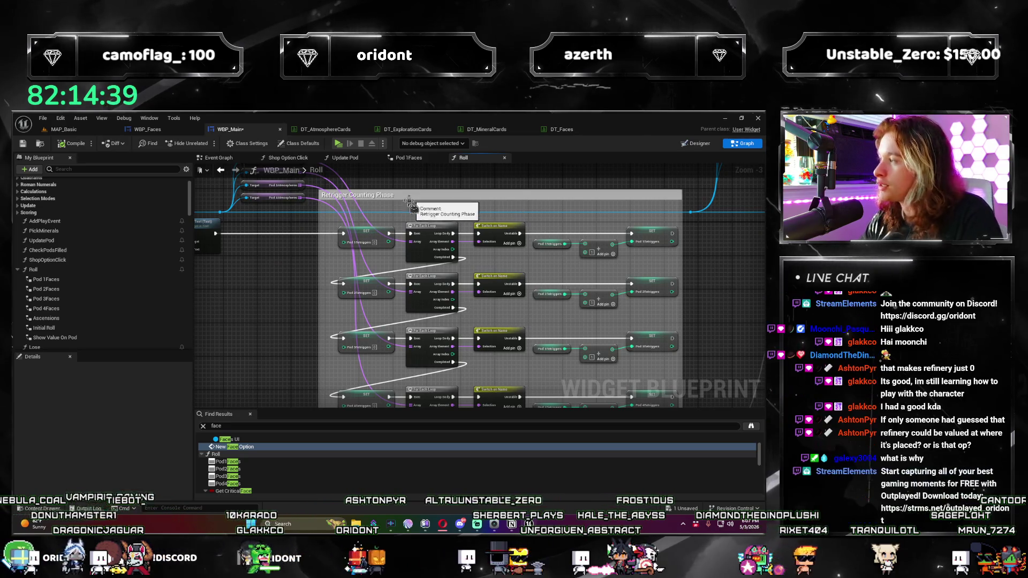
mouse_move(761, 364)
mouse_down()
mouse_move(479, 378)
mouse_move(429, 466)
mouse_move(497, 367)
mouse_up()
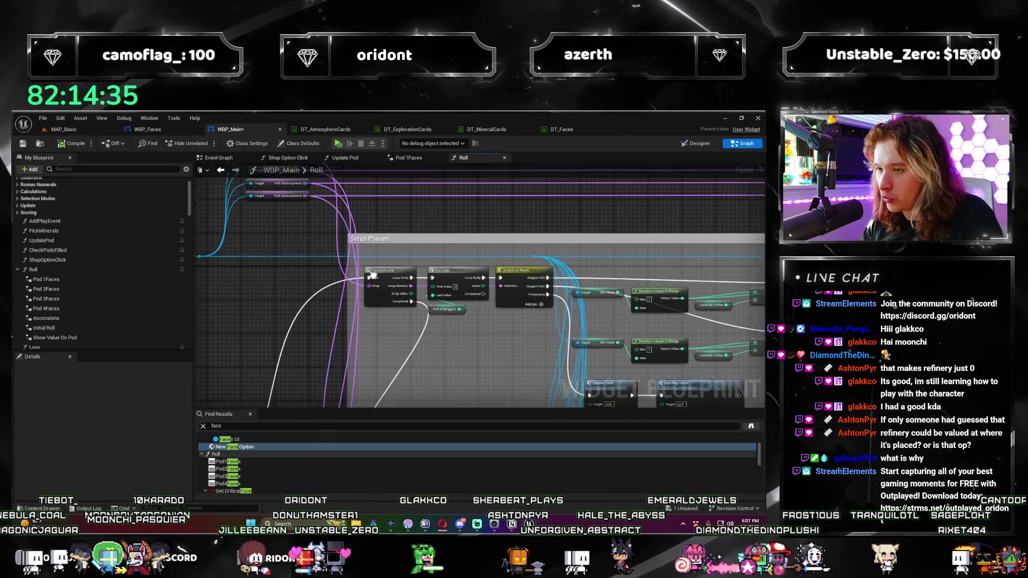
drag(457, 305, 317, 315)
scroll(321, 316, up, 3)
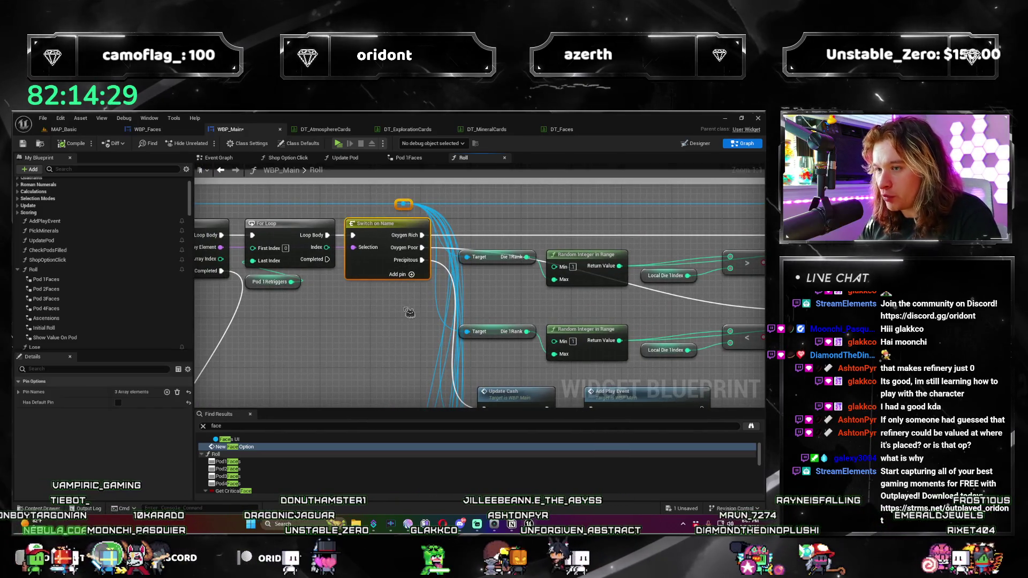
drag(410, 313, 407, 292)
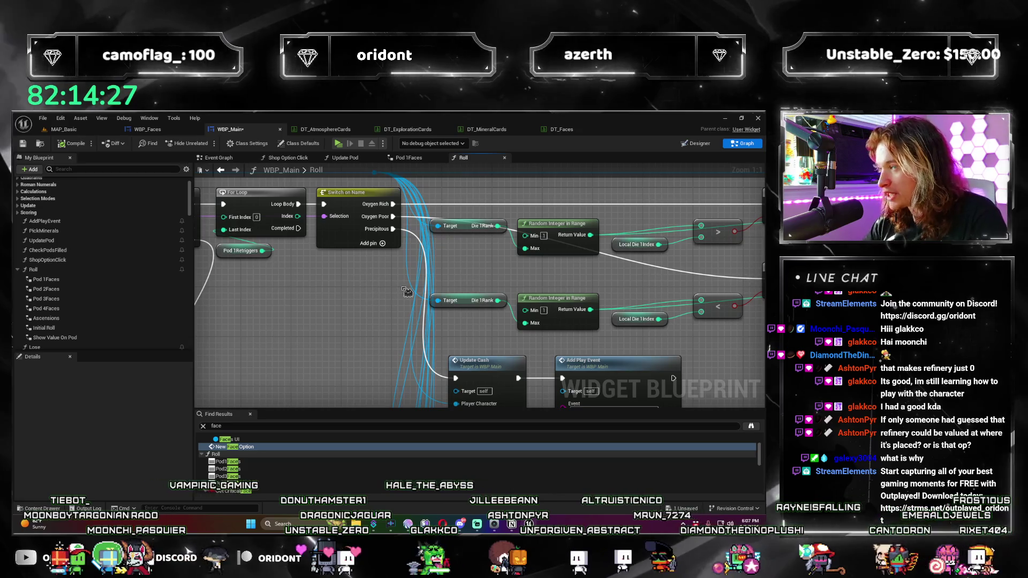
scroll(407, 292, down, 3)
drag(723, 310, 436, 312)
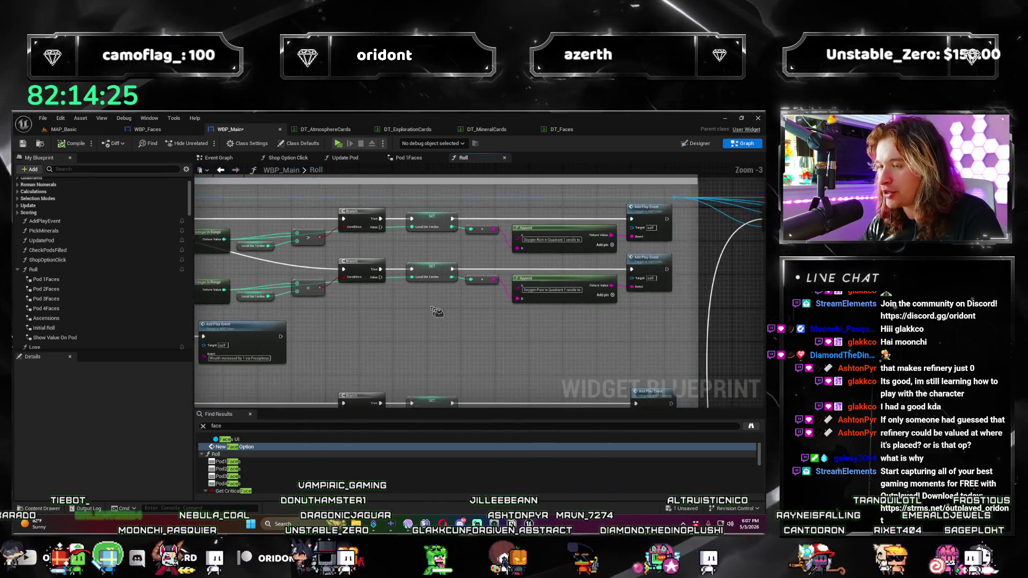
scroll(437, 312, up, 2)
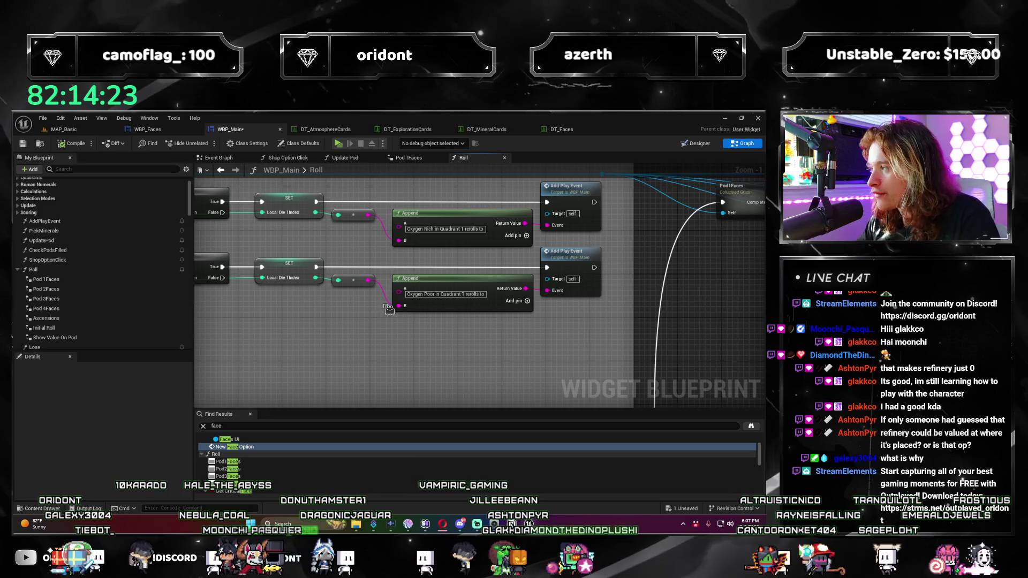
mouse_move(692, 302)
mouse_down()
mouse_move(482, 291)
mouse_move(456, 328)
mouse_up()
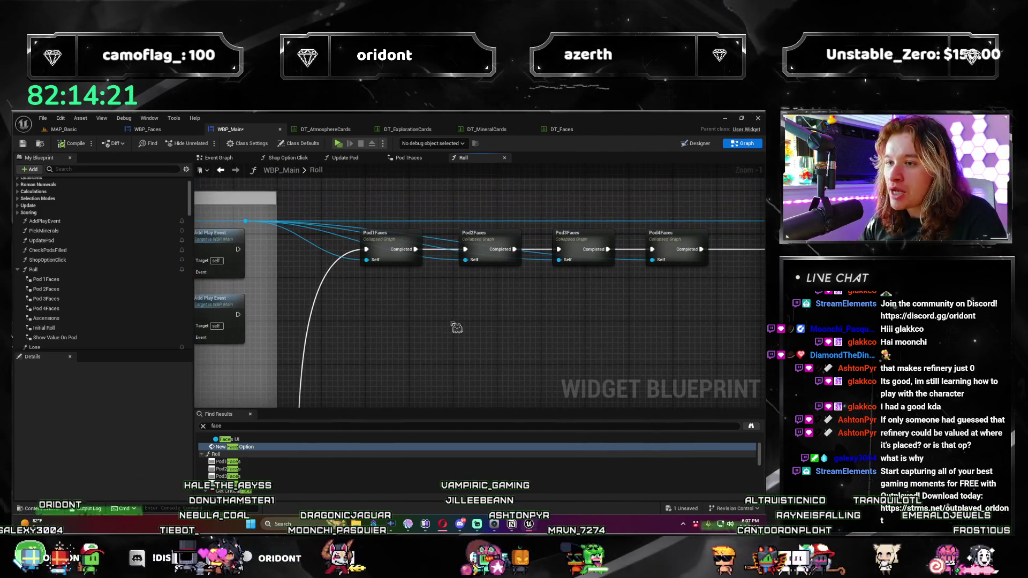
mouse_move(647, 353)
mouse_down()
mouse_move(528, 367)
mouse_move(503, 385)
mouse_up()
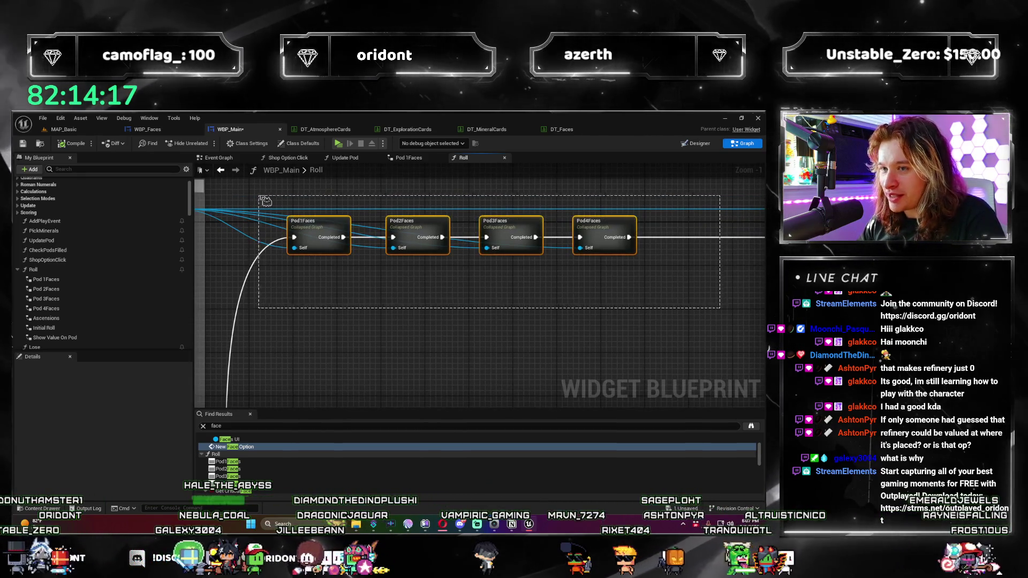
mouse_move(671, 268)
mouse_down()
mouse_move(375, 215)
mouse_move(316, 326)
mouse_up()
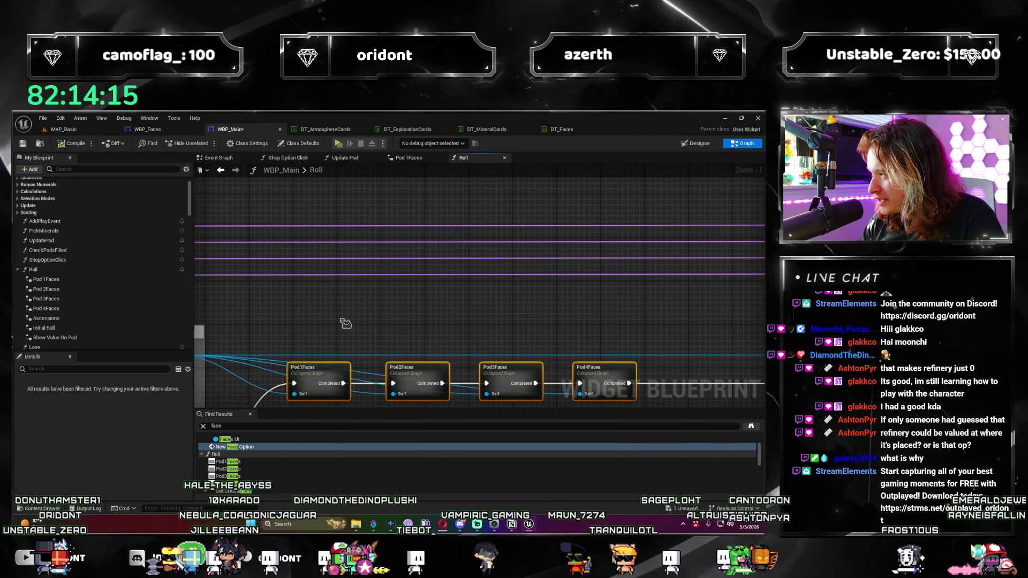
scroll(448, 230, down, 3)
scroll(383, 355, up, 3)
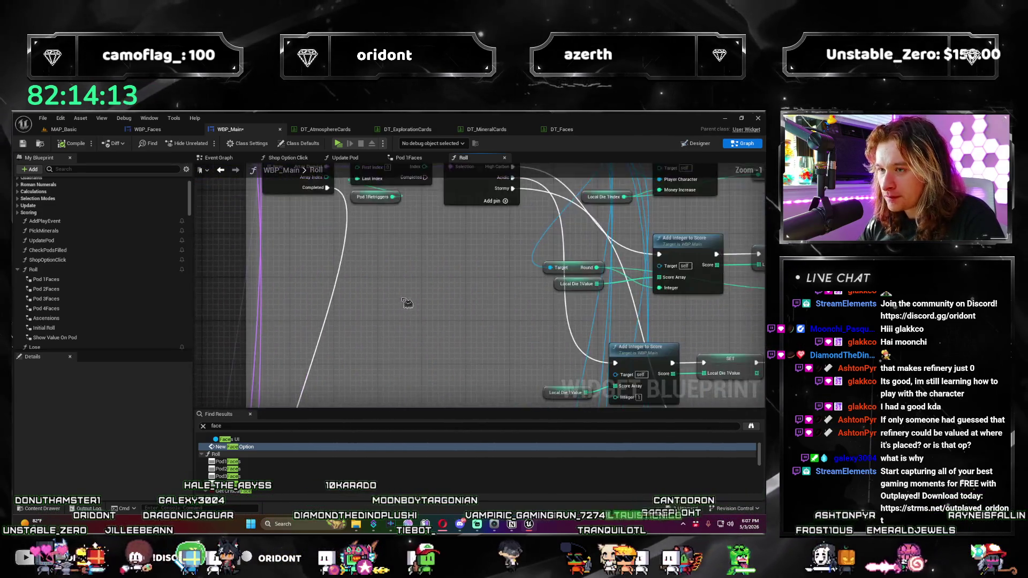
scroll(257, 196, up, 2)
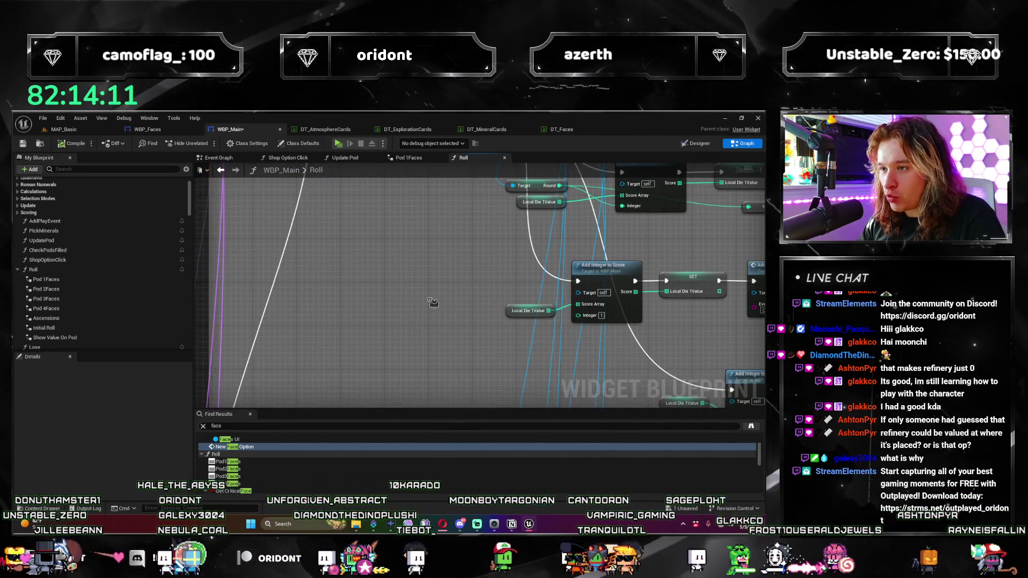
scroll(372, 383, down, 2)
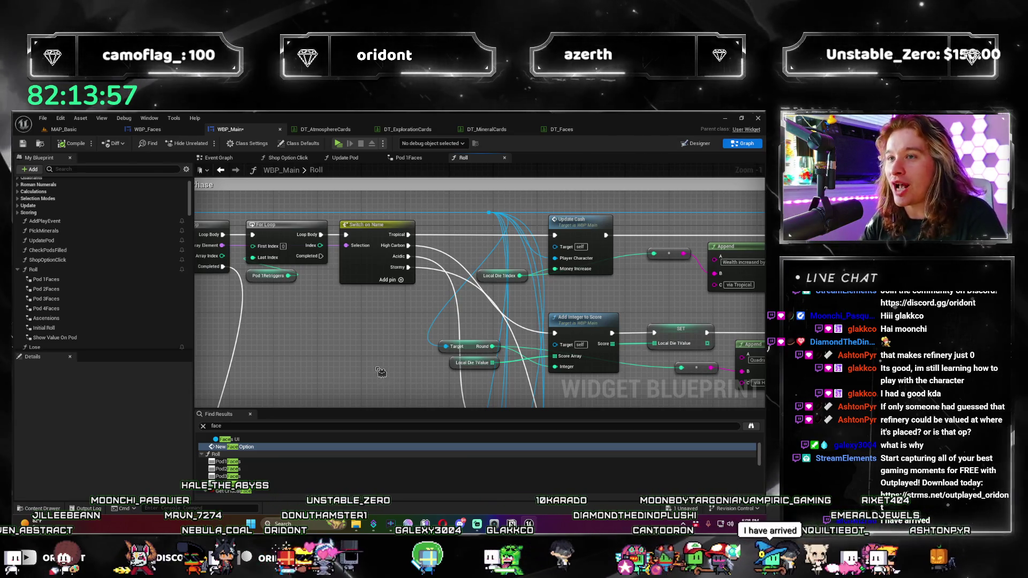
scroll(282, 296, down, 2)
scroll(282, 295, down, 3)
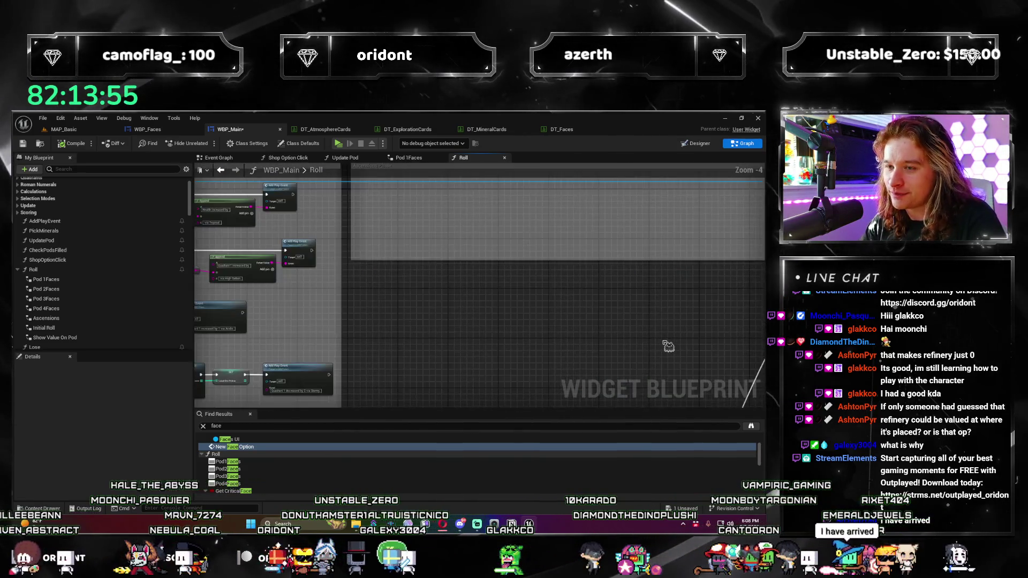
scroll(457, 325, up, 3)
scroll(457, 325, up, 3)
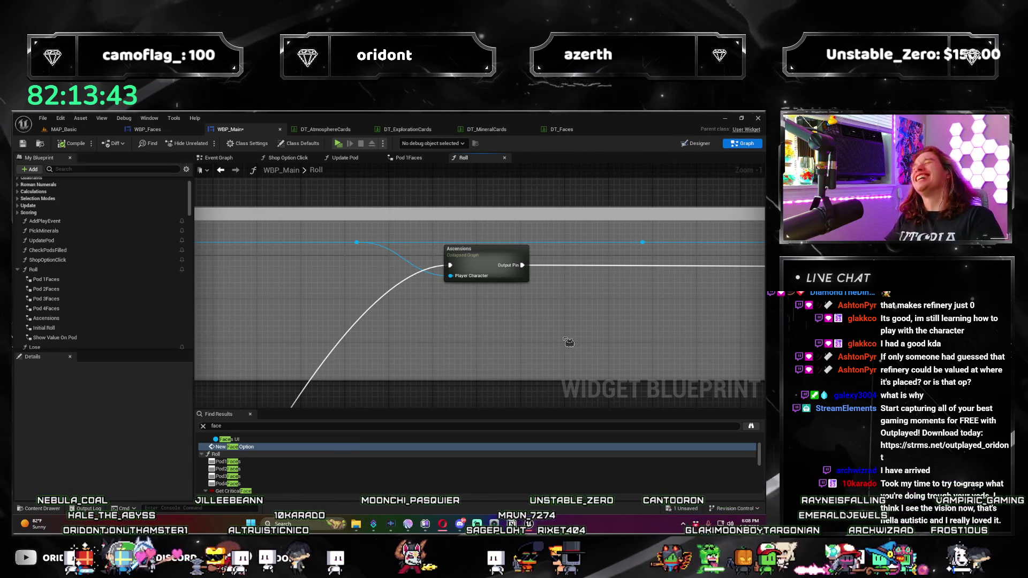
drag(383, 314, 237, 409)
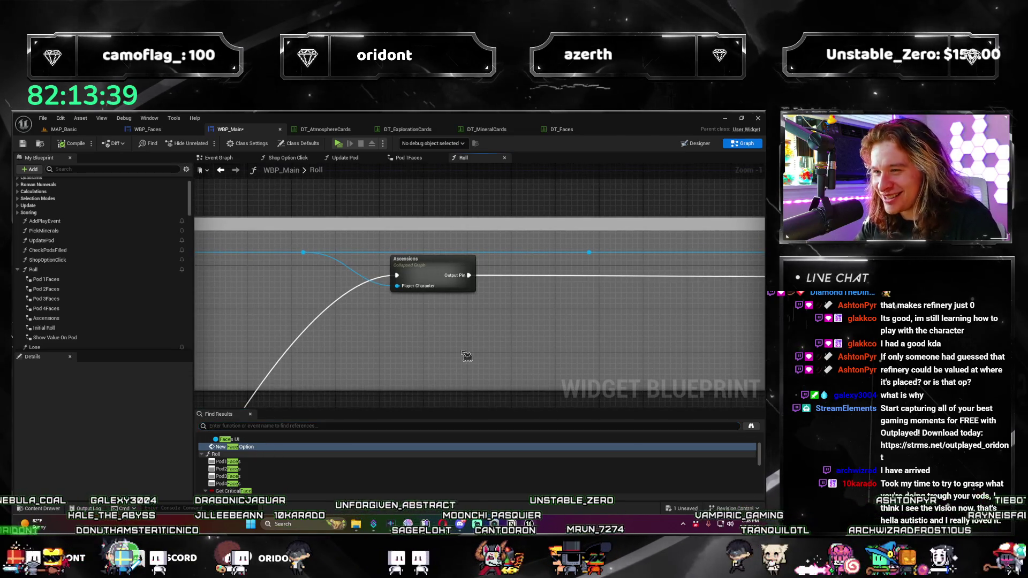
scroll(466, 356, down, 1)
click(375, 300)
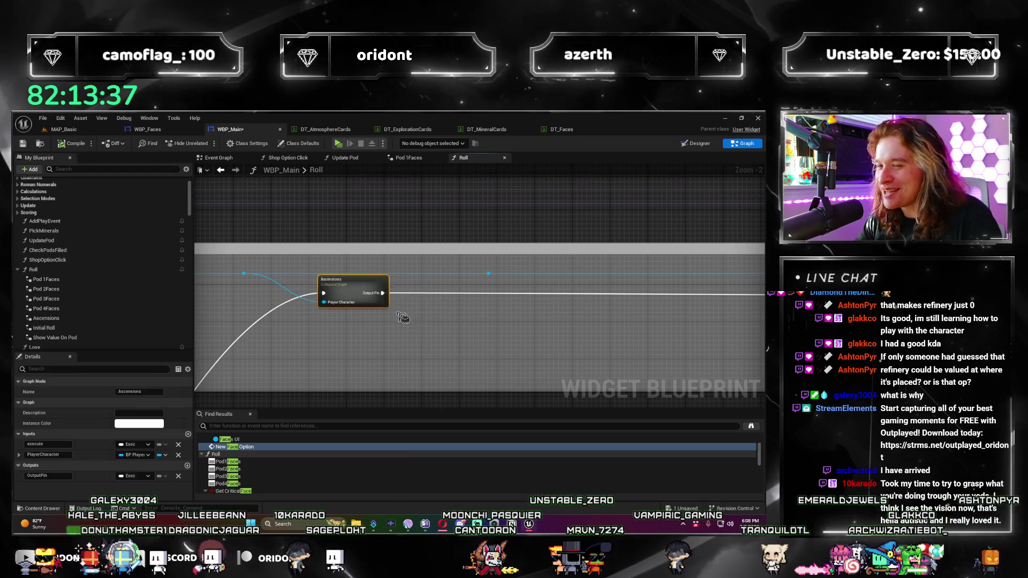
drag(403, 318, 448, 269)
scroll(547, 352, down, 2)
drag(546, 351, 426, 358)
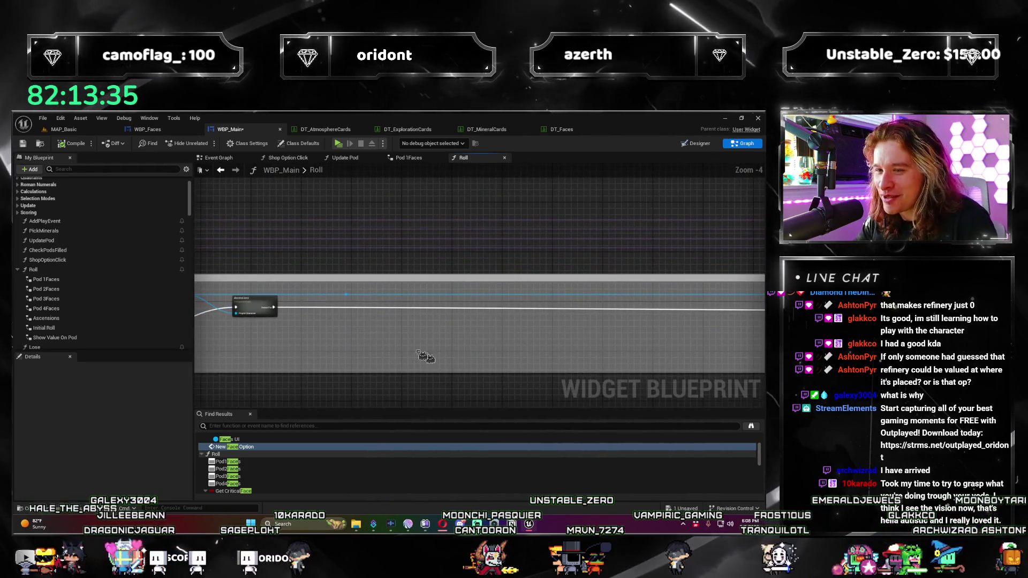
scroll(473, 343, up, 3)
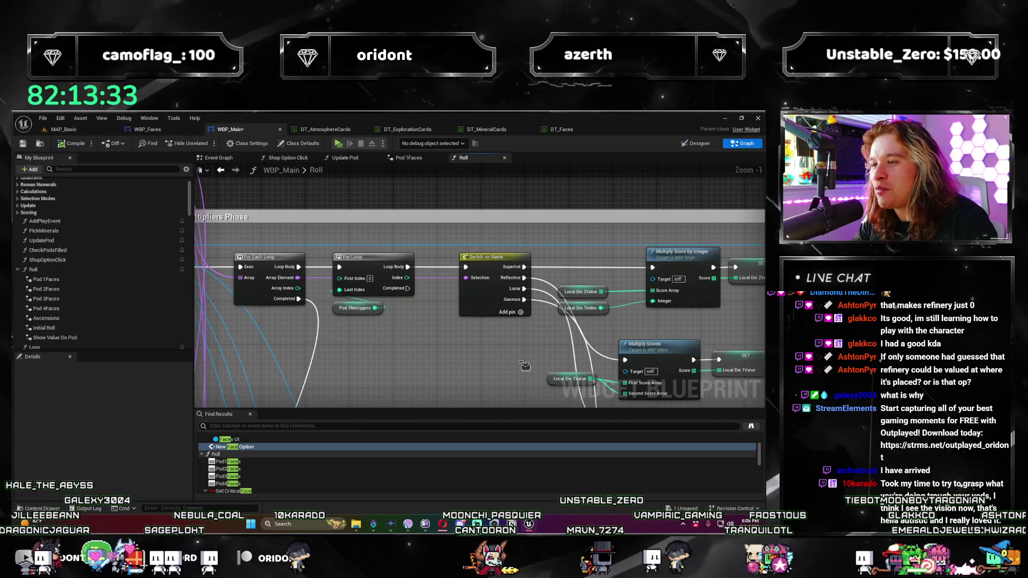
mouse_move(410, 341)
mouse_down()
mouse_move(401, 294)
mouse_move(344, 289)
mouse_move(441, 266)
mouse_up()
scroll(442, 265, up, 1)
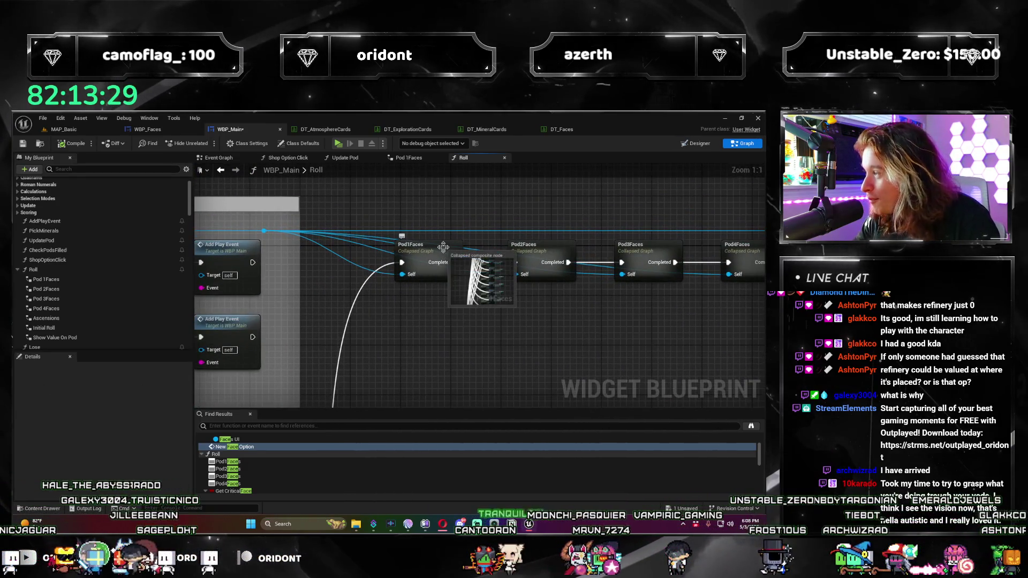
Step: Open the Pod1Faces collapsed graph from Roll and close its duplicate tab
double_click(443, 247)
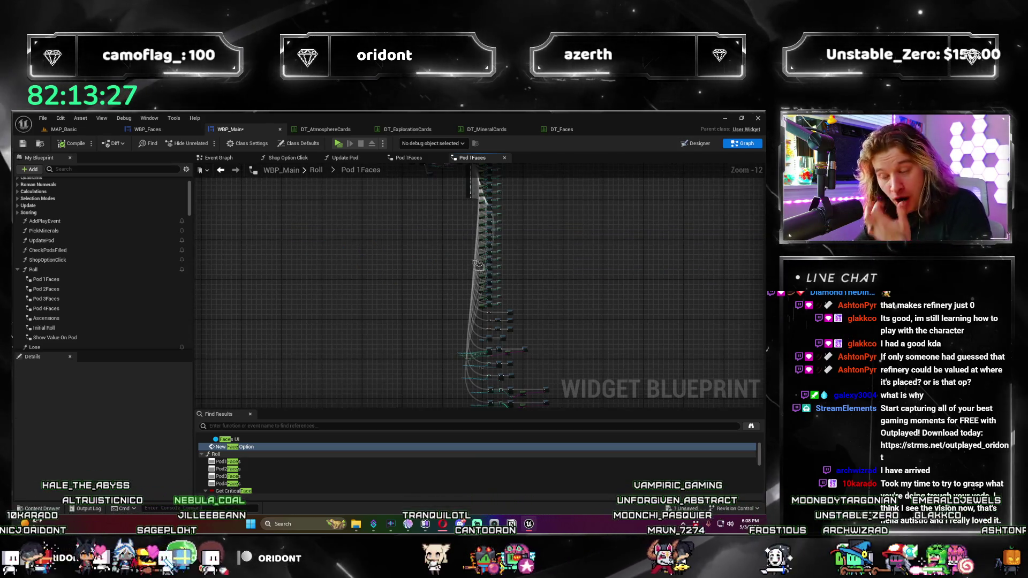
scroll(478, 265, up, 10)
mouse_move(471, 310)
mouse_down()
mouse_move(638, 339)
mouse_move(433, 278)
mouse_up()
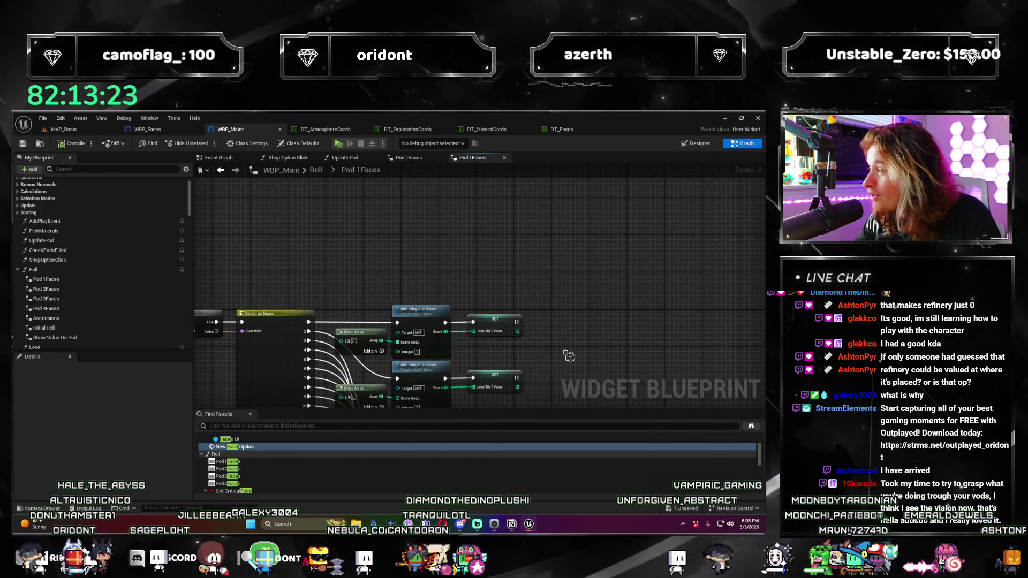
key(alt+Left)
drag(490, 238, 492, 291)
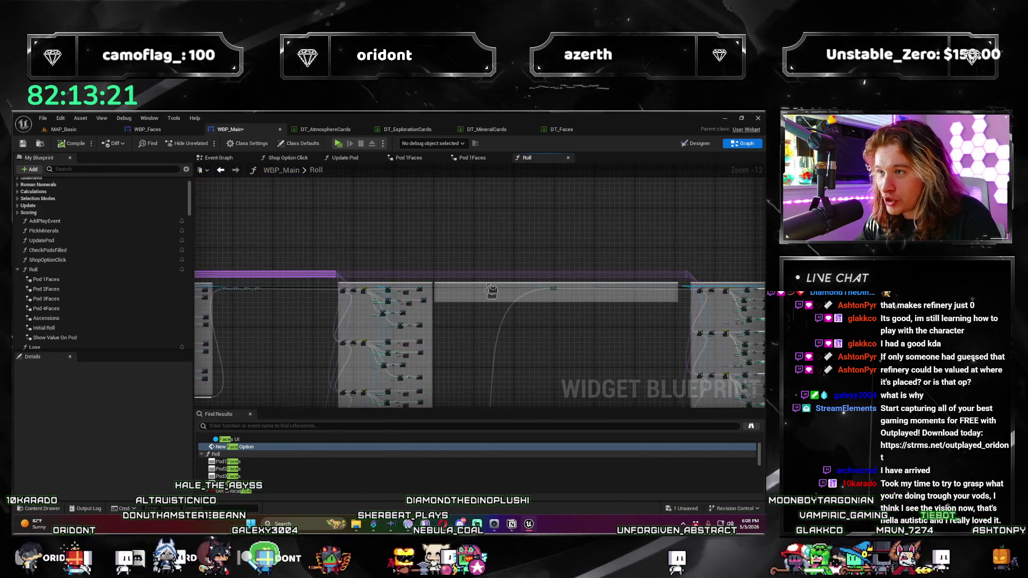
click(493, 158)
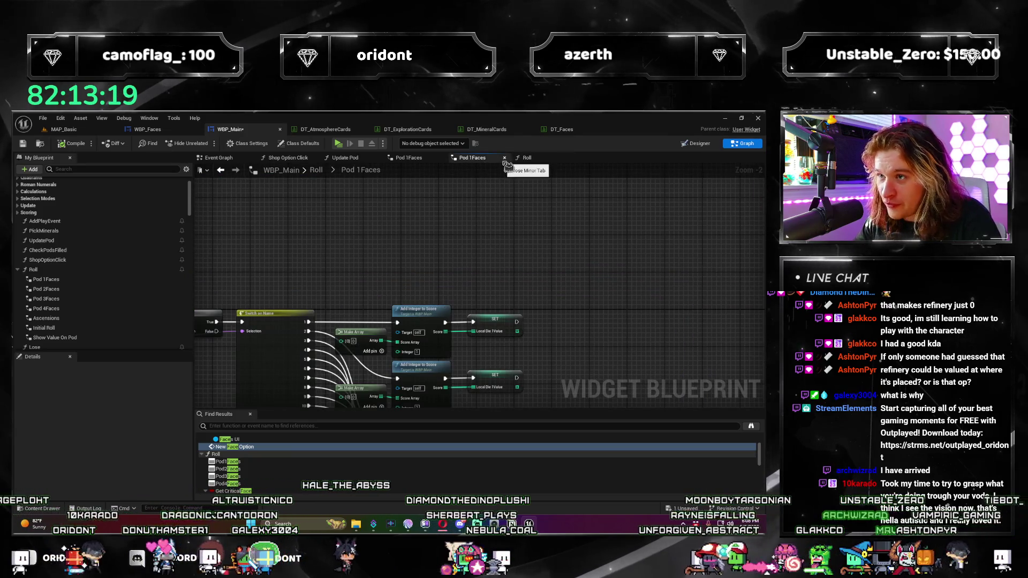
click(504, 157)
Step: Box-select the SET, Switch on Name, Make Array and Add Integer to Score nodes, then bring them into view
drag(559, 202, 469, 249)
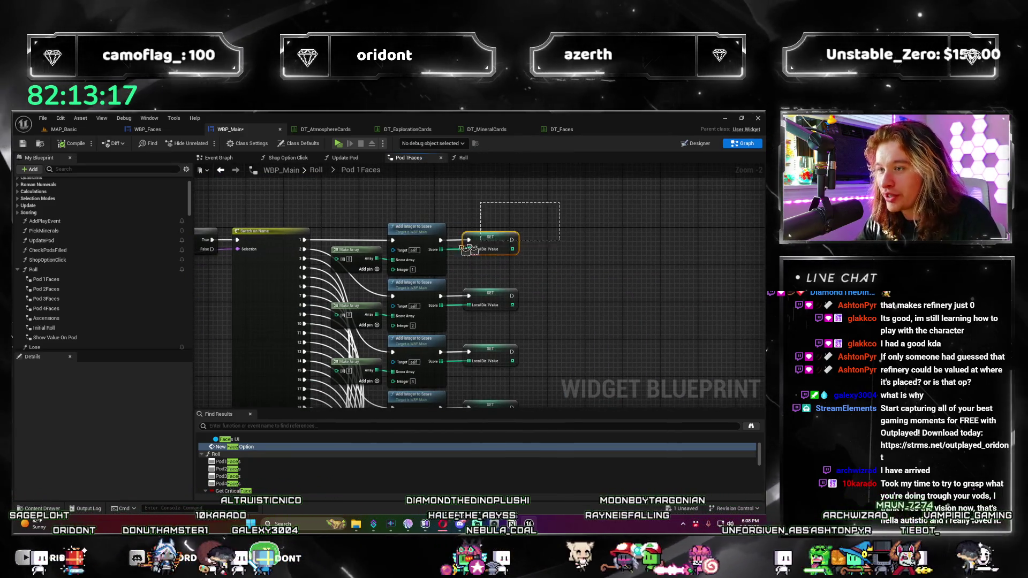
drag(566, 320, 293, 282)
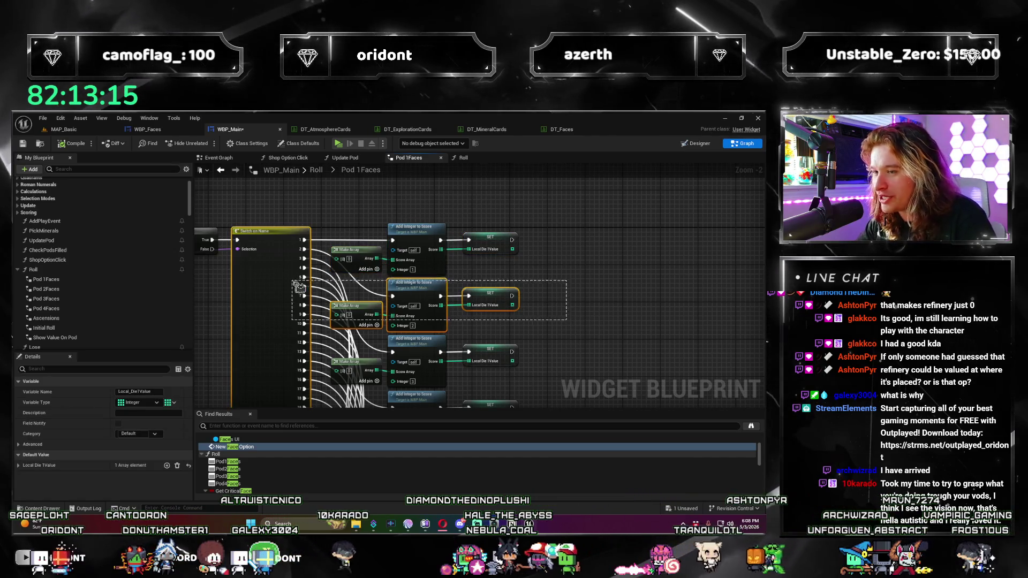
click(628, 335)
scroll(550, 291, up, 2)
drag(501, 323, 481, 326)
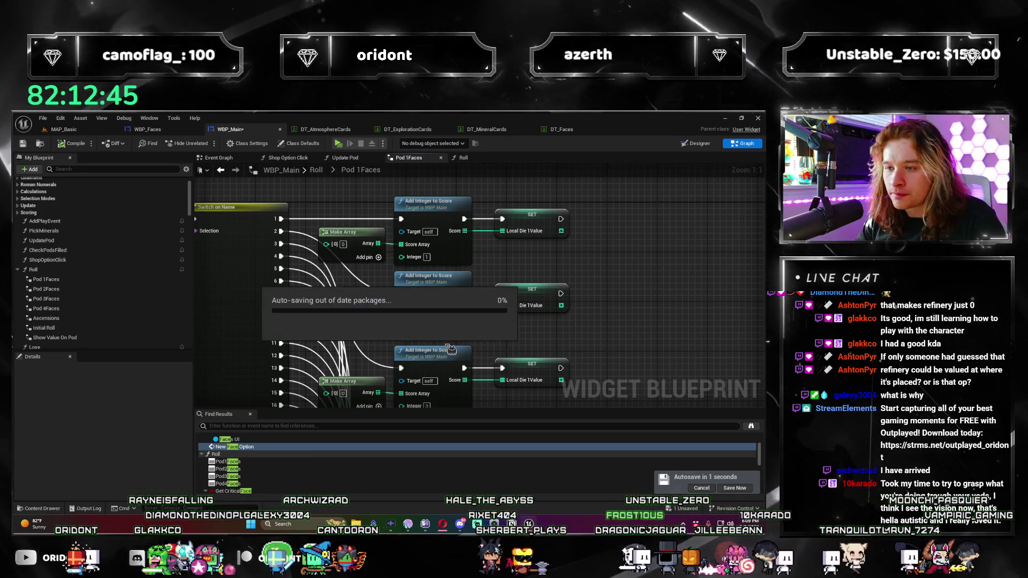
mouse_move(598, 341)
mouse_down()
mouse_move(593, 323)
mouse_move(310, 293)
mouse_up()
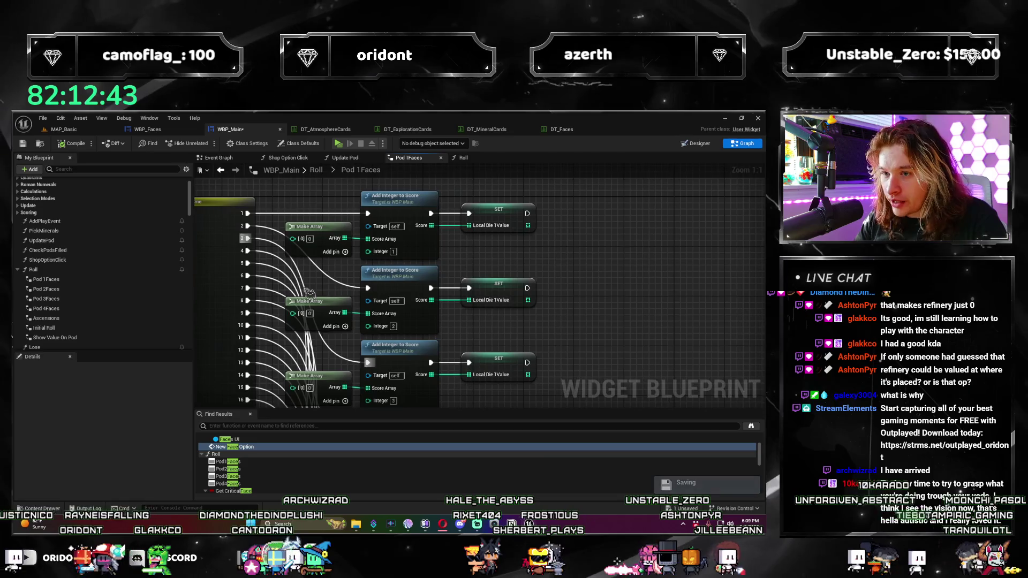
drag(515, 317, 603, 335)
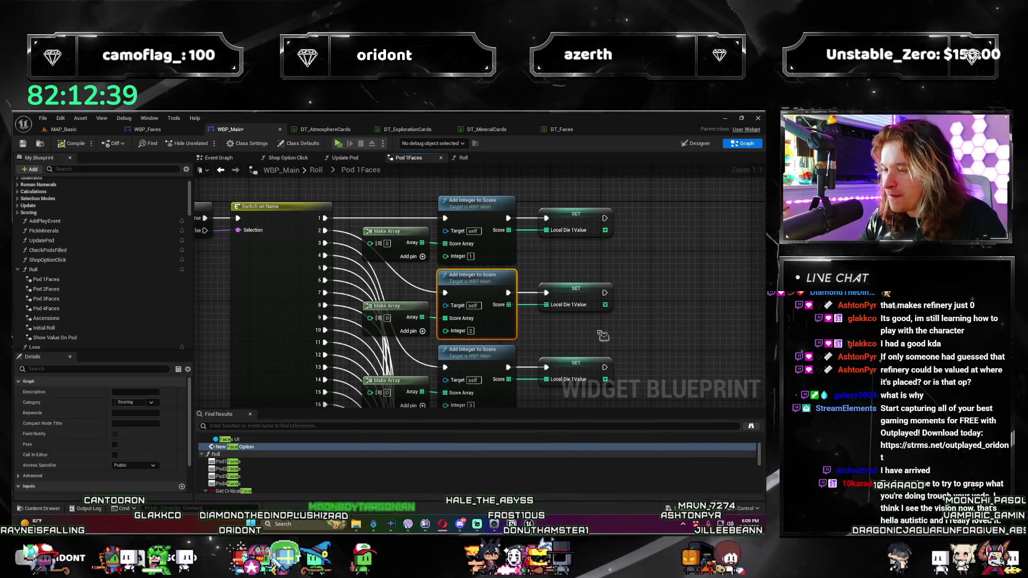
Step: Select the middle Make Array, Add Integer to Score and Local Die1Value SET node group
click(603, 336)
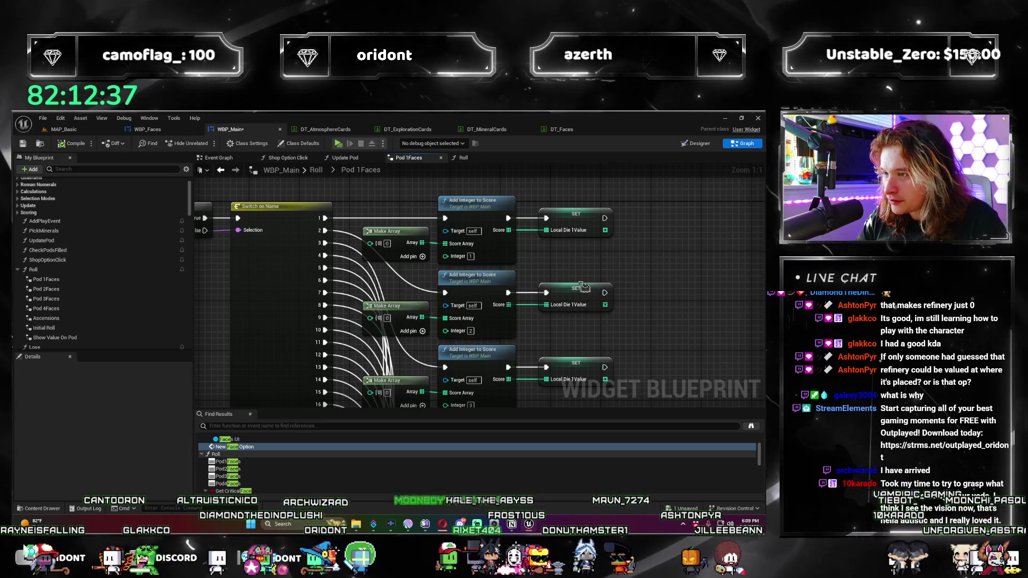
click(487, 299)
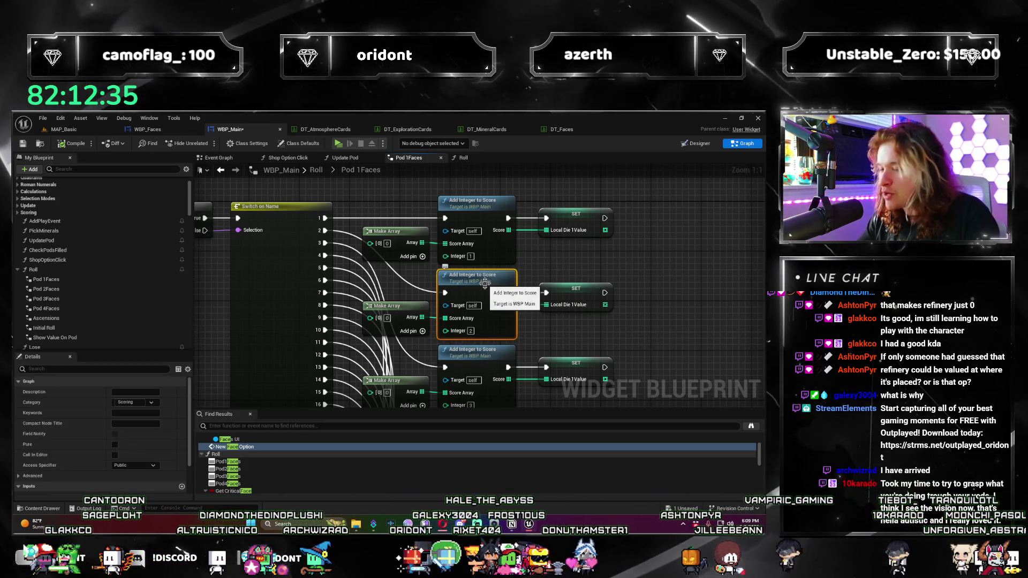
click(466, 292)
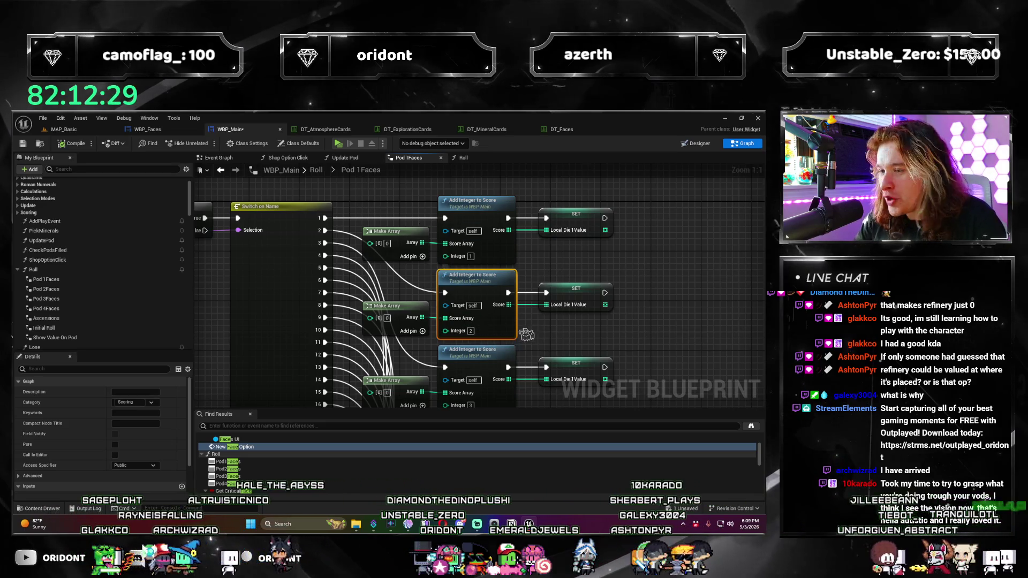
drag(654, 322, 536, 281)
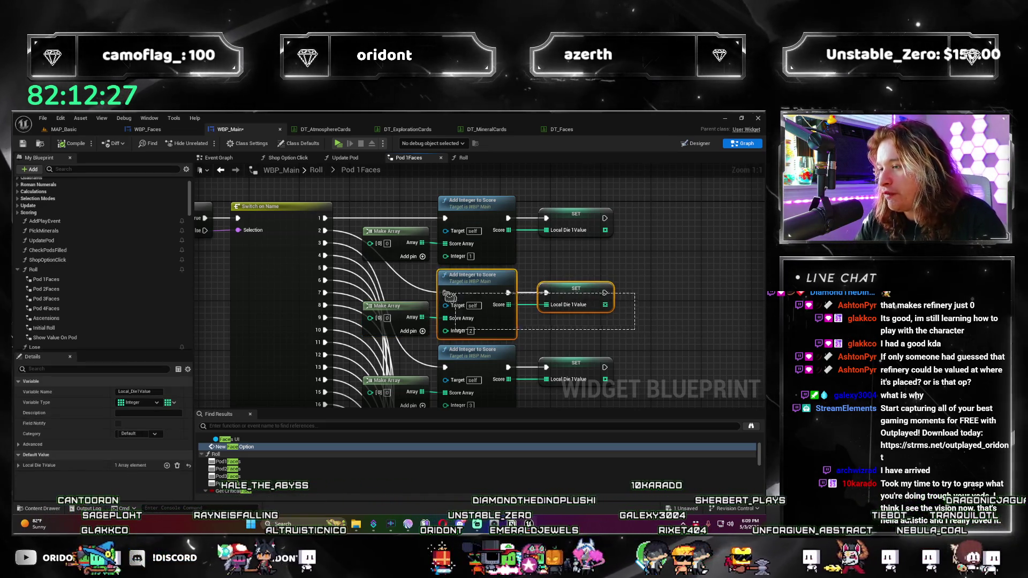
click(636, 348)
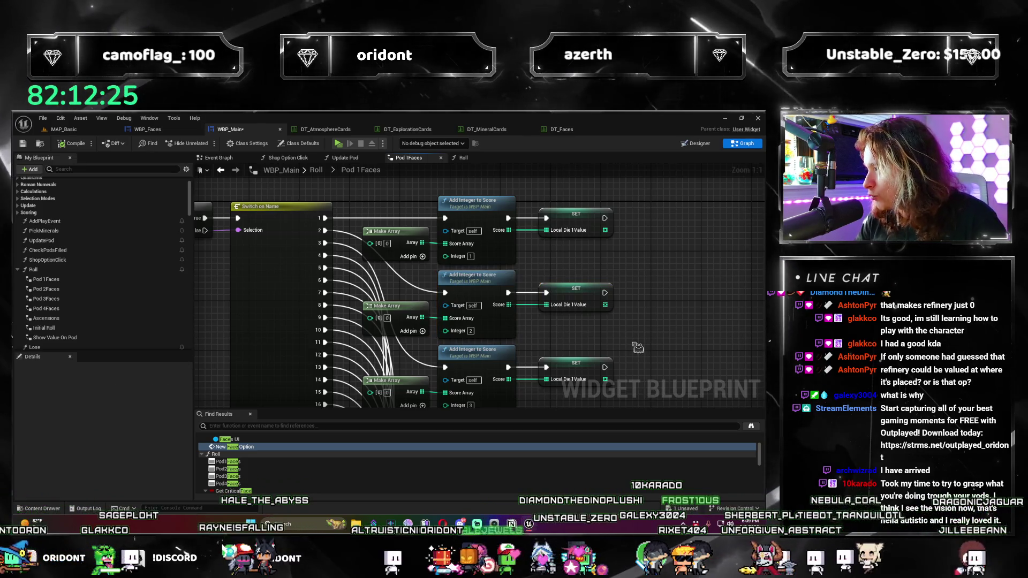
drag(632, 341, 399, 298)
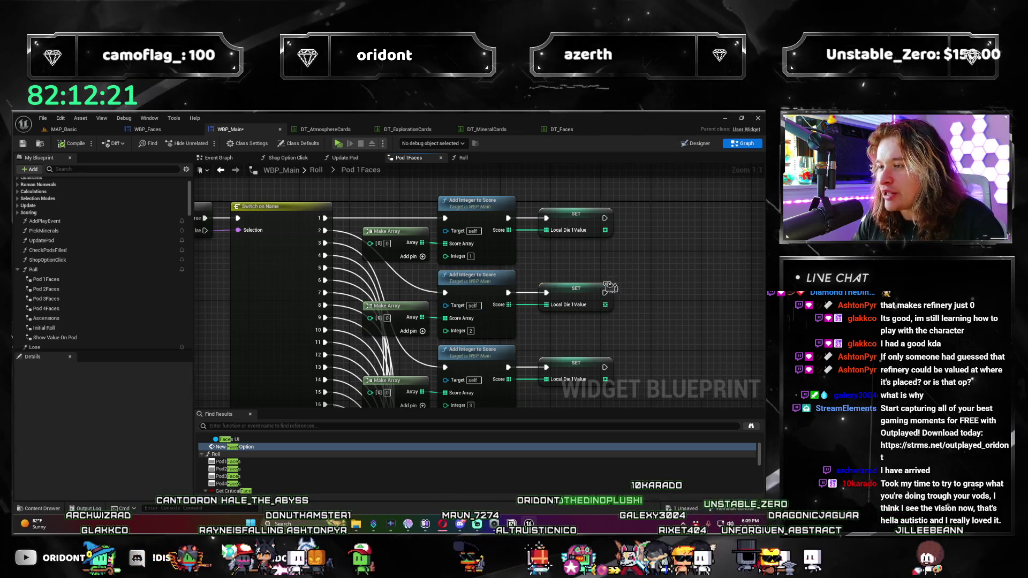
click(581, 289)
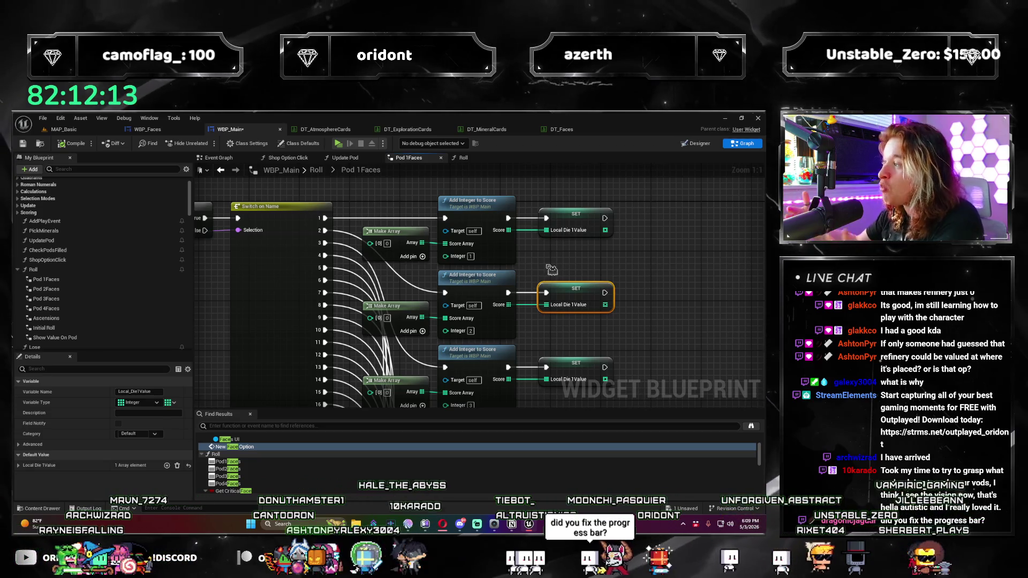
scroll(552, 269, down, 2)
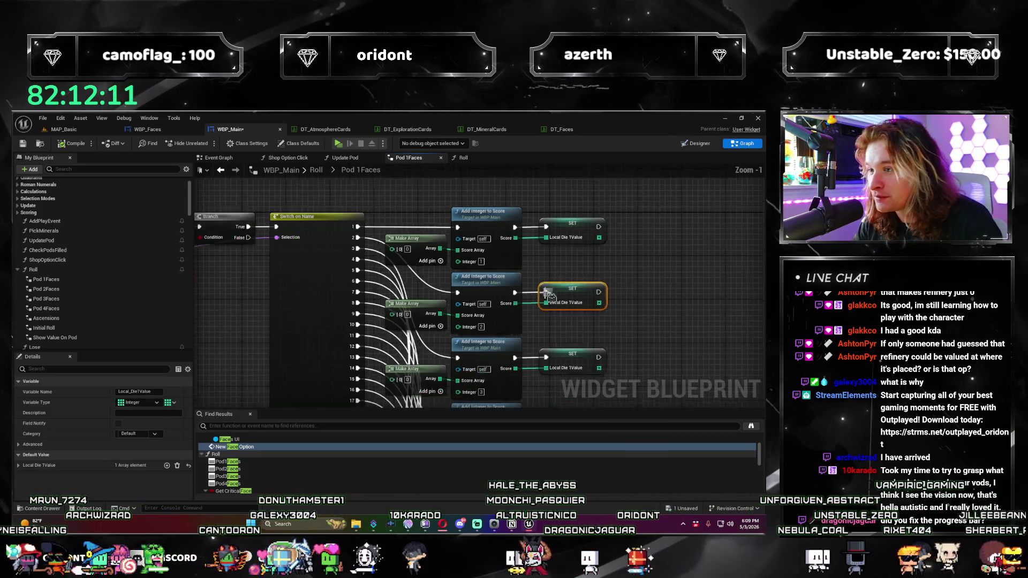
Step: Zoom around the Pod 1Faces SET and Add Play Event nodes, then move to empty graph space
mouse_move(602, 246)
mouse_down()
mouse_move(608, 294)
mouse_move(609, 202)
mouse_move(582, 234)
mouse_up()
scroll(582, 234, up, 2)
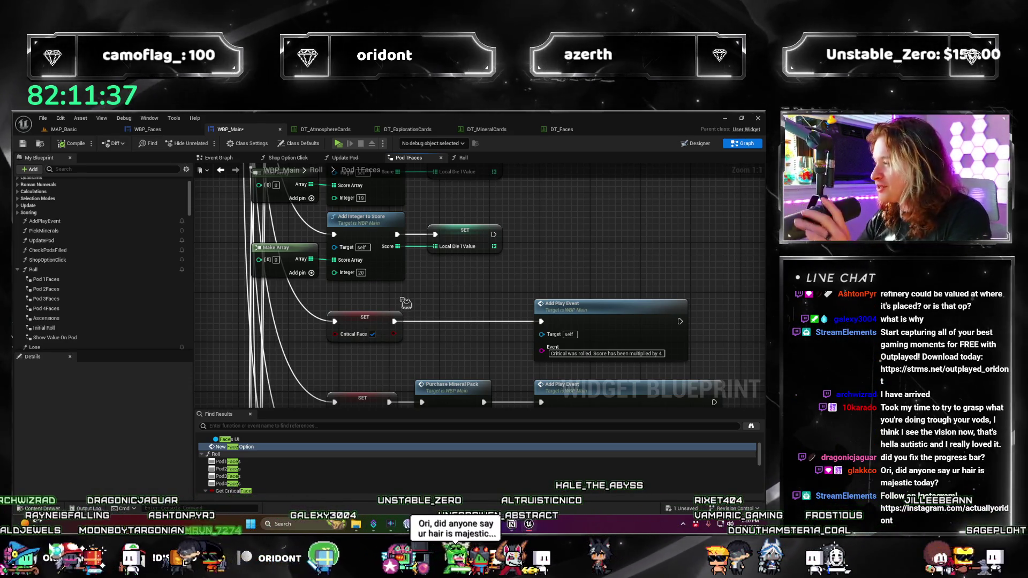
scroll(411, 257, down, 5)
scroll(391, 306, up, 4)
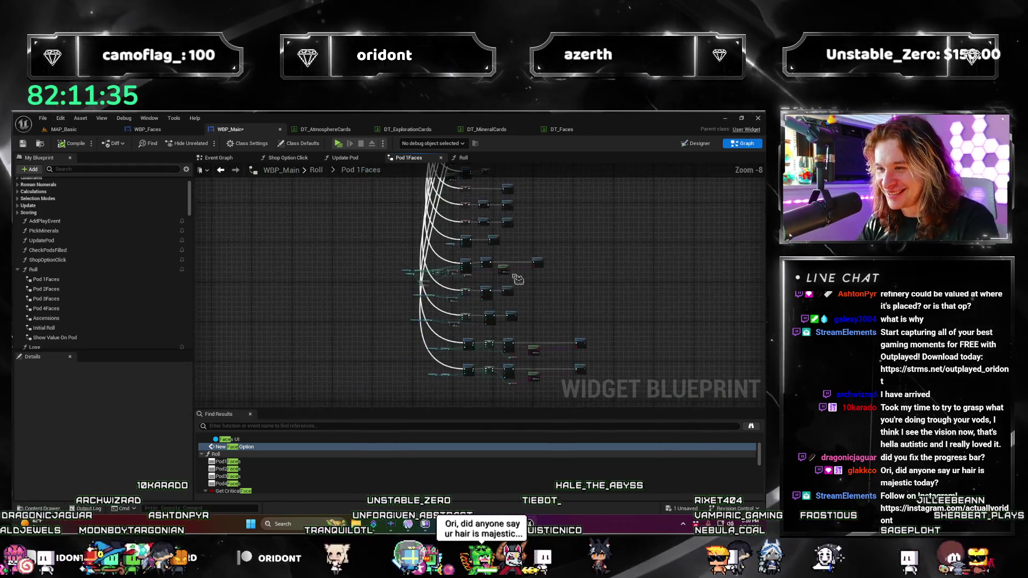
scroll(455, 394, down, 4)
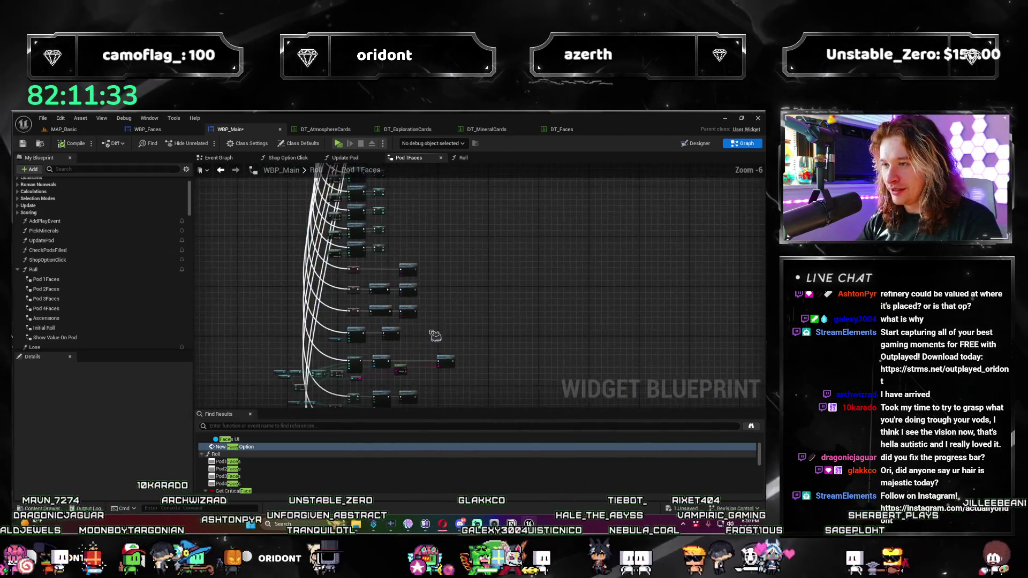
scroll(479, 344, up, 2)
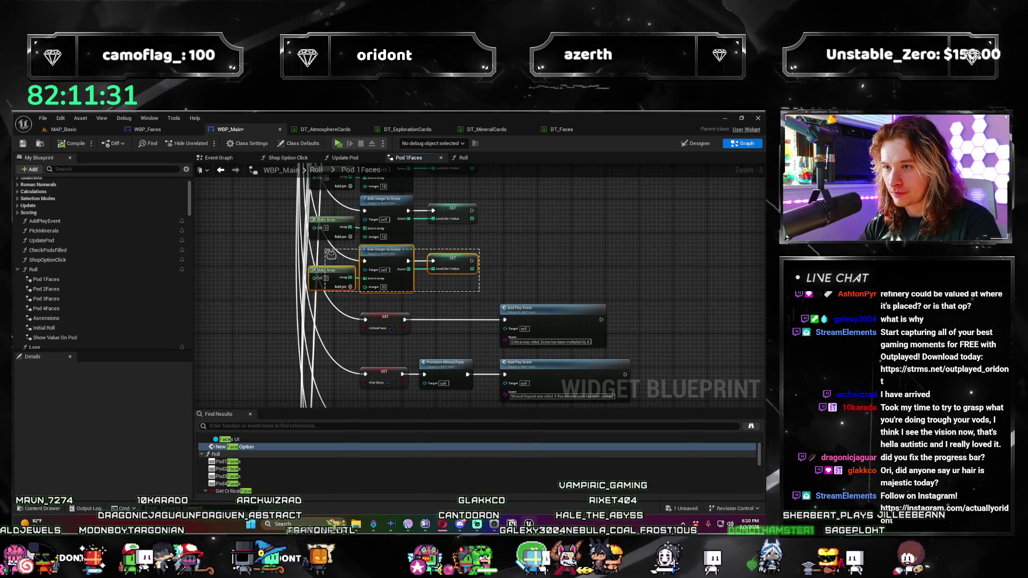
drag(331, 255, 605, 284)
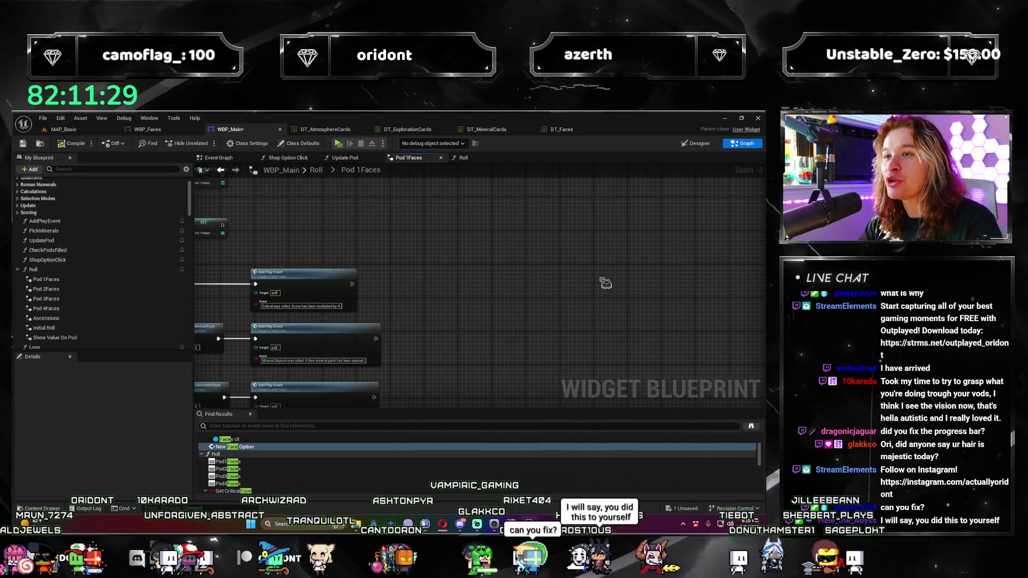
Step: Paste the copied Add Integer to Score and SET group and wire the first Add Play Event into it
key(ctrl+v)
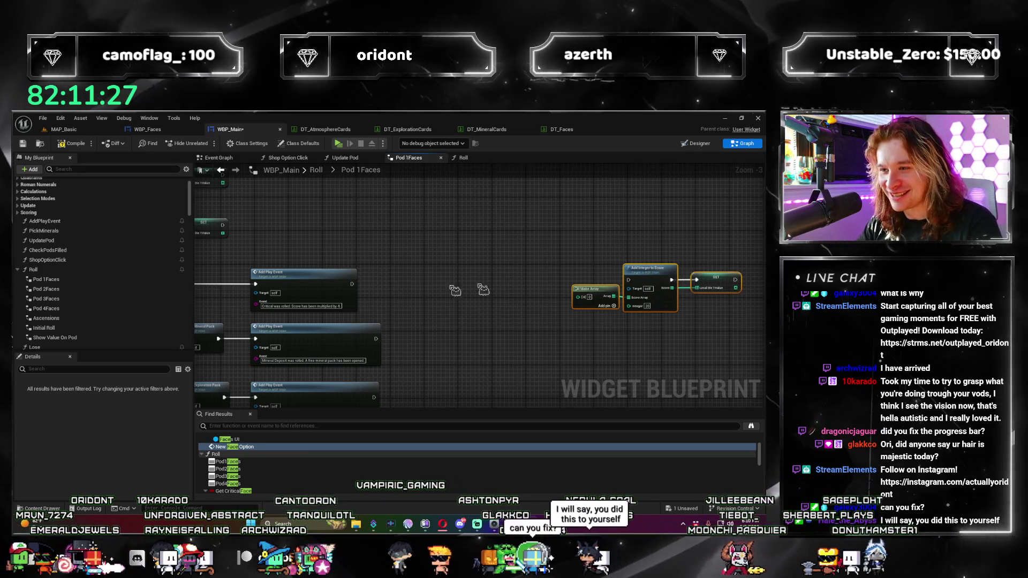
drag(352, 284, 662, 282)
mouse_move(669, 322)
mouse_down()
mouse_move(417, 292)
mouse_move(597, 323)
mouse_up()
scroll(597, 323, up, 2)
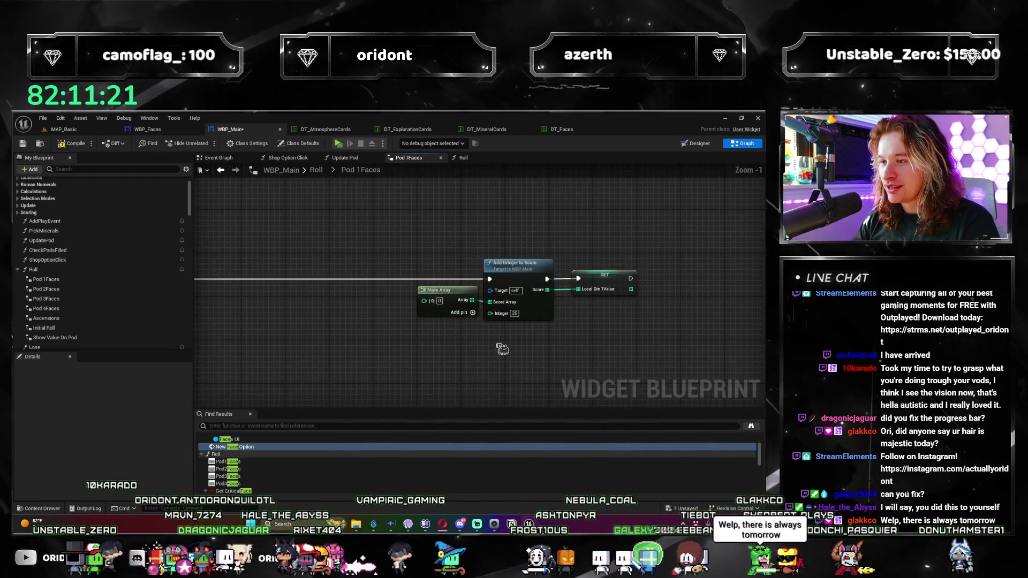
Step: Add a Local Die 1Index getter and plug it into the Integer input of Add Integer to Score
right_click(450, 327)
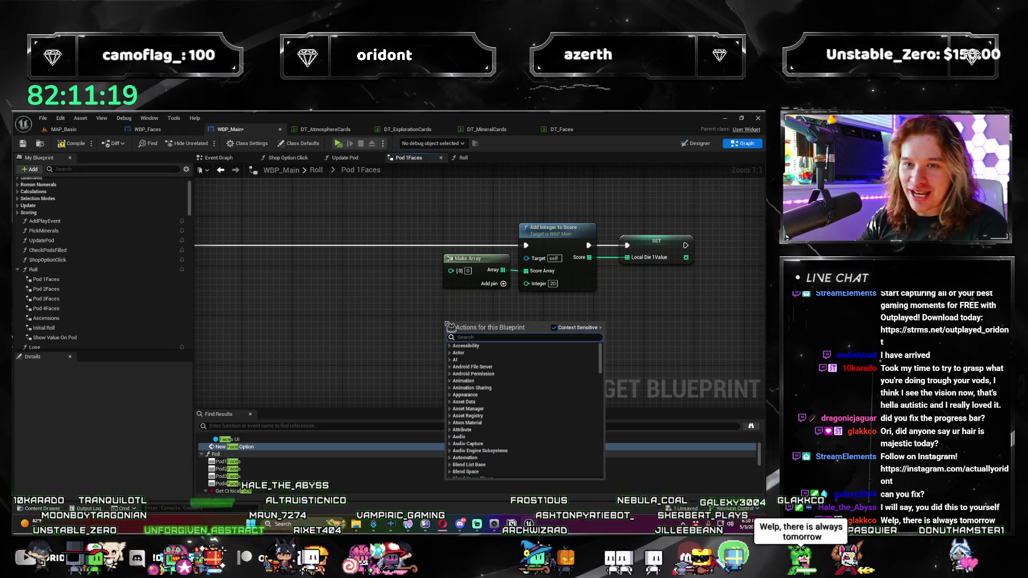
scroll(360, 360, down, 5)
scroll(392, 357, up, 7)
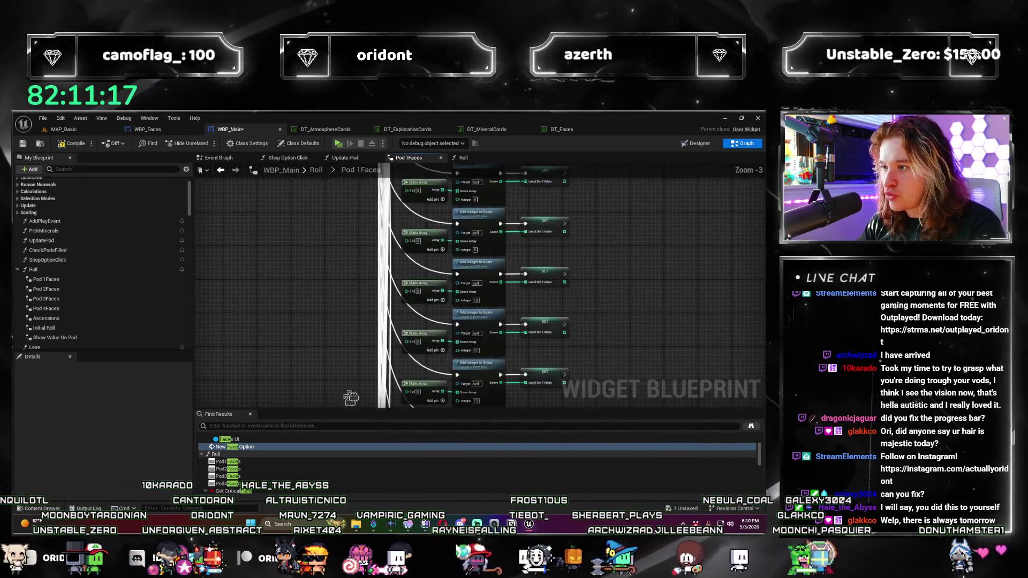
scroll(391, 357, down, 3)
scroll(385, 285, up, 3)
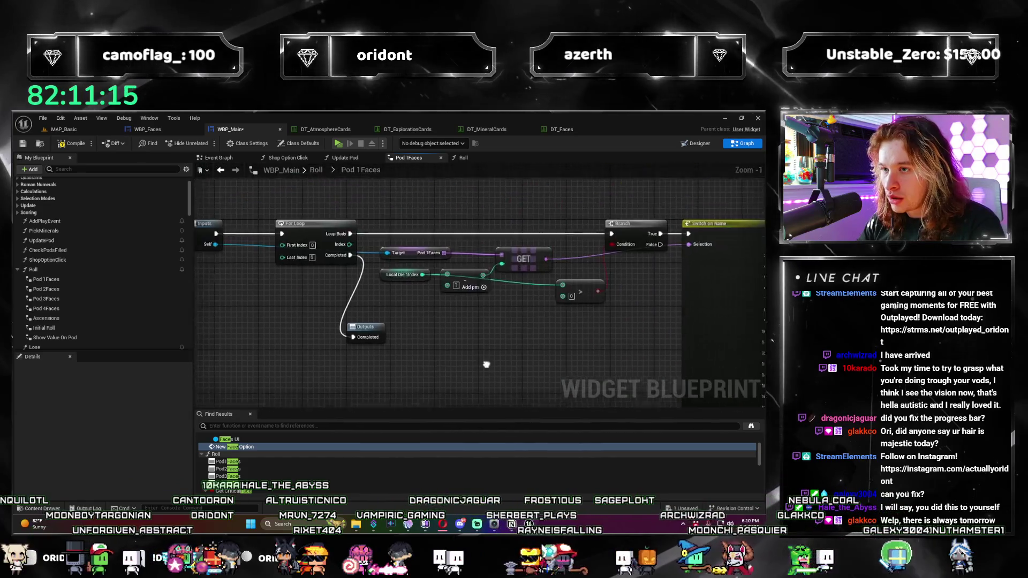
click(379, 268)
scroll(379, 274, down, 8)
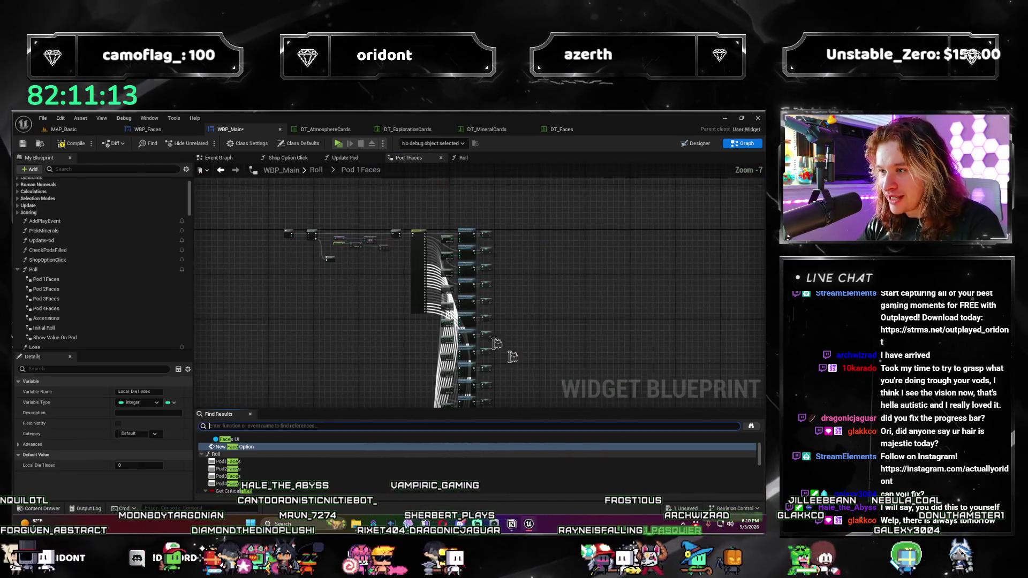
scroll(466, 305, up, 7)
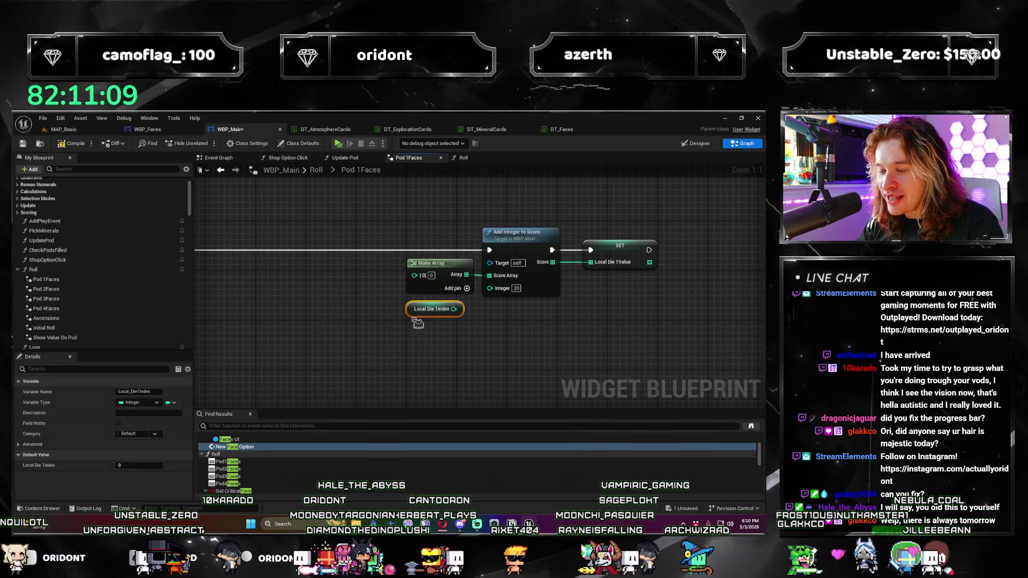
scroll(552, 321, down, 4)
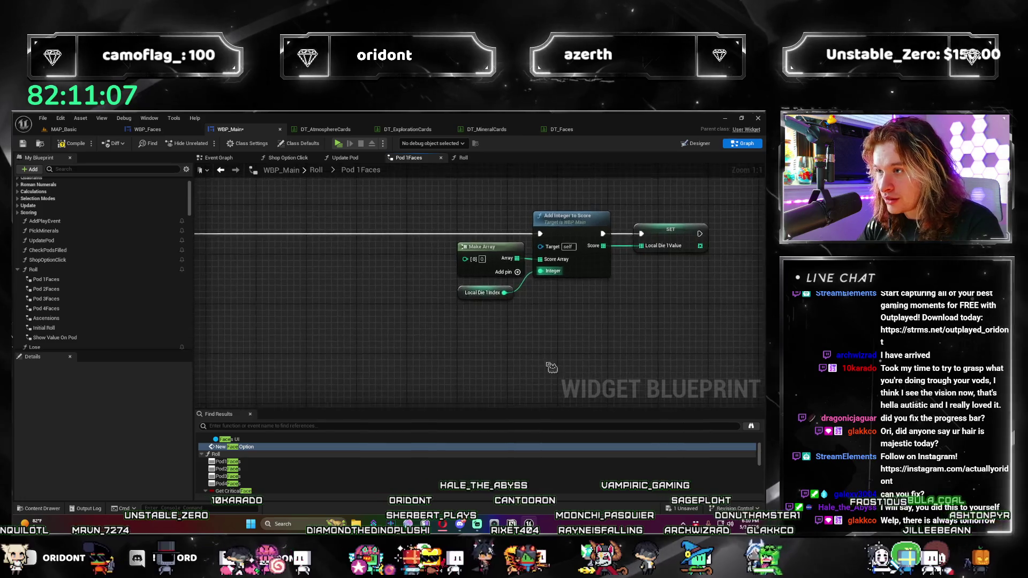
click(630, 349)
Step: Shift the new scoring group slightly right and reselect the Local Die 1Index getter
drag(535, 279, 563, 279)
scroll(591, 339, up, 3)
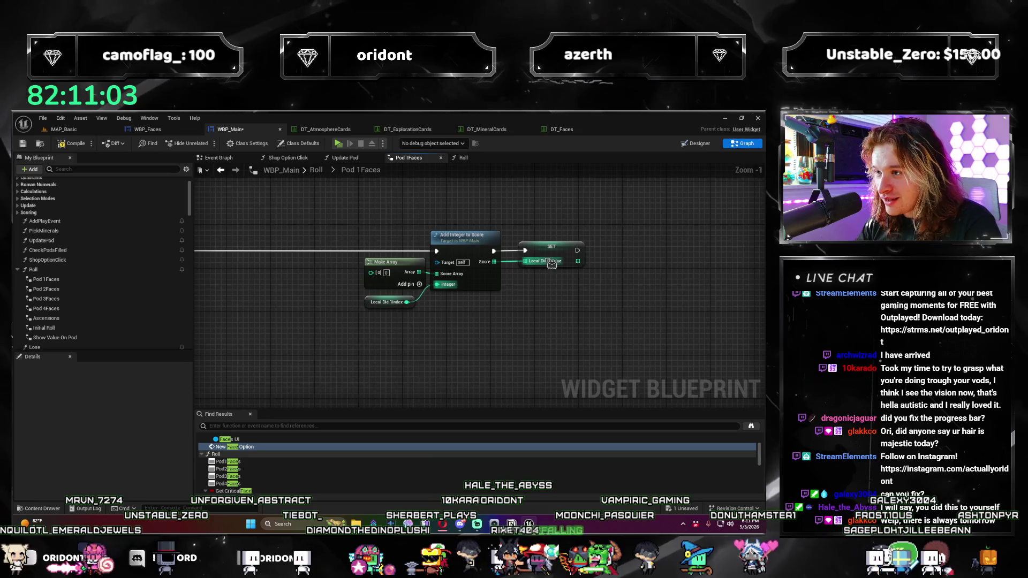
click(551, 281)
drag(551, 281, 582, 320)
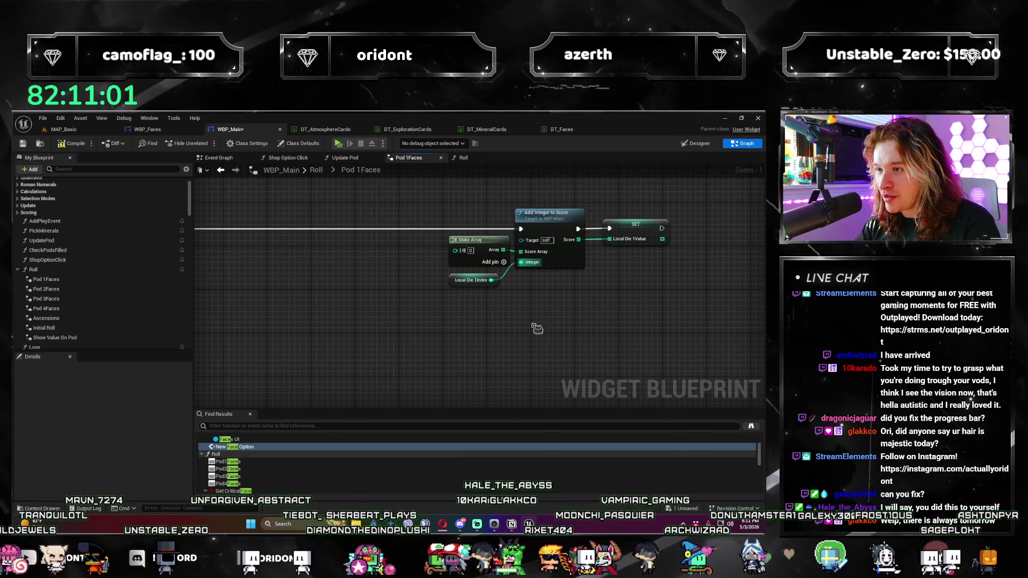
click(446, 282)
scroll(666, 341, down, 2)
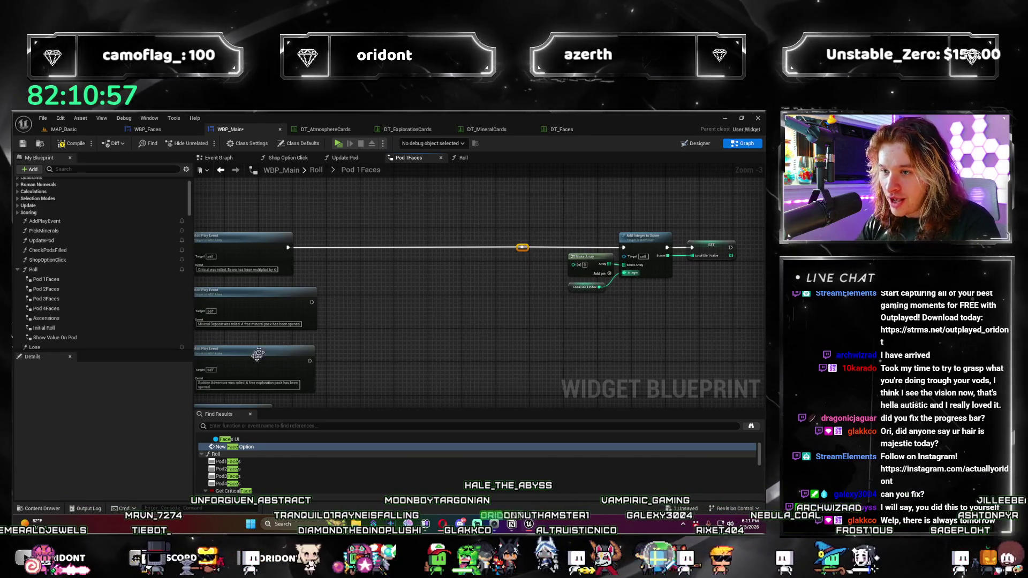
Step: Wire each remaining Add Play Event exec output into the reroute before the shared scoring group
drag(523, 248, 312, 302)
mouse_move(546, 254)
mouse_down()
mouse_move(308, 321)
mouse_move(307, 369)
mouse_up()
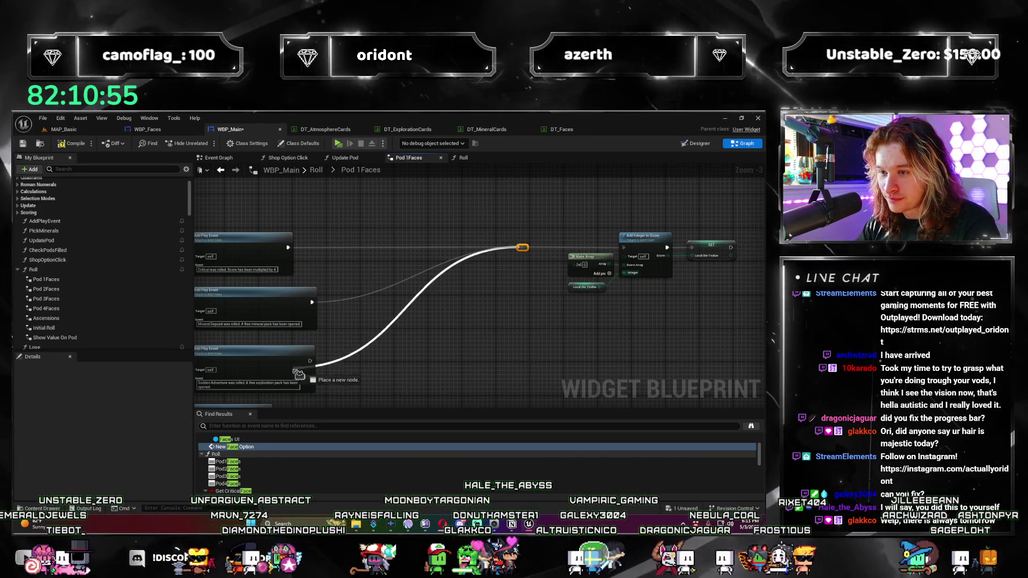
scroll(454, 408, down, 5)
scroll(489, 296, up, 3)
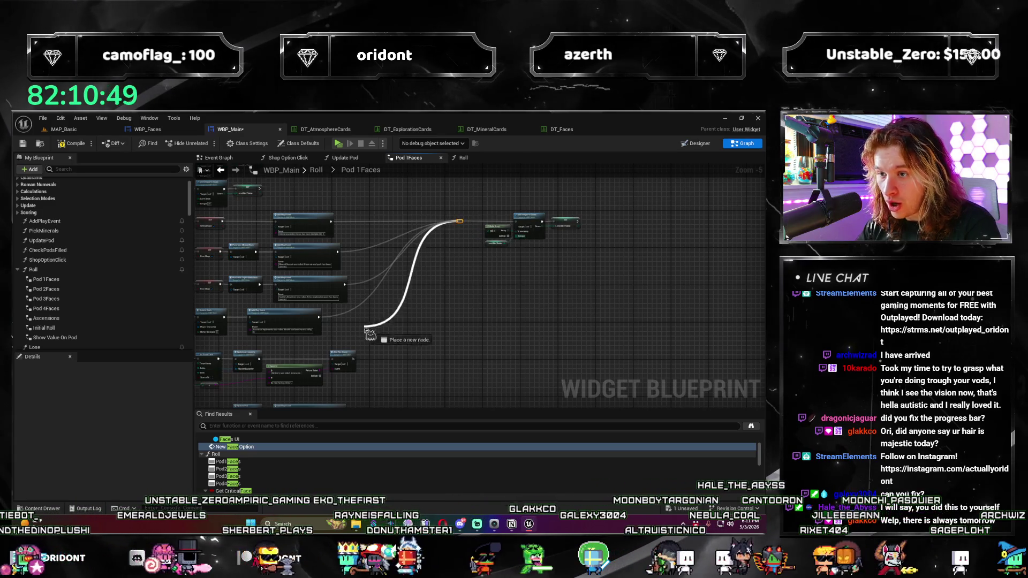
drag(358, 368, 357, 368)
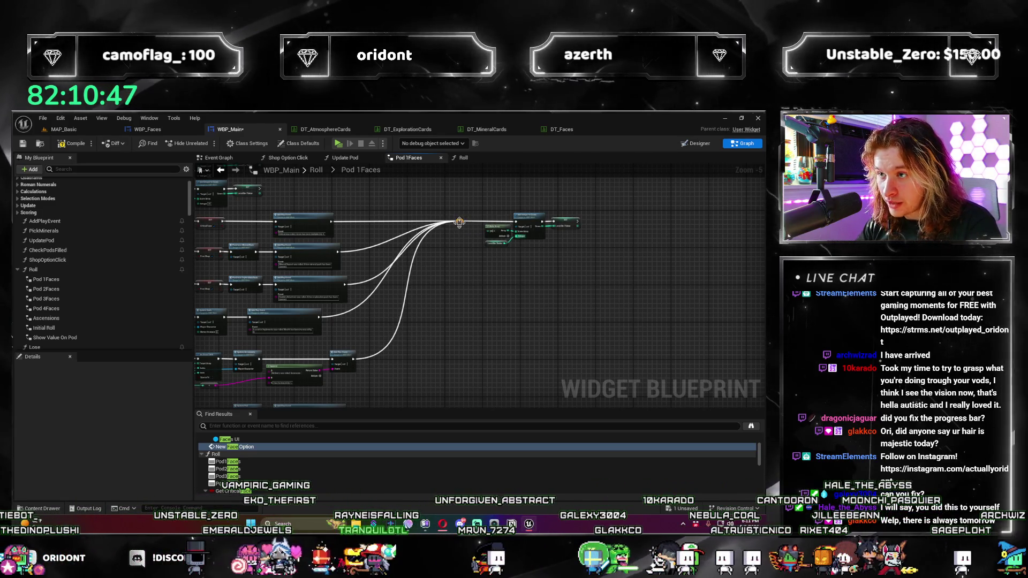
mouse_move(465, 228)
mouse_down()
mouse_move(447, 413)
mouse_move(367, 264)
mouse_move(347, 255)
mouse_up()
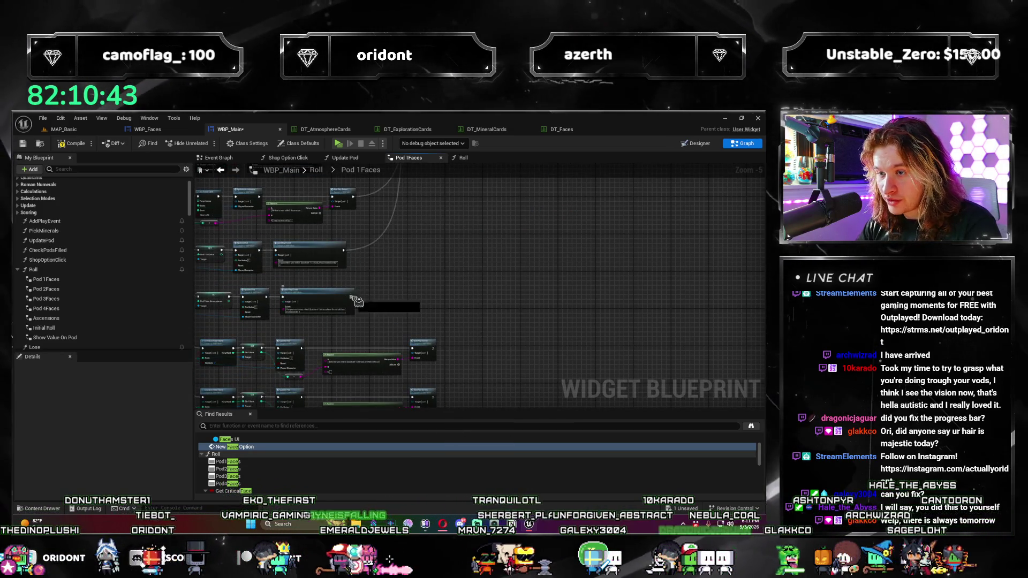
drag(355, 298, 472, 279)
mouse_move(460, 187)
mouse_down()
mouse_move(496, 414)
mouse_move(444, 253)
mouse_up()
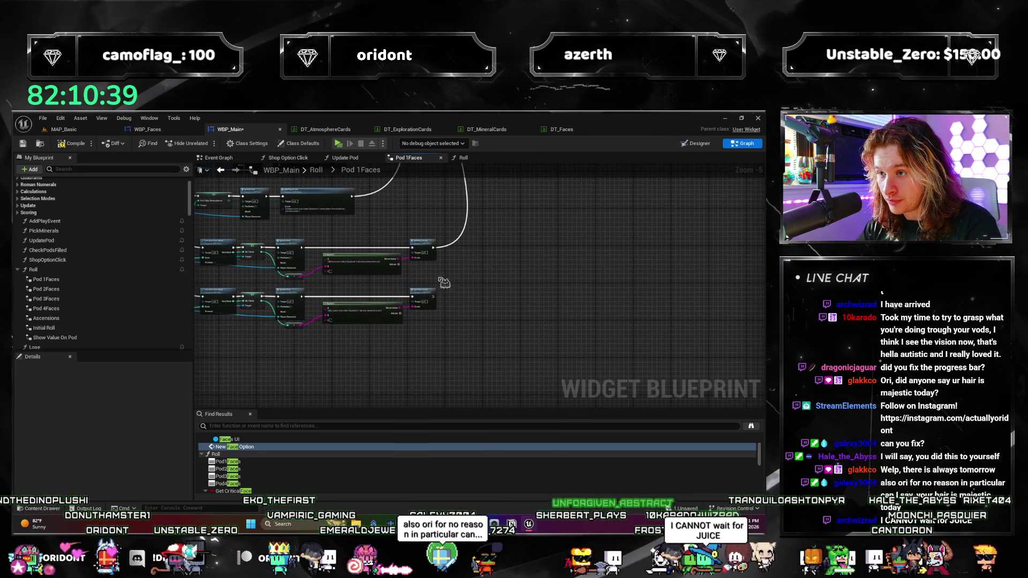
mouse_move(431, 294)
mouse_down()
mouse_move(459, 207)
mouse_move(436, 266)
mouse_move(460, 272)
mouse_up()
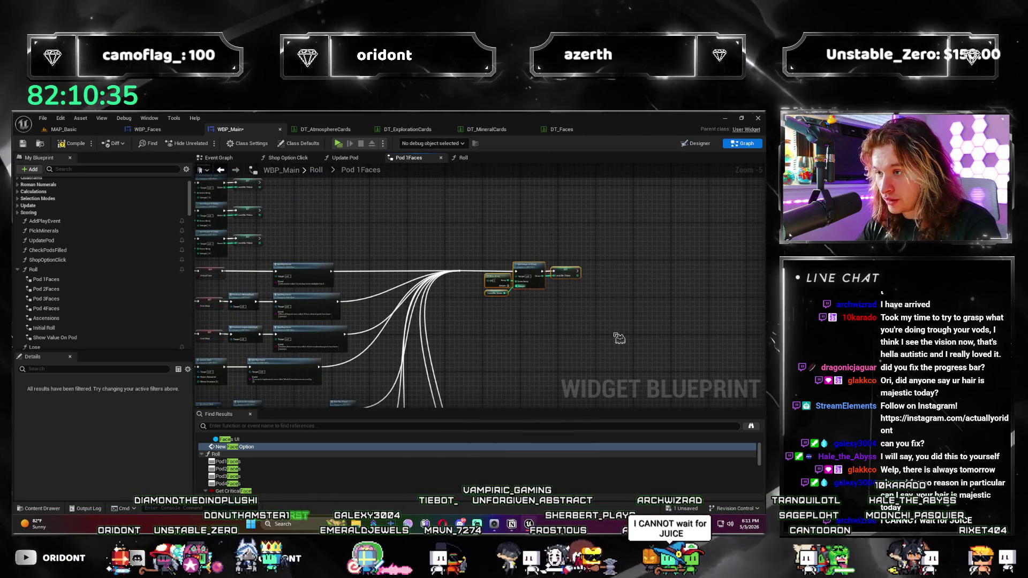
Step: Reposition the shared scoring group and reroute, select them all, and wrap them in a comment
drag(539, 267, 622, 270)
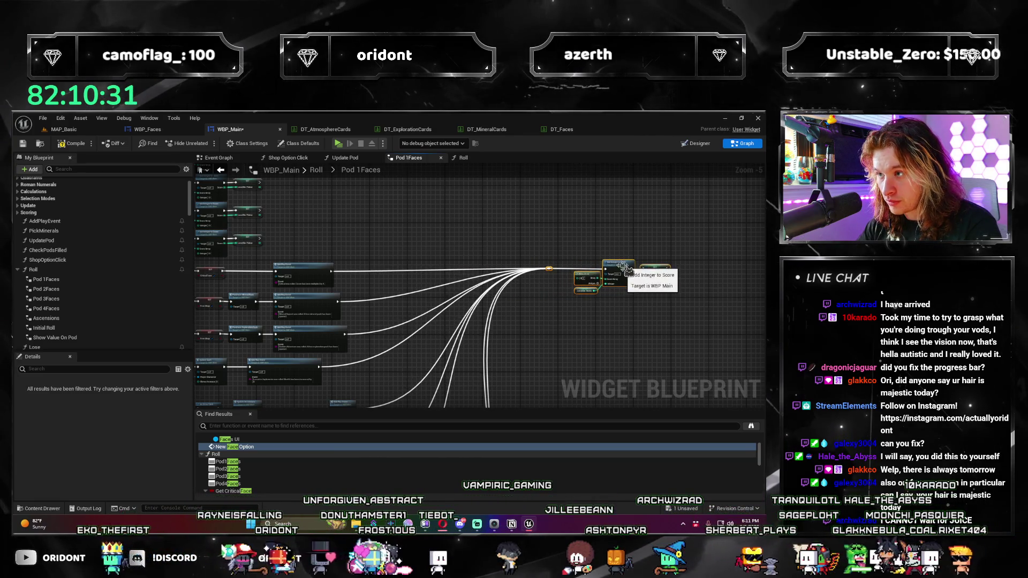
drag(627, 335, 443, 354)
drag(572, 239, 368, 343)
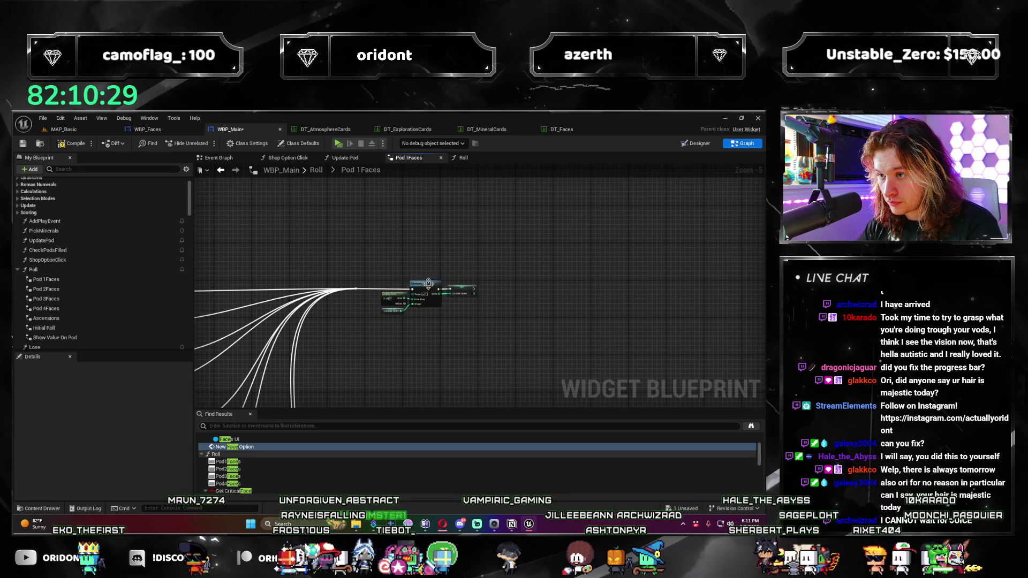
drag(512, 348, 511, 348)
drag(426, 294, 459, 295)
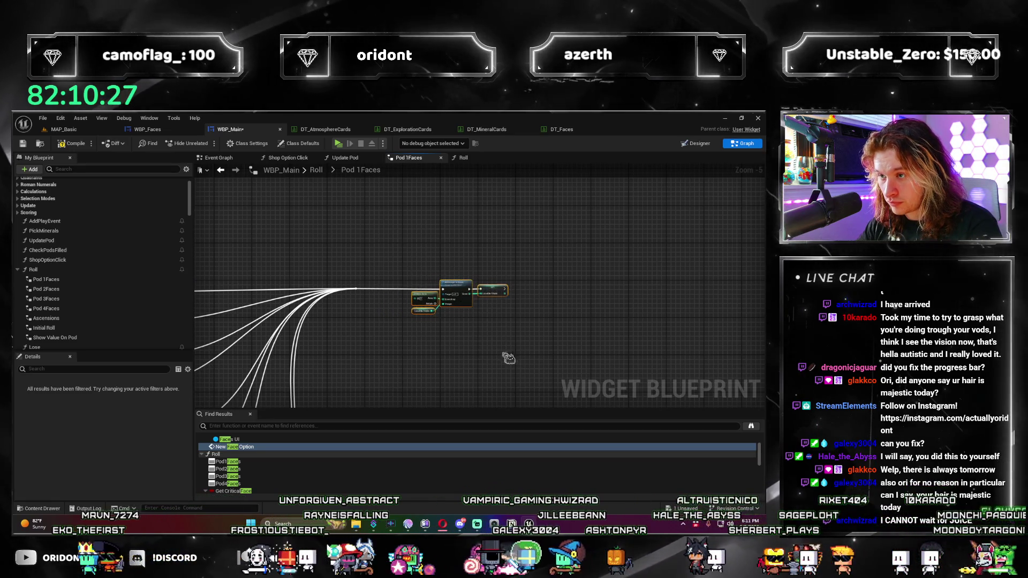
key(c)
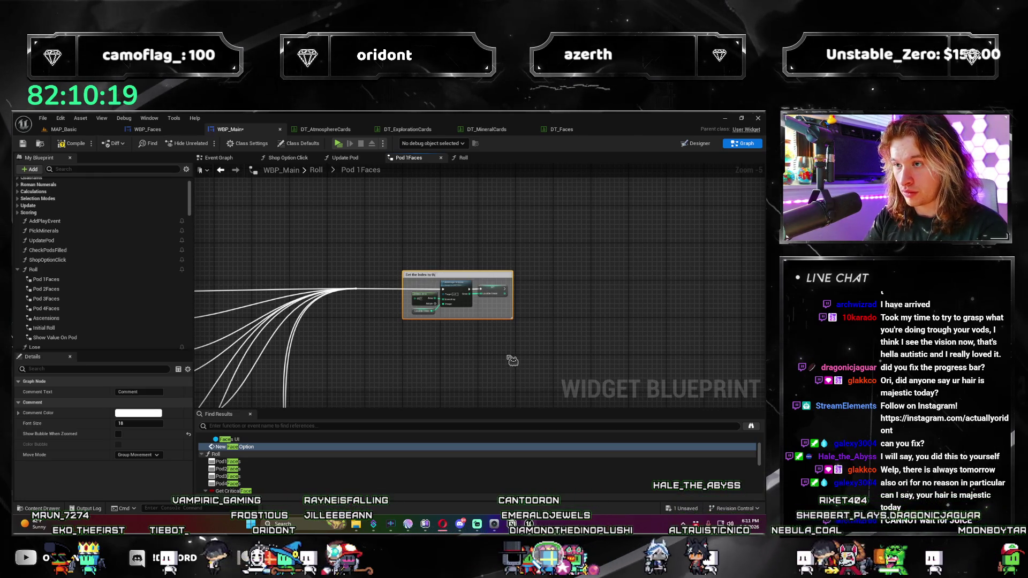
Step: Title the comment 'Value to the Index (for e' and recentre the view on the commented group
text(Value to )
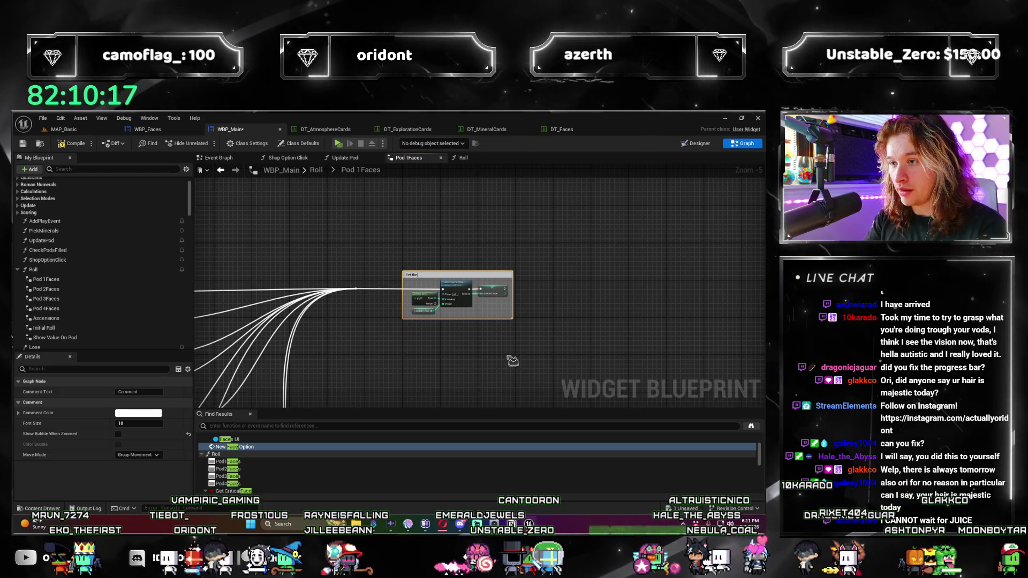
text(the Index (for e)
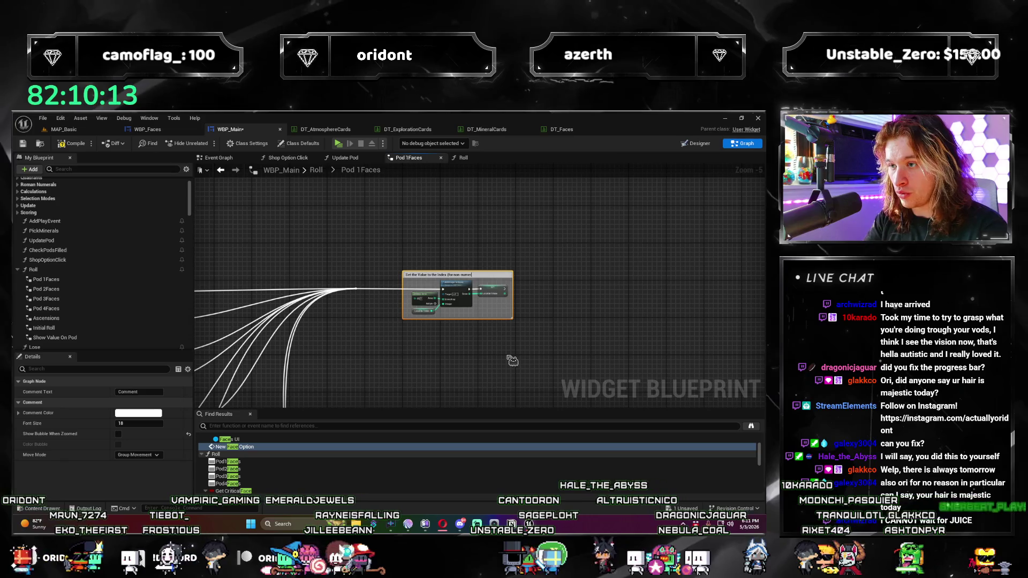
click(512, 361)
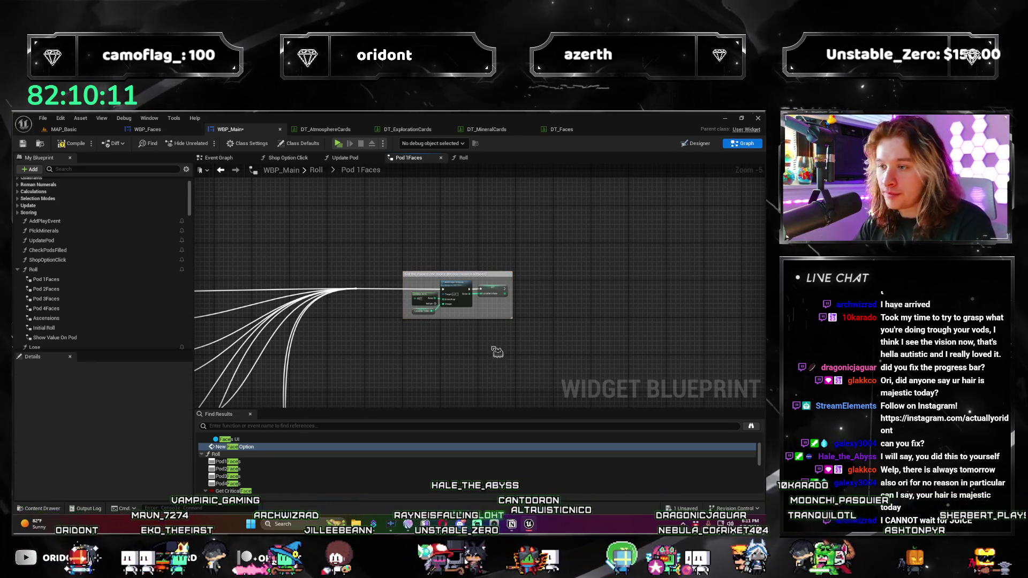
scroll(402, 231, up, 1)
scroll(402, 232, down, 2)
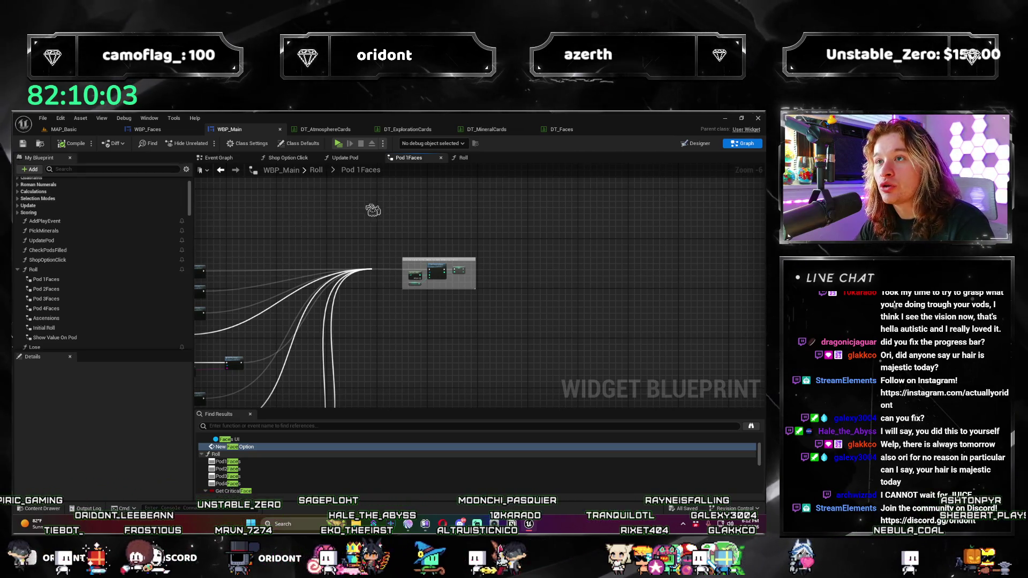
scroll(373, 210, up, 3)
scroll(417, 199, down, 2)
mouse_move(417, 199)
mouse_down()
mouse_move(379, 227)
mouse_move(376, 263)
mouse_up()
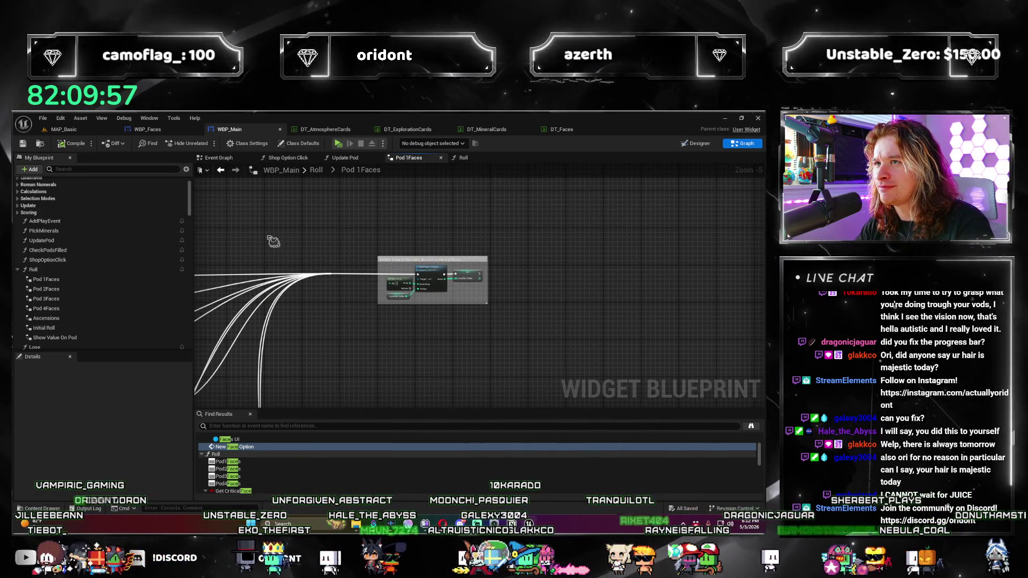
Step: Launch the standalone game preview, buy an Atmosphere for the Stormy d20, and roll round 1
click(75, 133)
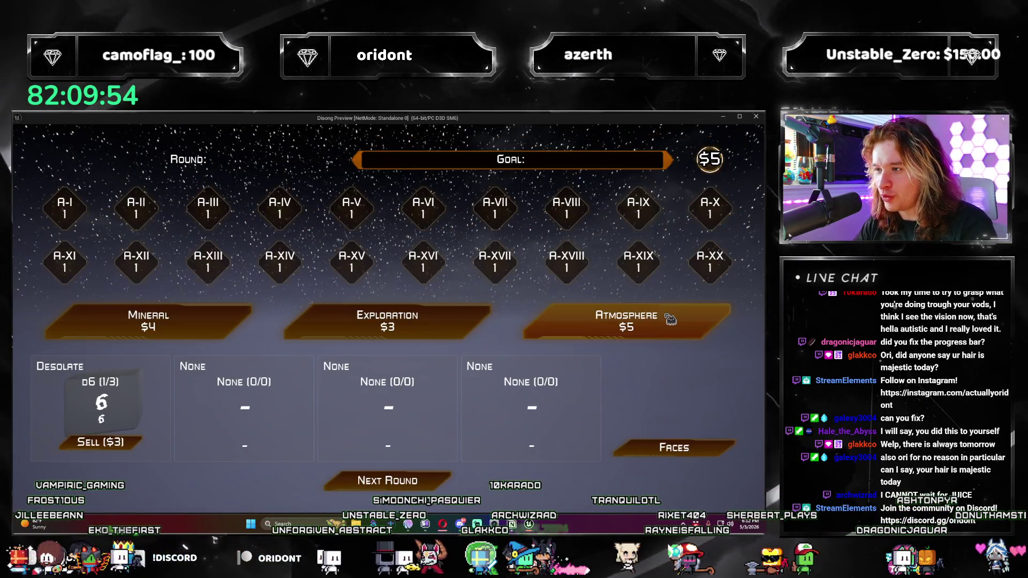
click(643, 321)
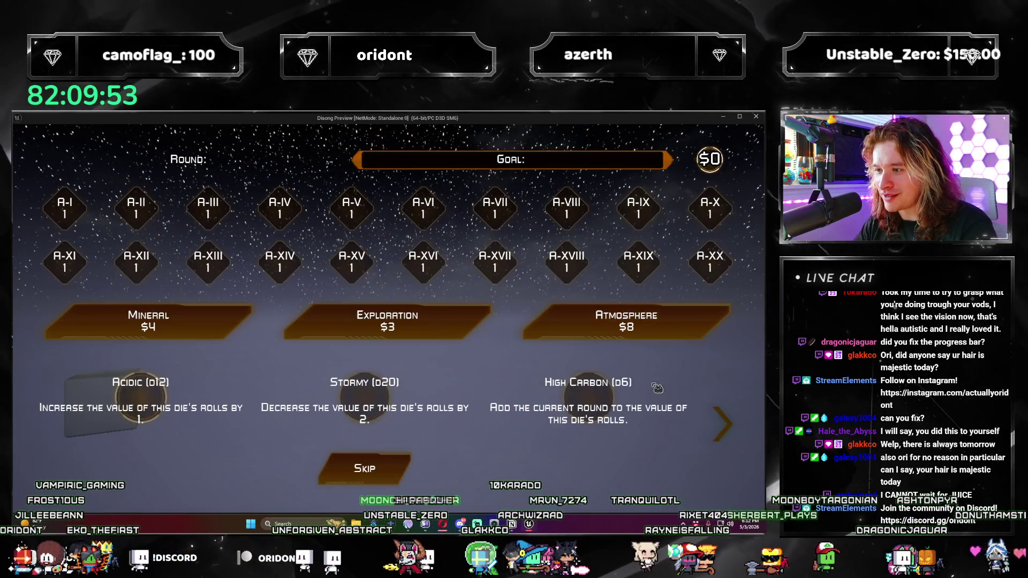
click(357, 399)
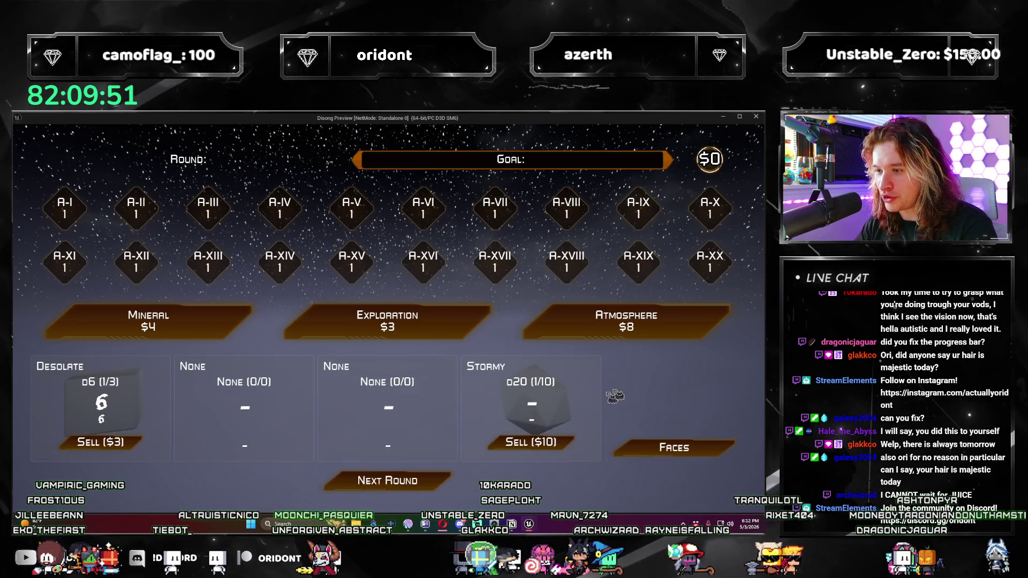
click(440, 483)
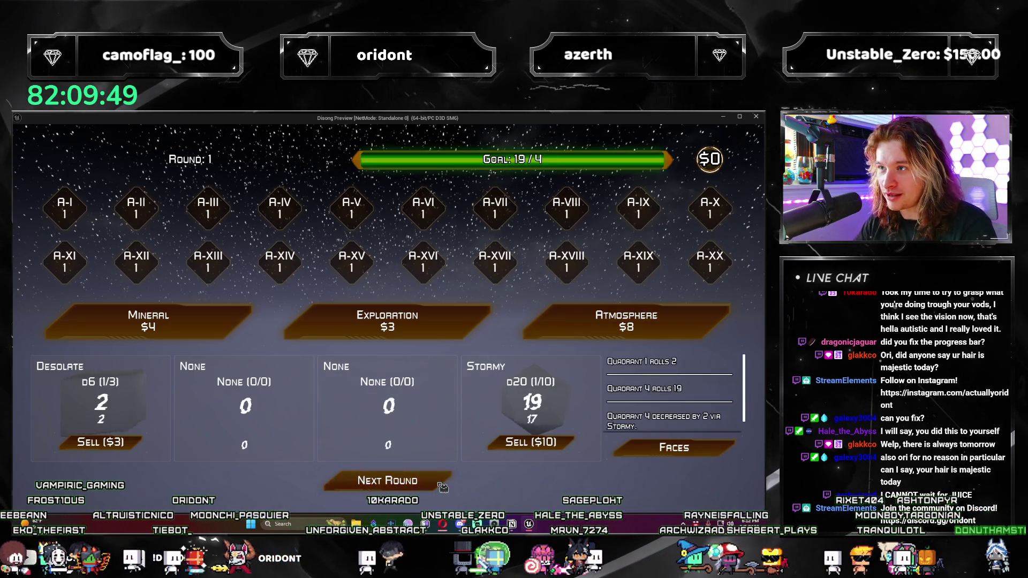
click(442, 483)
Step: Add Oxygen Rich d6 and Asteroid Belt d12 dice, roll round 3 to 63/64, and restart
click(627, 321)
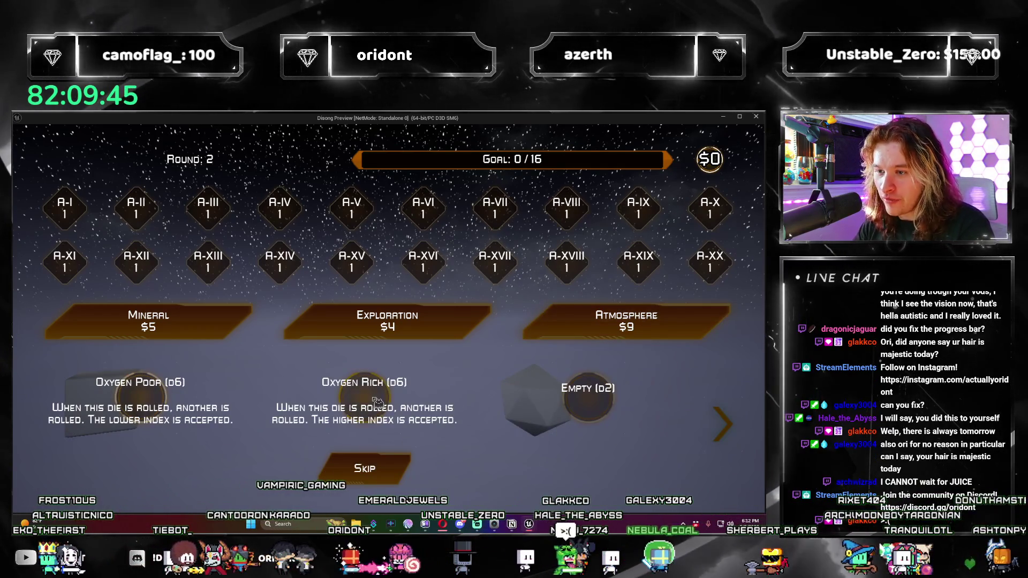
click(214, 415)
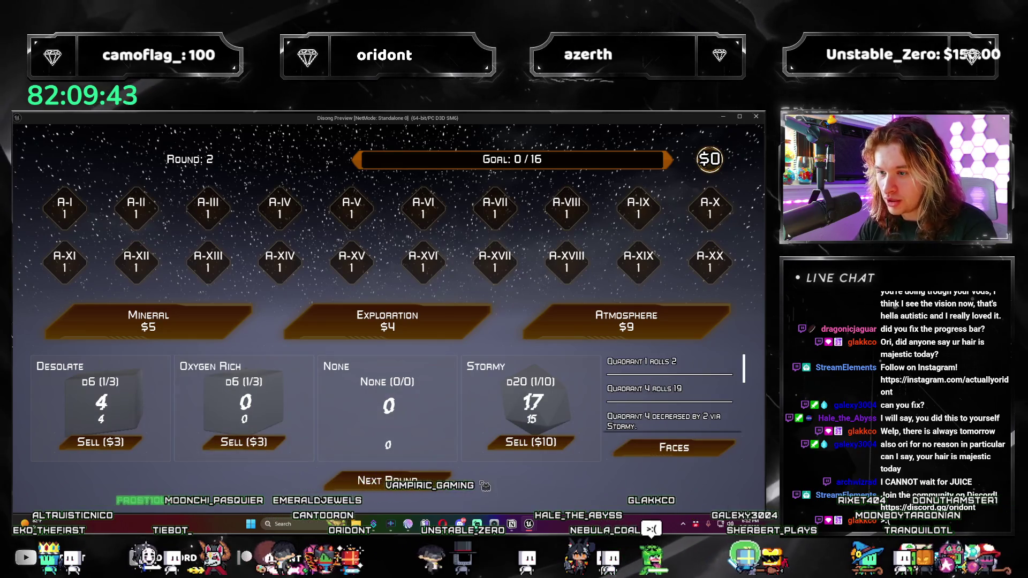
click(431, 481)
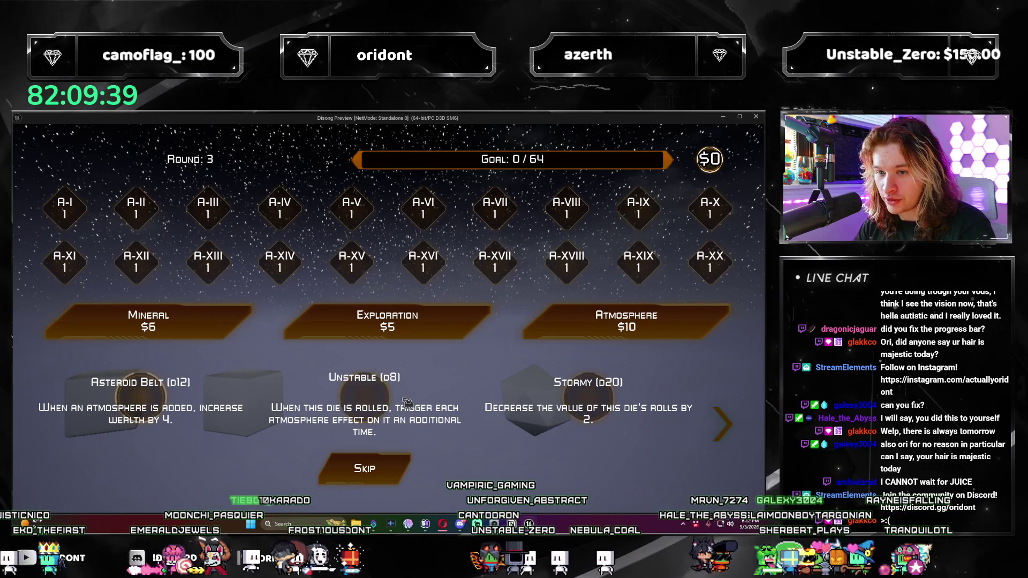
click(163, 405)
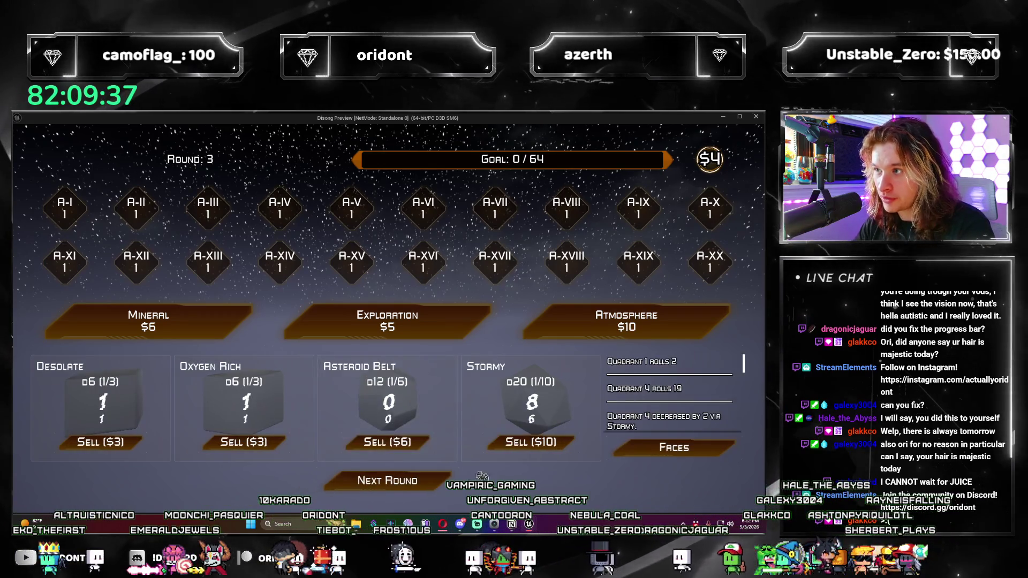
click(409, 485)
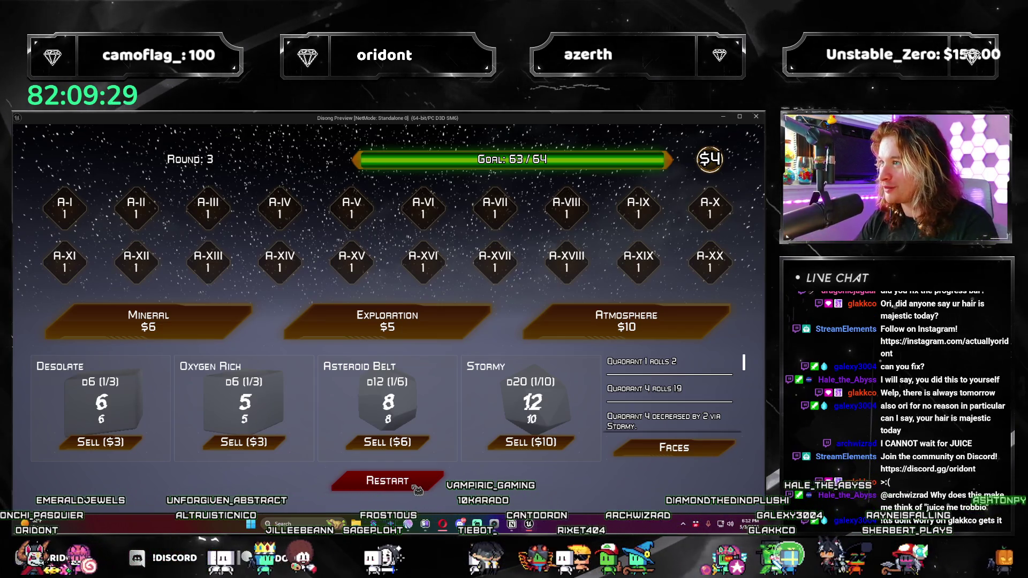
click(421, 486)
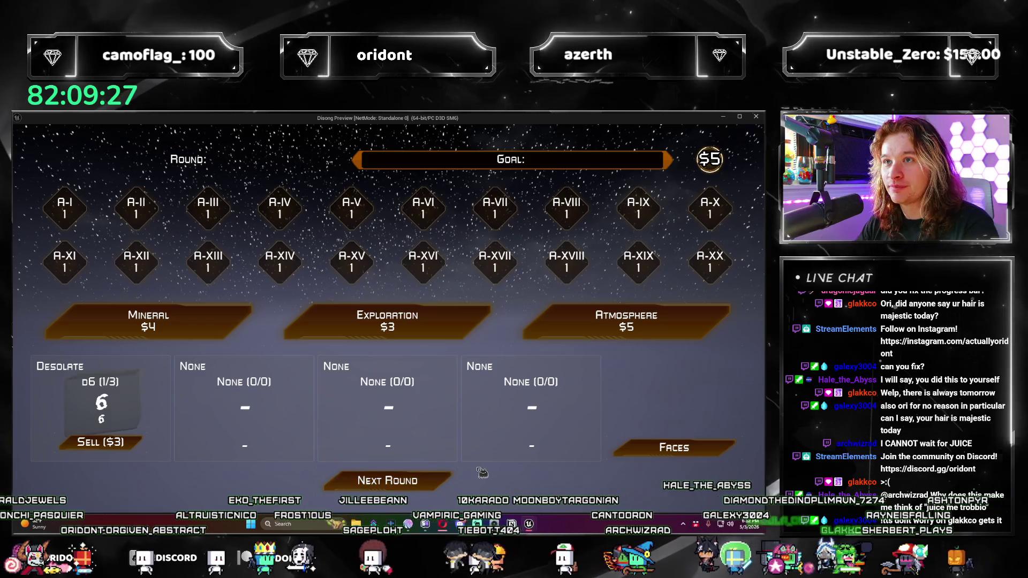
Step: Play a run with Terran d10, High Carbon d6 and Stormy d20 dice through round 3, then restart
click(625, 320)
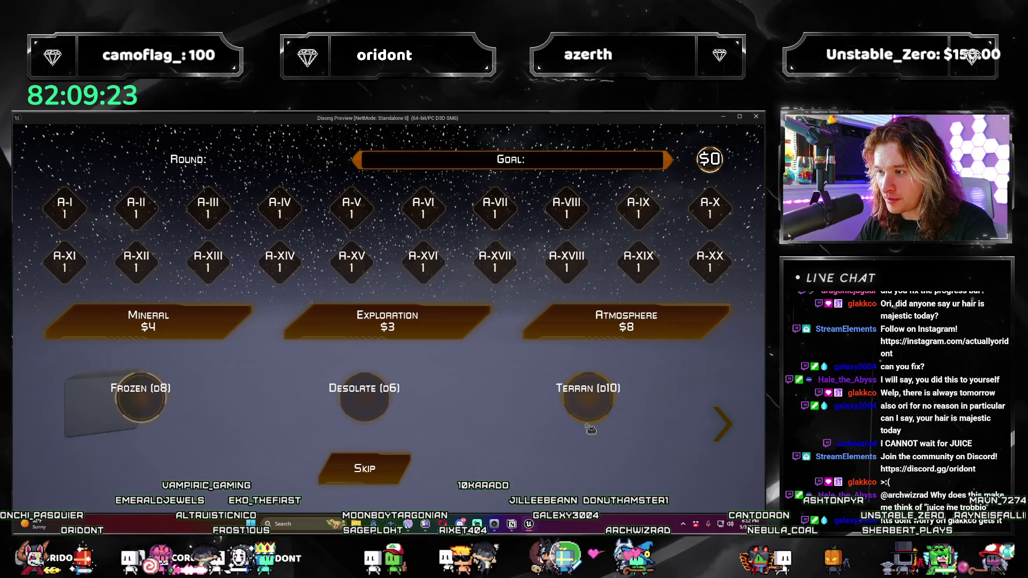
click(350, 413)
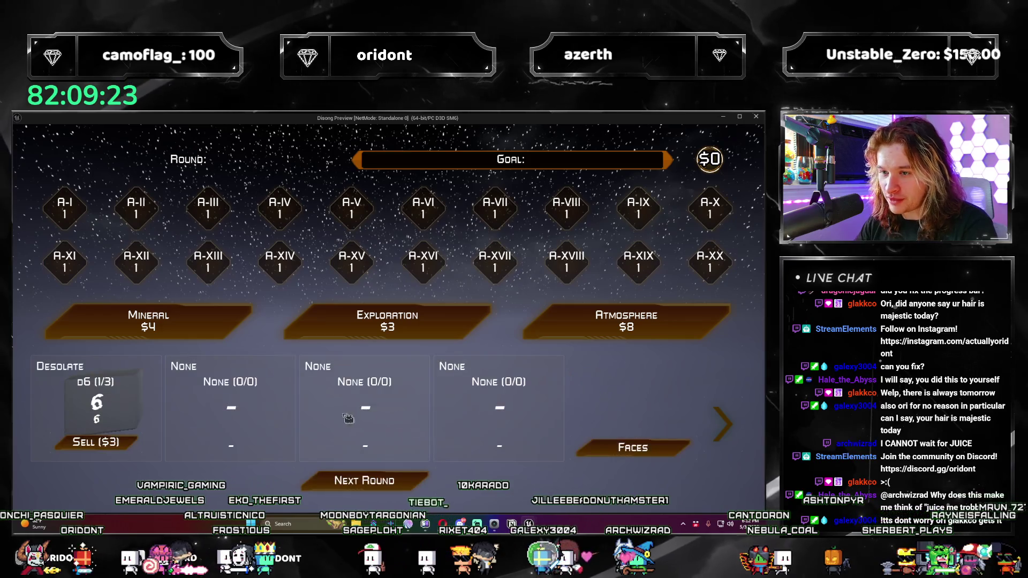
click(430, 488)
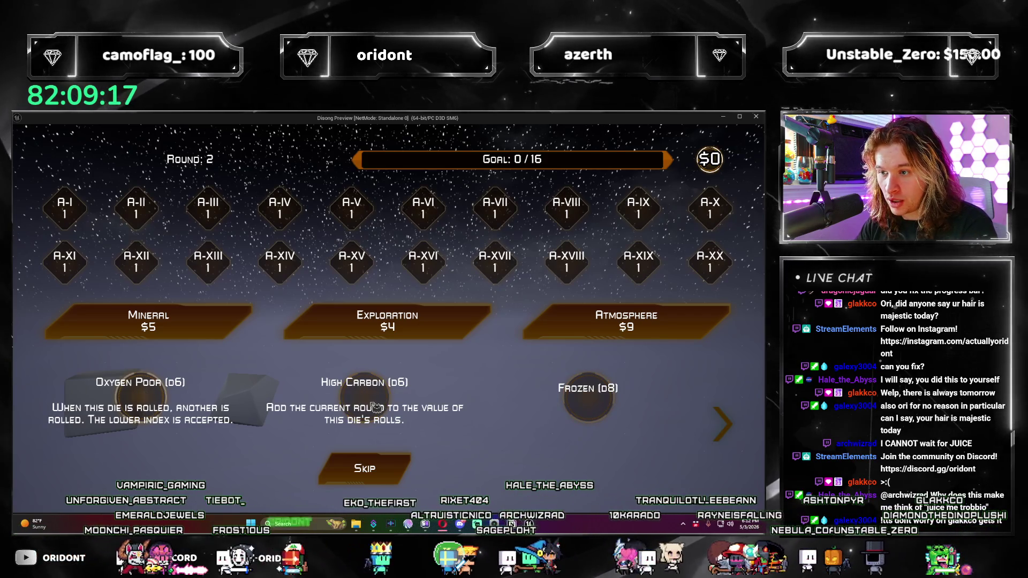
click(367, 468)
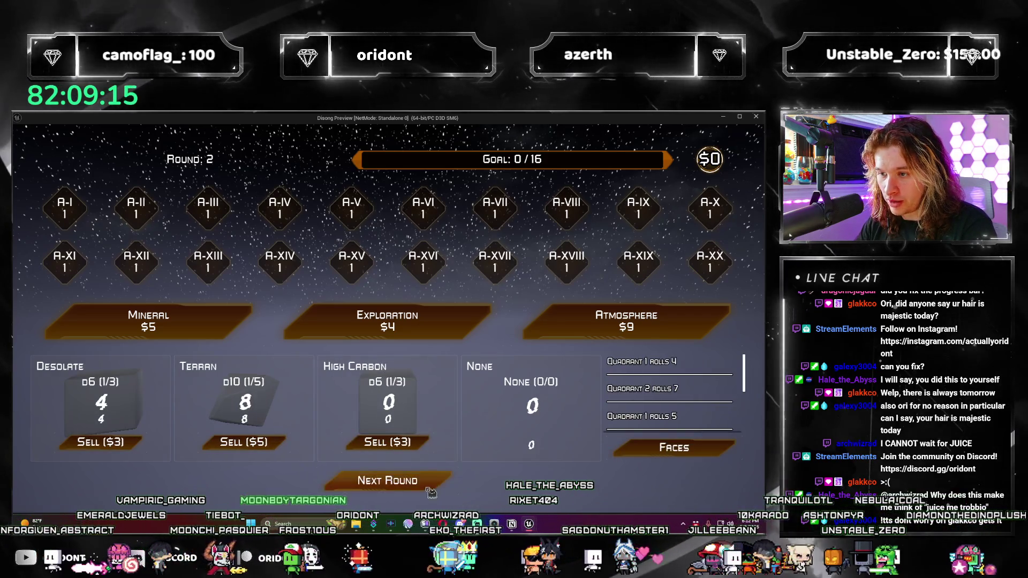
click(429, 488)
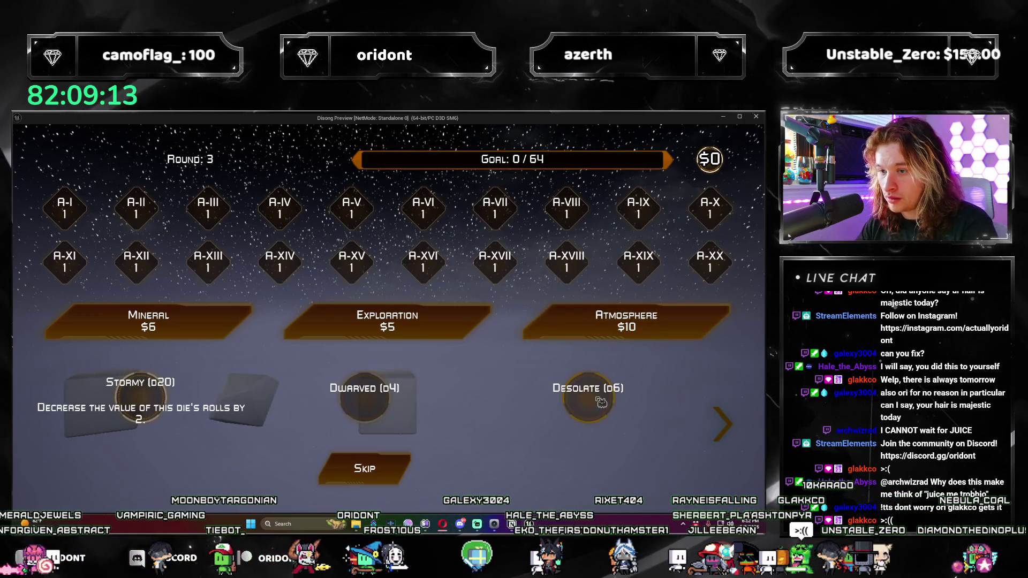
click(161, 402)
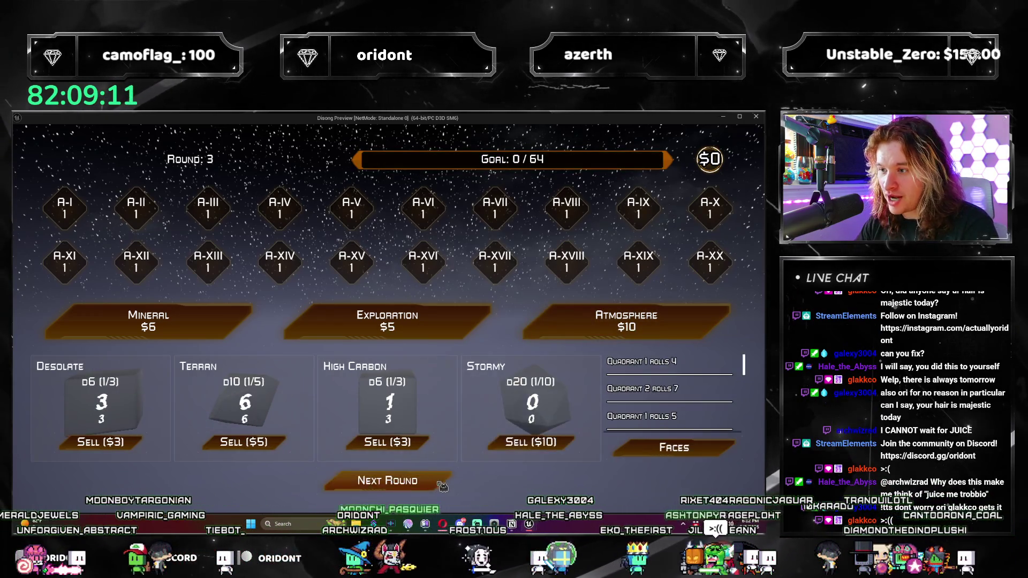
click(443, 482)
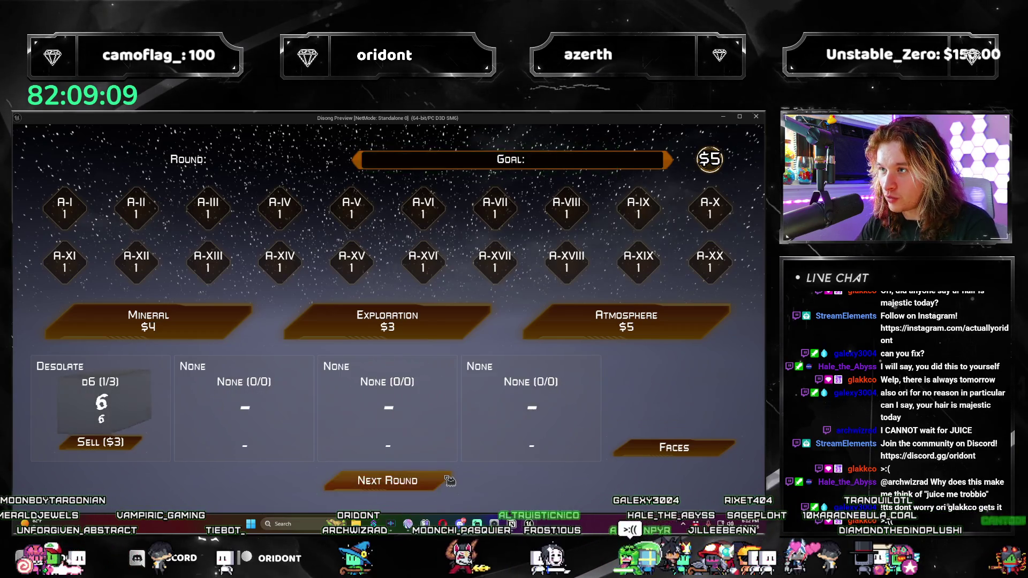
Step: Play rounds 1–2 adding Unstable d8, Lunar d4, Asteroid Belt d12 and a second Lunar d4 die
click(646, 344)
click(367, 385)
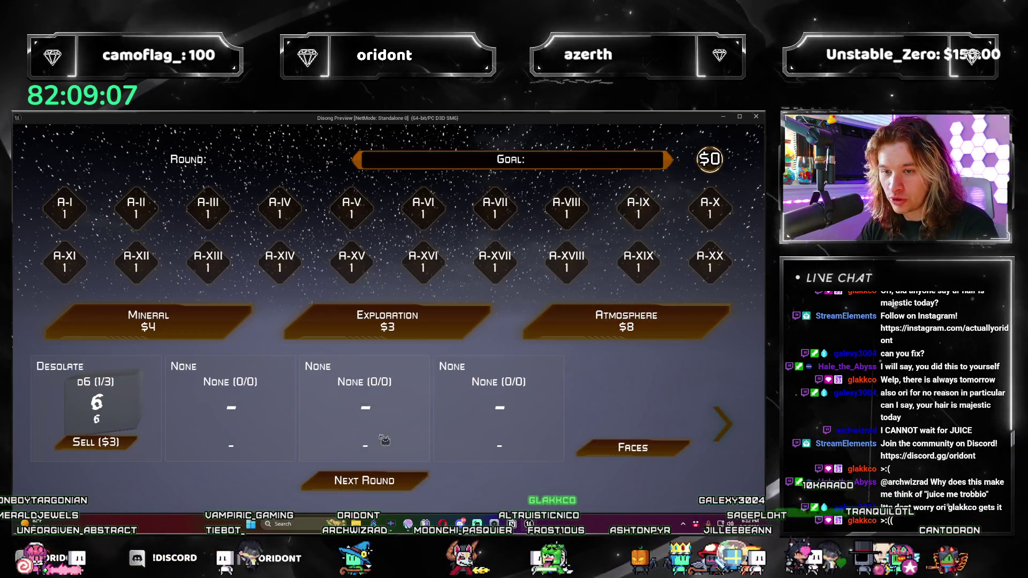
click(388, 480)
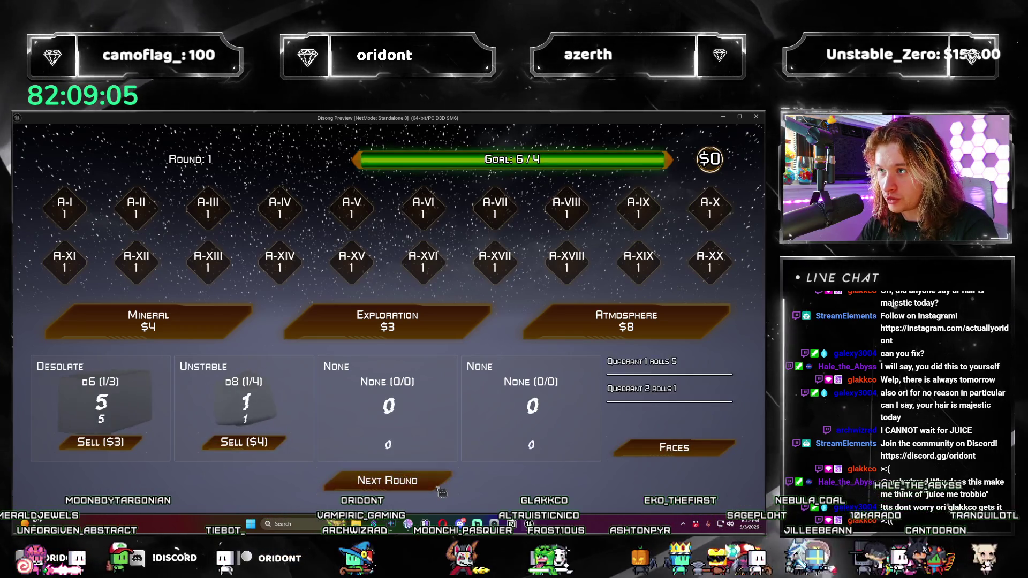
click(569, 325)
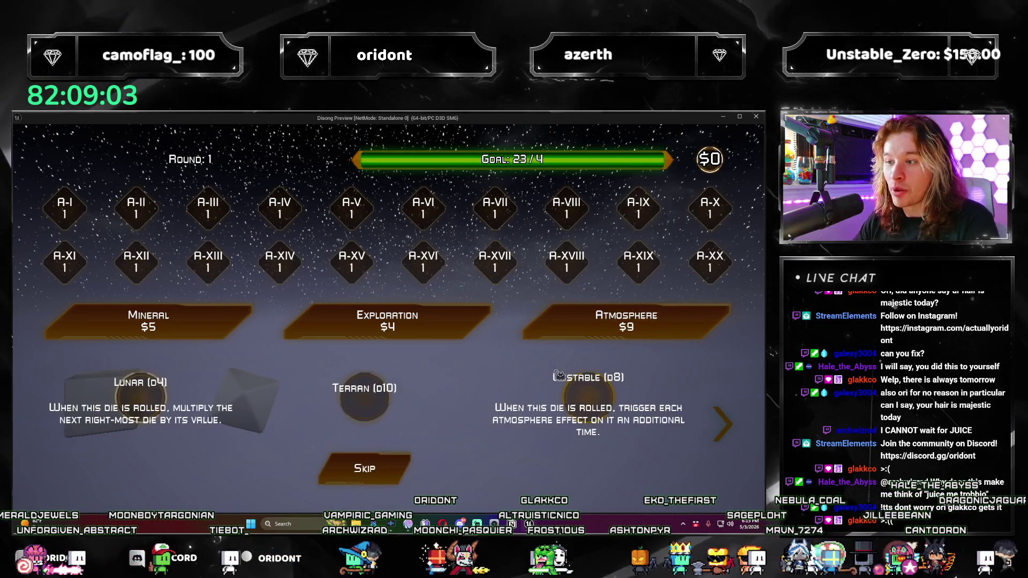
click(174, 397)
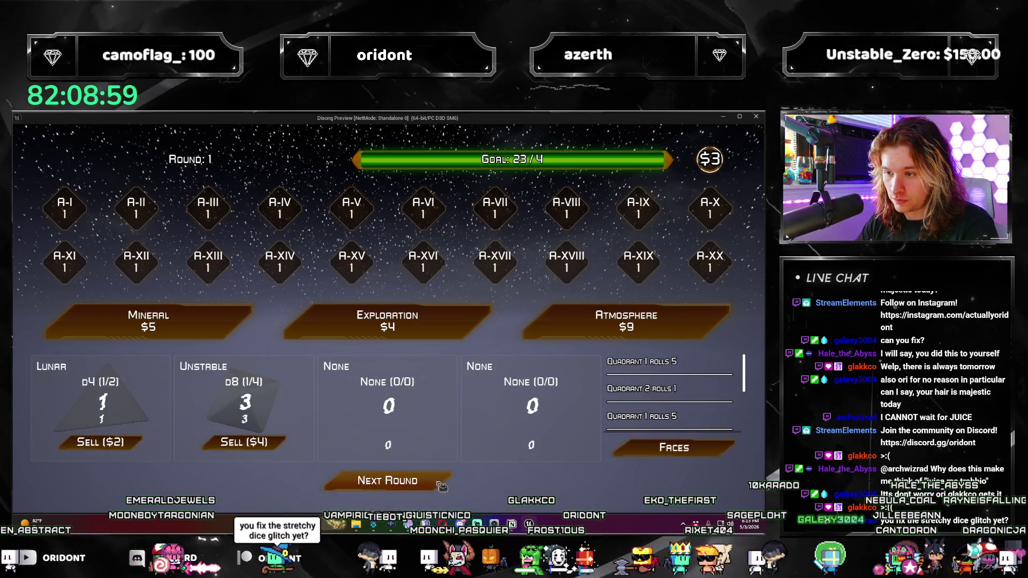
click(442, 484)
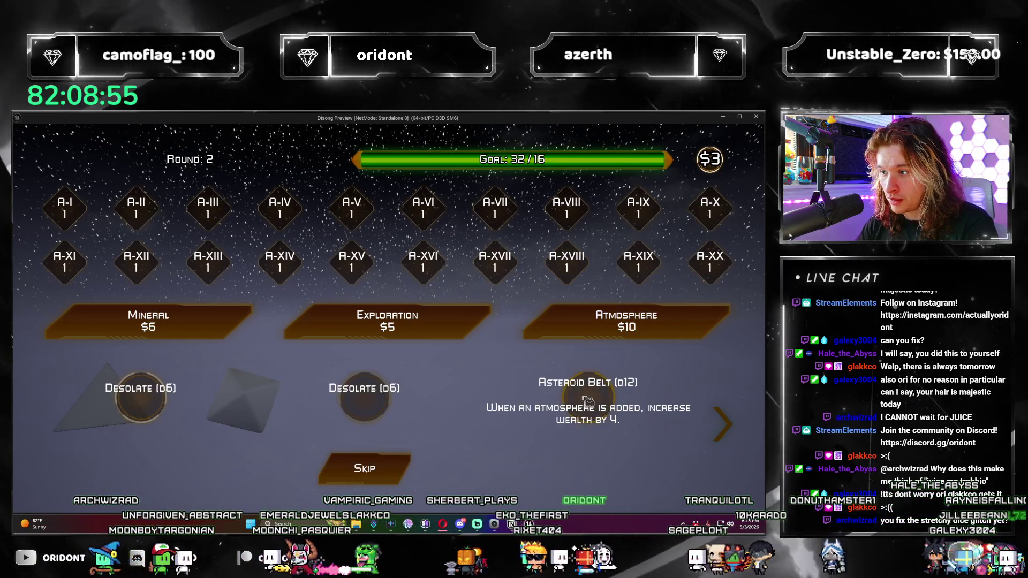
click(576, 382)
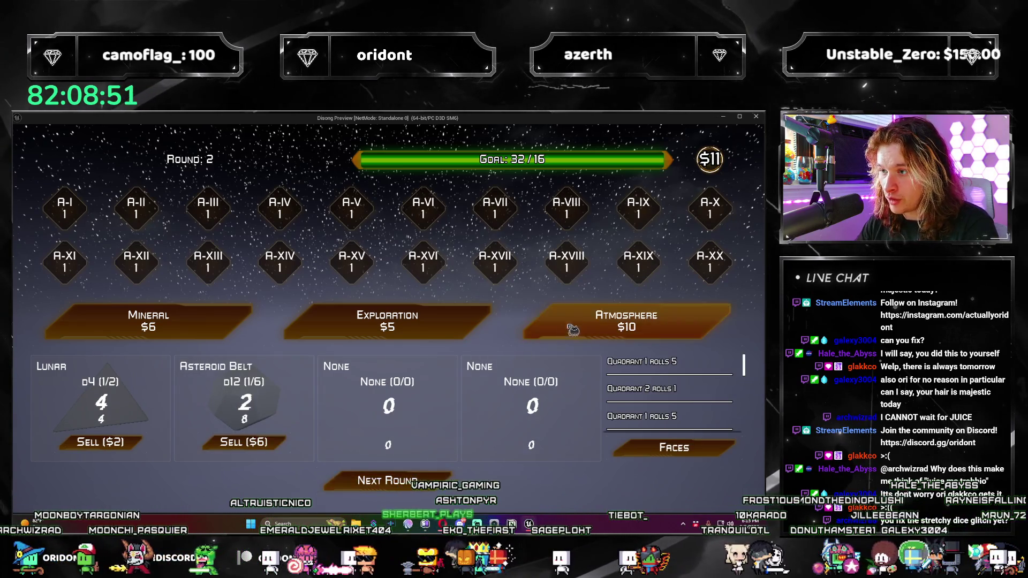
click(567, 327)
click(378, 402)
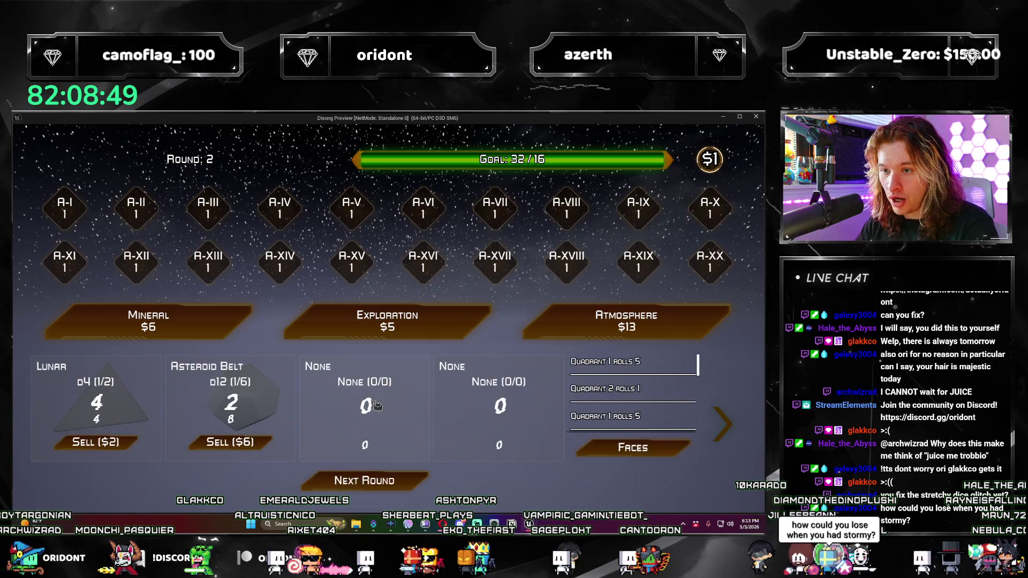
click(429, 487)
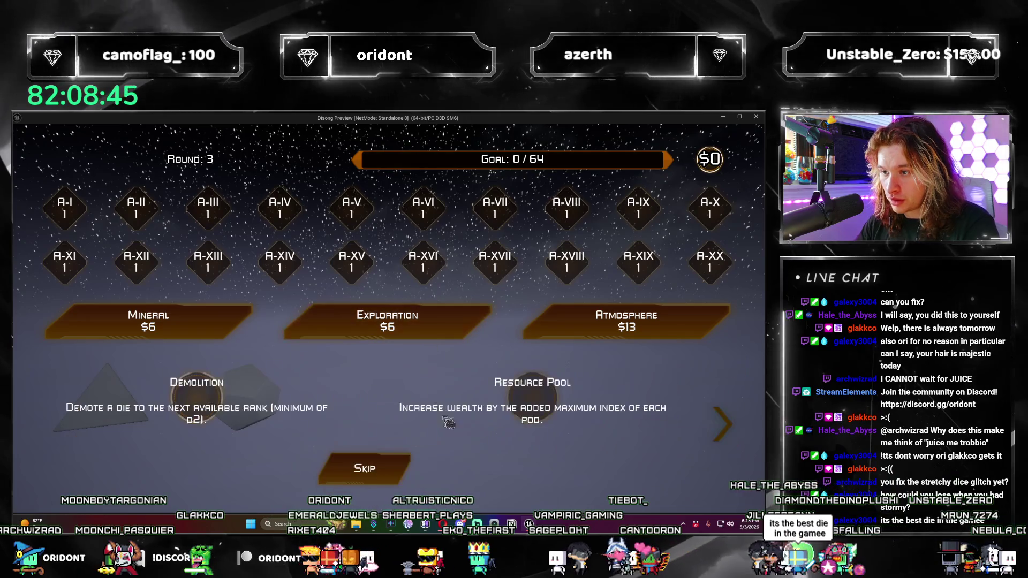
Step: In round 3 take Resource Pool, add another Unstable d8, buy Exploration cards, dismiss offers, and roll
click(543, 403)
click(564, 339)
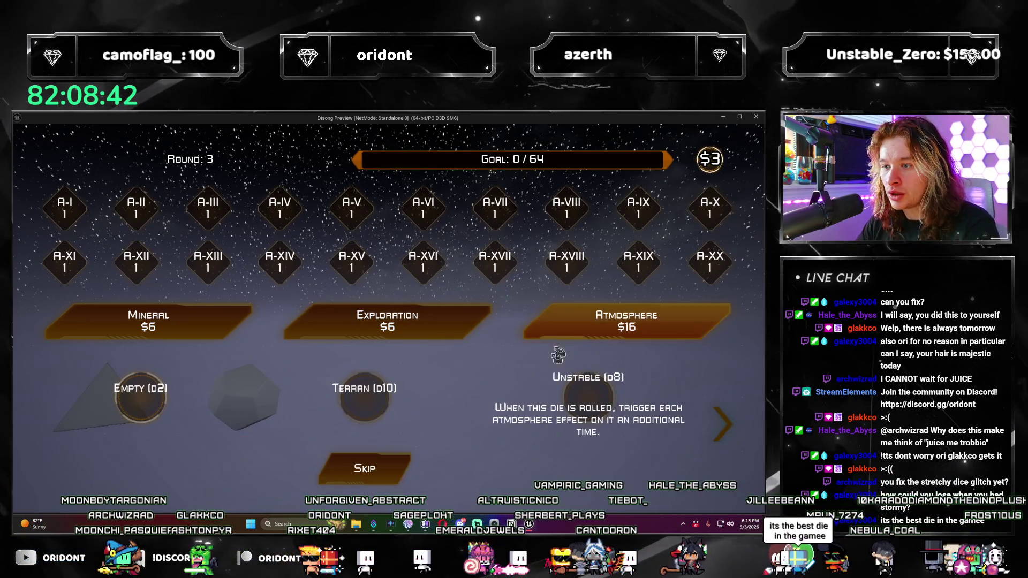
click(606, 396)
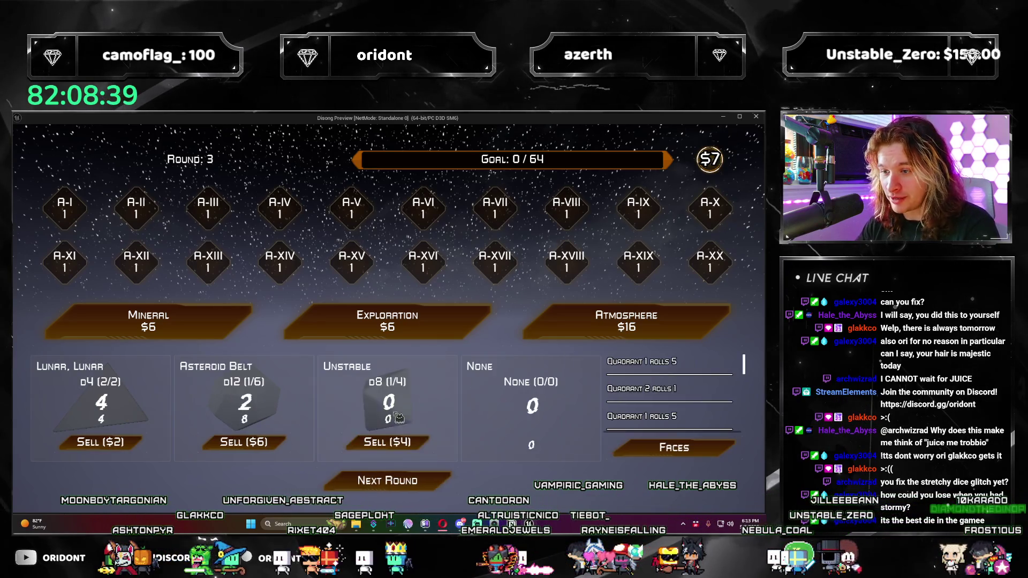
click(387, 322)
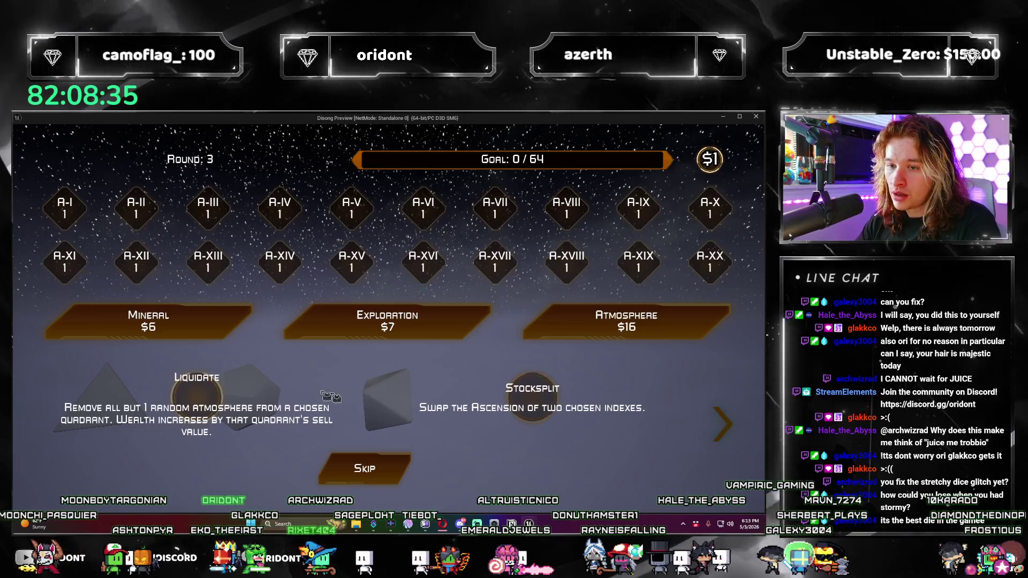
click(218, 397)
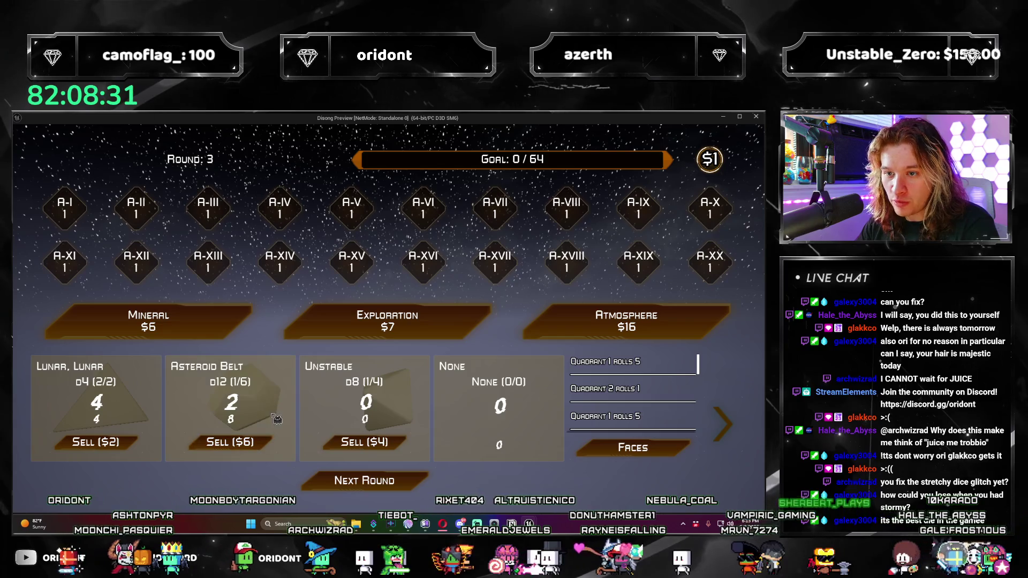
click(439, 329)
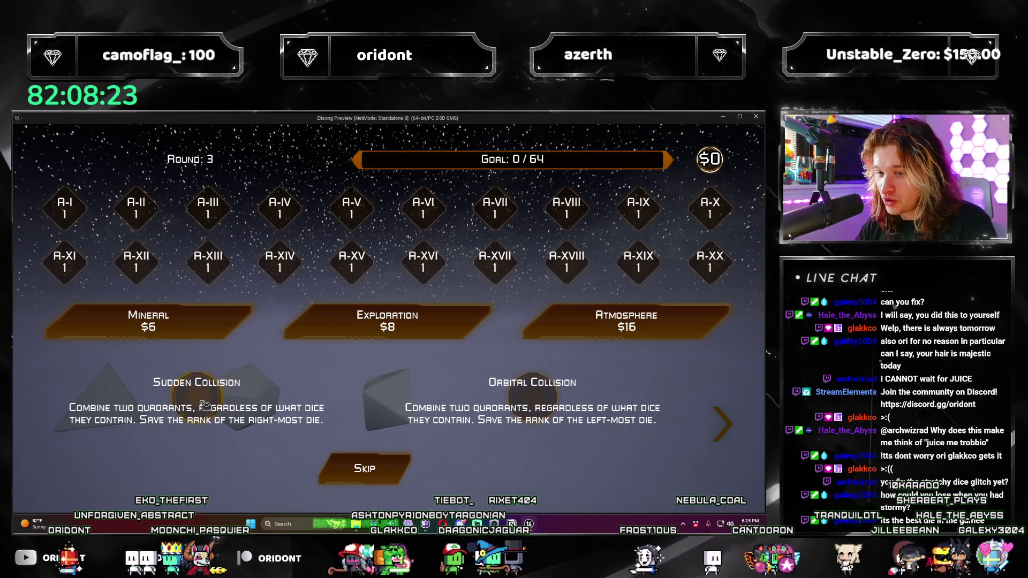
click(617, 414)
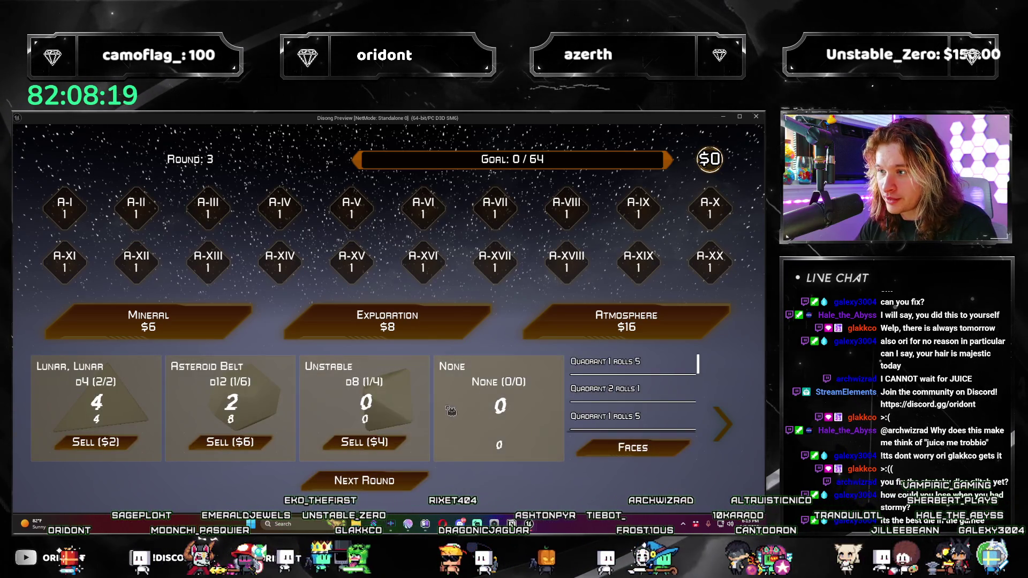
click(405, 488)
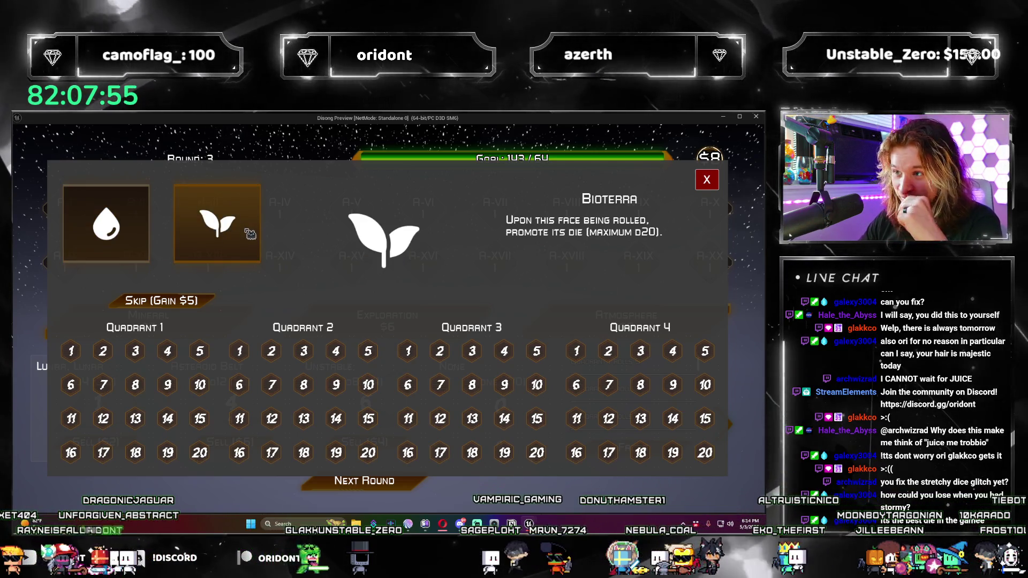
Step: Place the water-drop face on Quadrant 1's first face and buy an $8 Atmosphere pack for the Empty d2
click(145, 242)
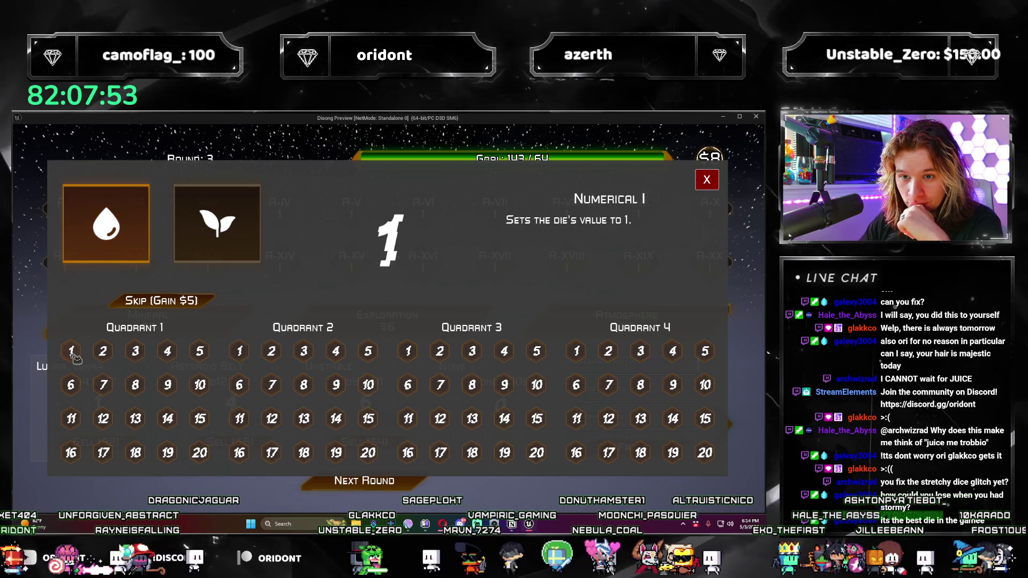
click(707, 180)
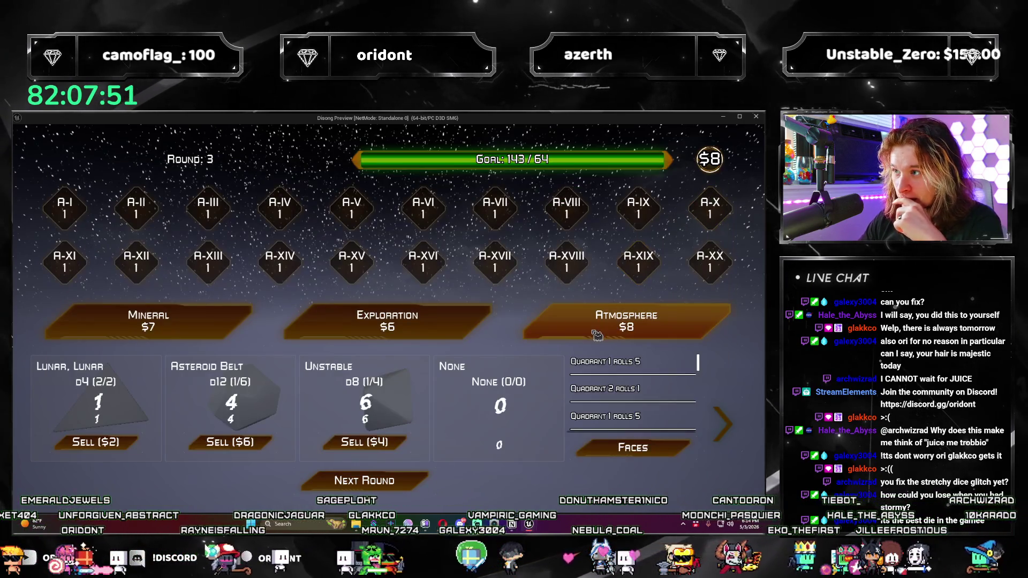
click(575, 337)
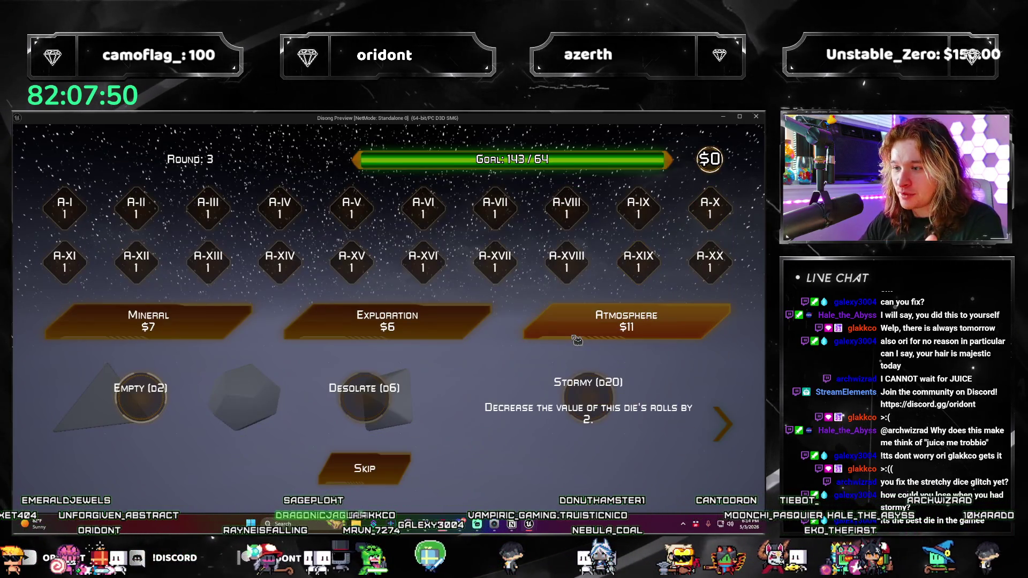
click(159, 410)
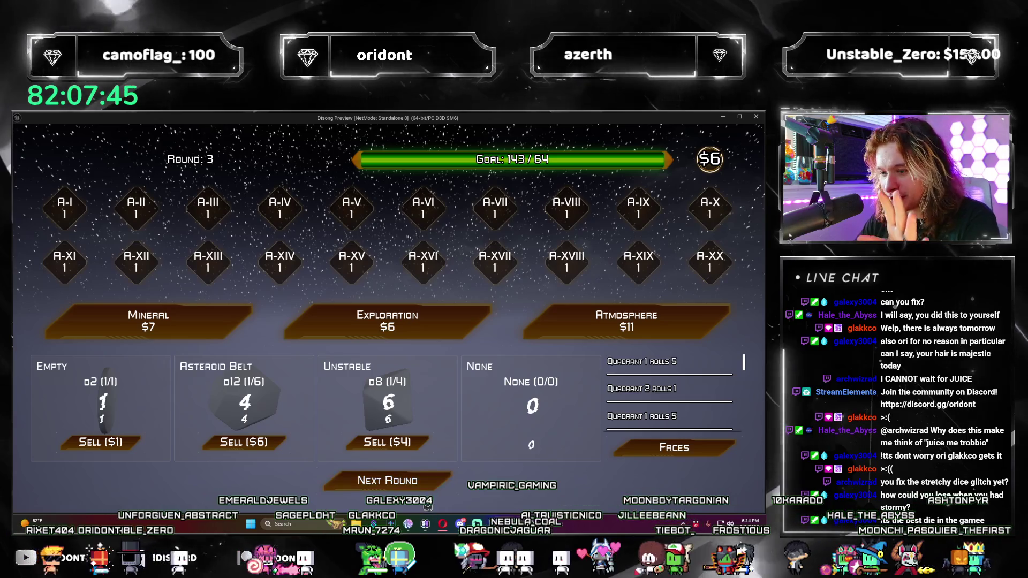
Step: Play round 4 to a loss at 42/256, restart, and close the game preview
click(431, 479)
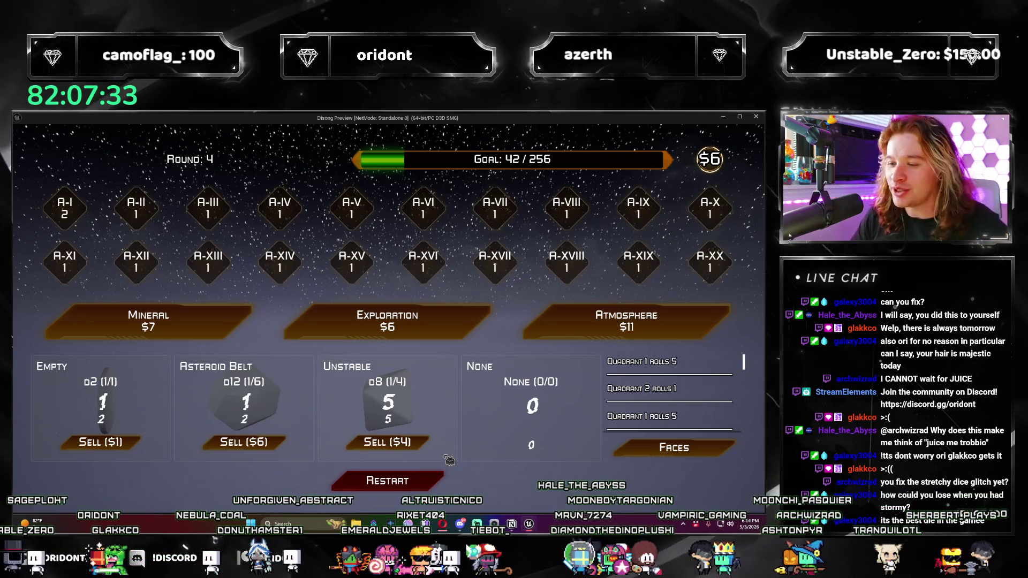
click(434, 488)
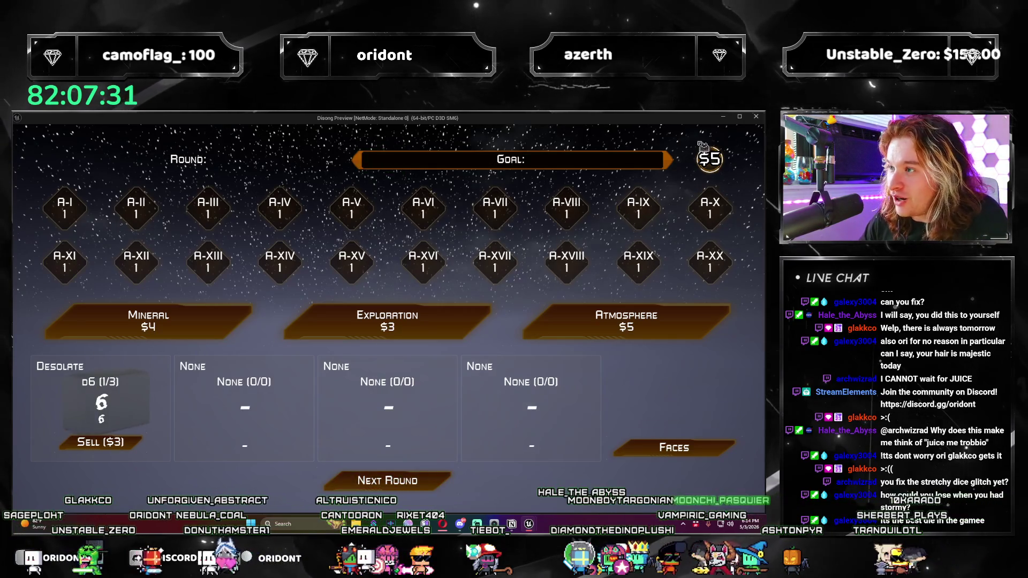
click(757, 119)
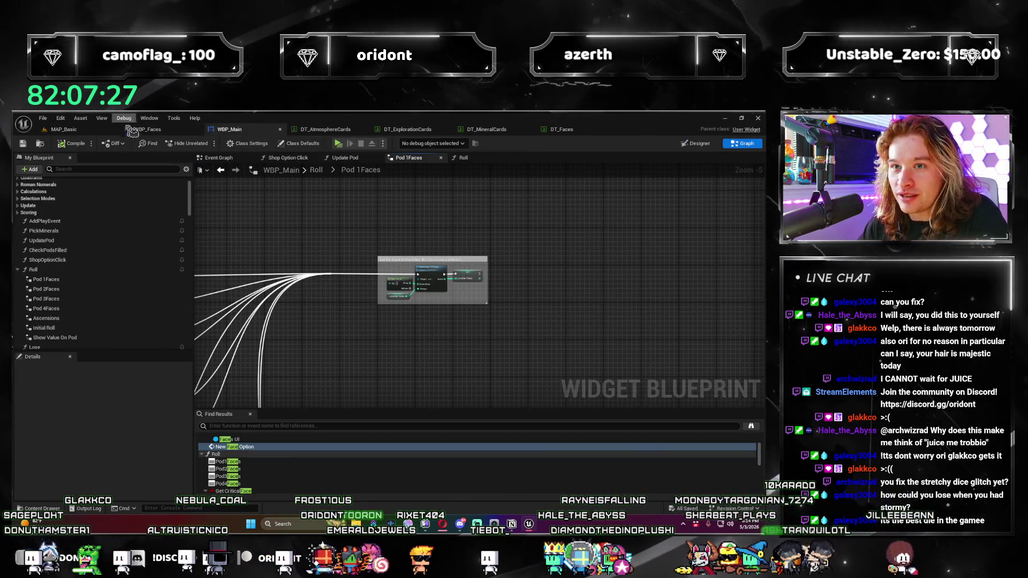
Step: Delete the leftover node and stray reroute in WBP_Faces' New Face Option graph, then compile and save
scroll(251, 240, up, 3)
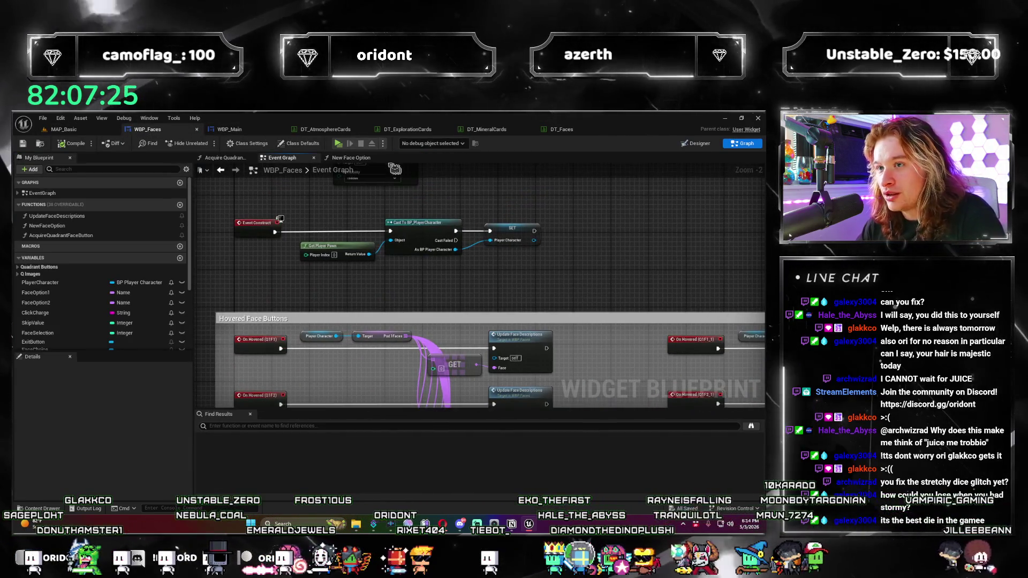
click(353, 157)
mouse_move(476, 178)
mouse_down()
mouse_move(547, 300)
mouse_move(361, 305)
mouse_move(233, 293)
mouse_up()
key(Delete)
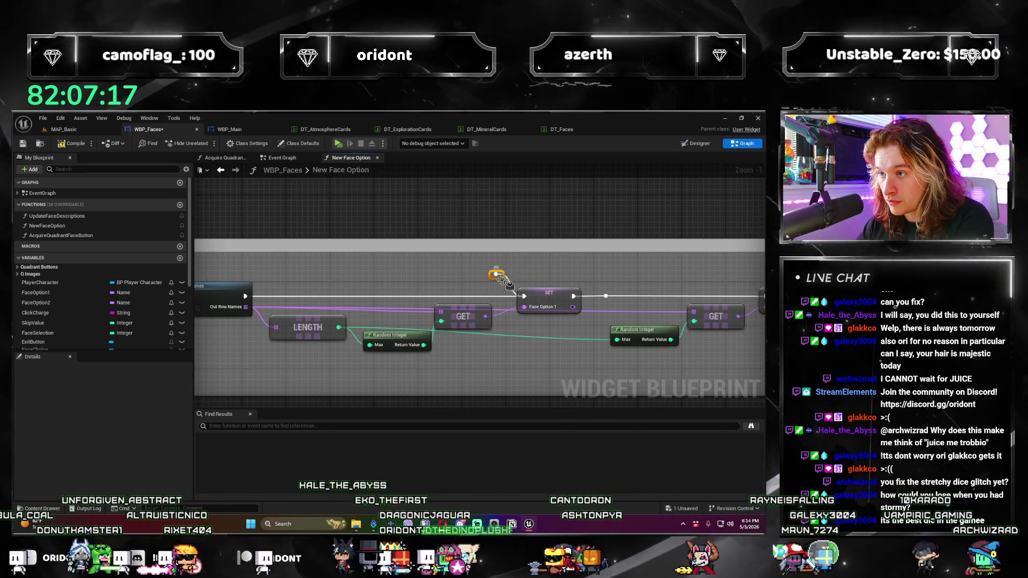
drag(497, 276, 420, 328)
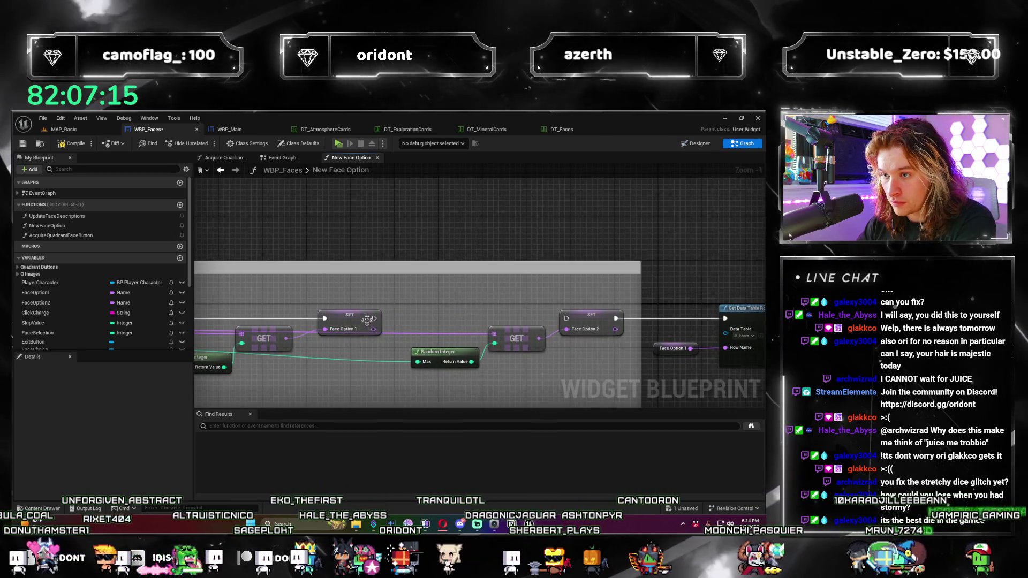
key(Delete)
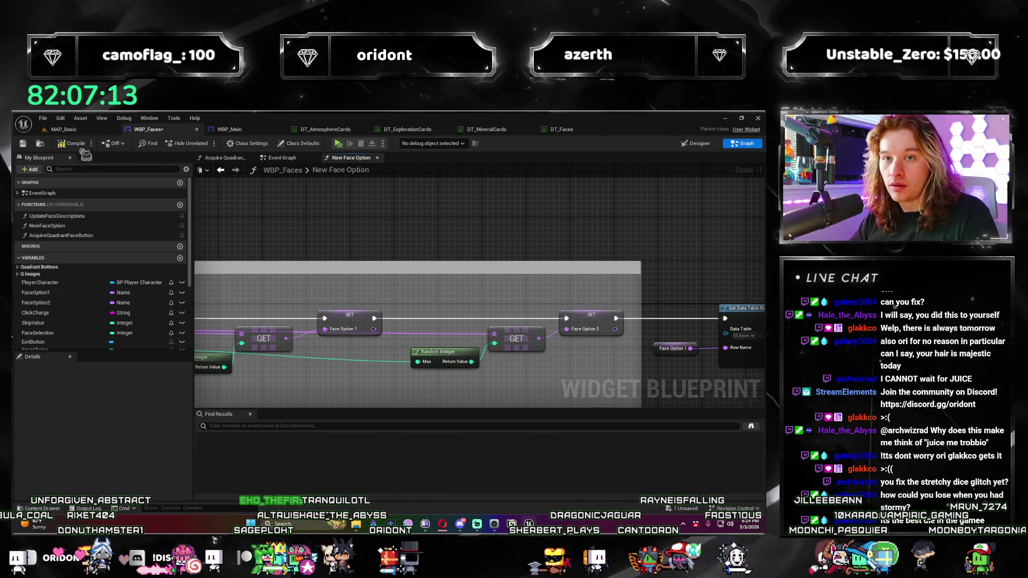
click(81, 144)
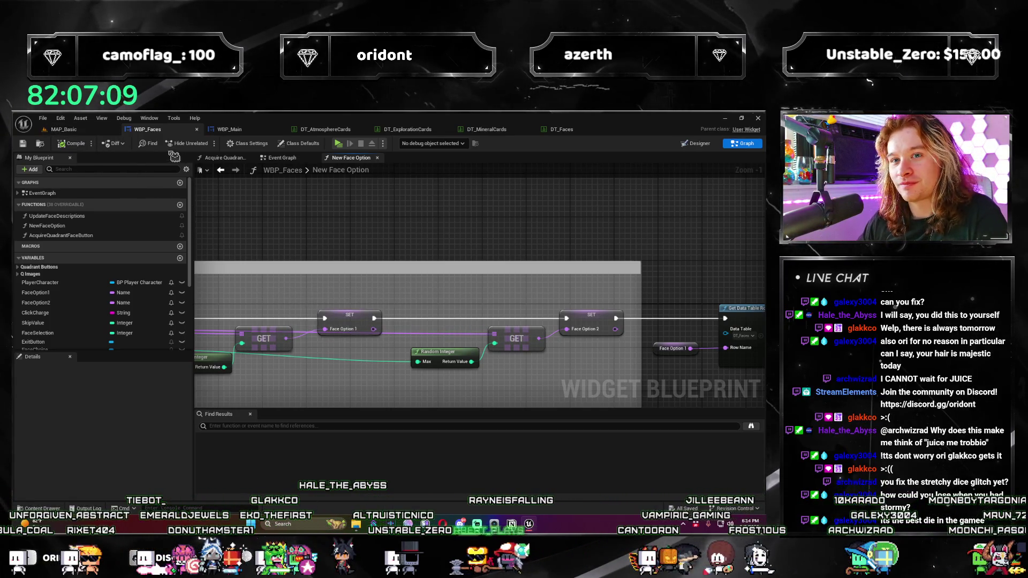
Step: Pass through the MAP_Basic and WBP_Faces tabs and open the DT_ExplorationCards data table
click(64, 129)
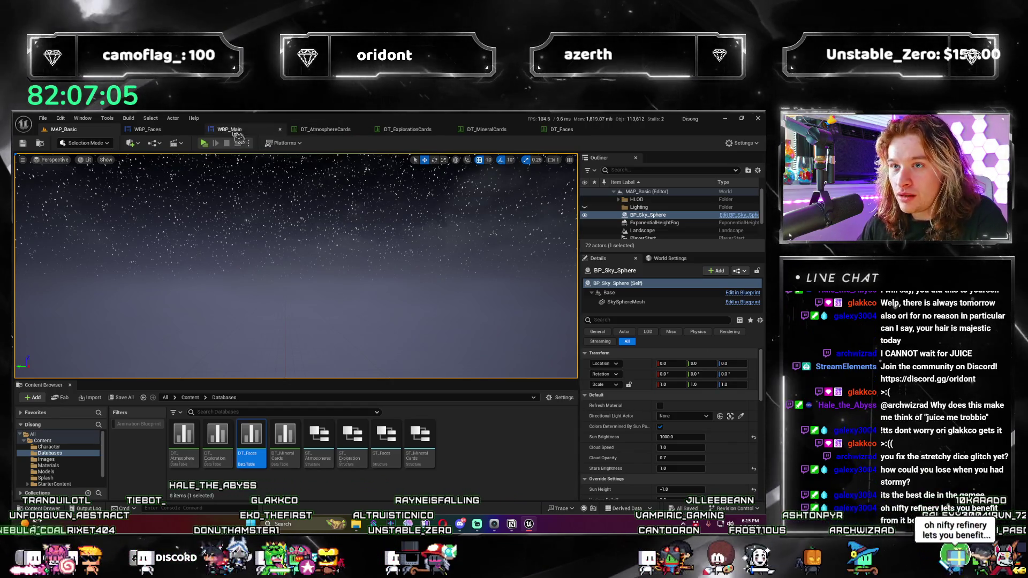
click(148, 129)
scroll(354, 281, down, 2)
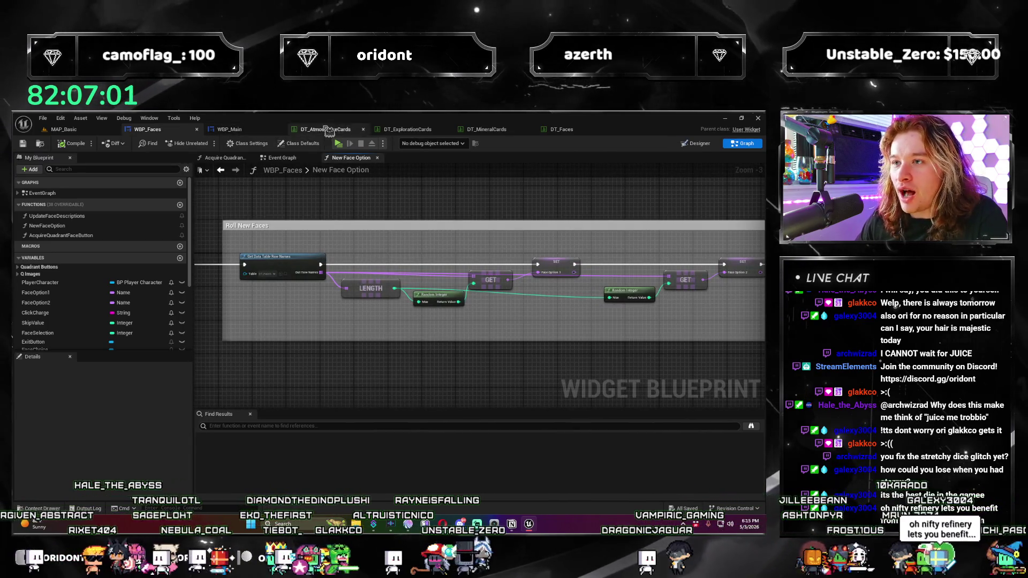
click(418, 130)
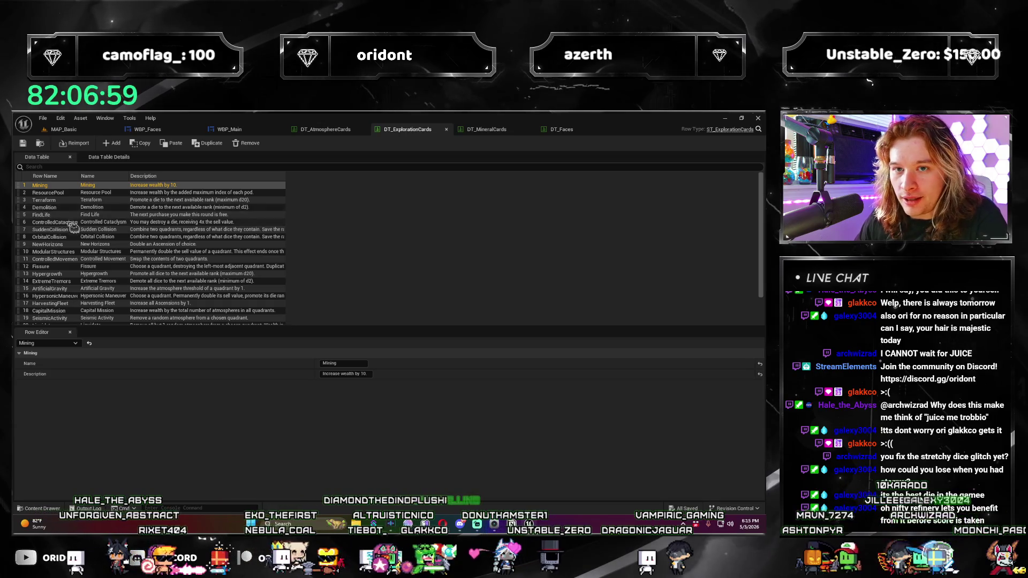
Step: Inspect the ModularStructures row of DT_ExplorationCards
click(54, 251)
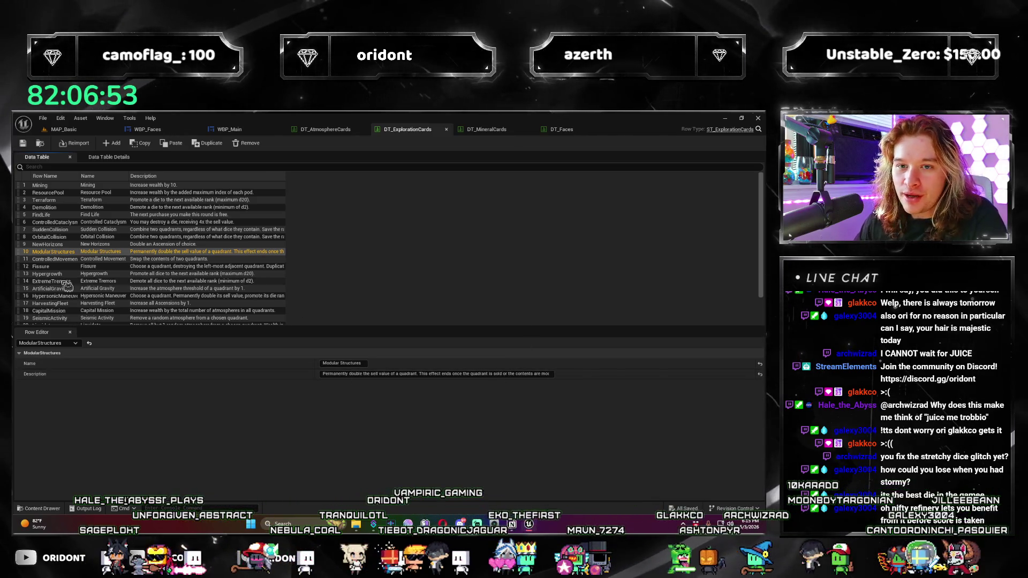
scroll(66, 286, down, 3)
scroll(67, 286, up, 3)
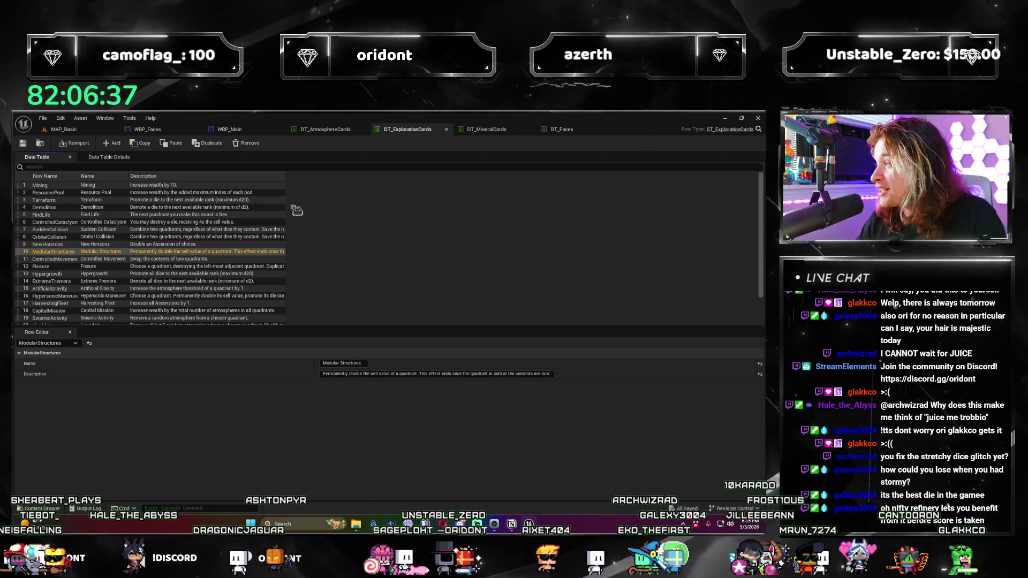
Step: Move through the WBP_Faces and WBP_Main tabs to the DT_AtmosphereCards data table
click(150, 129)
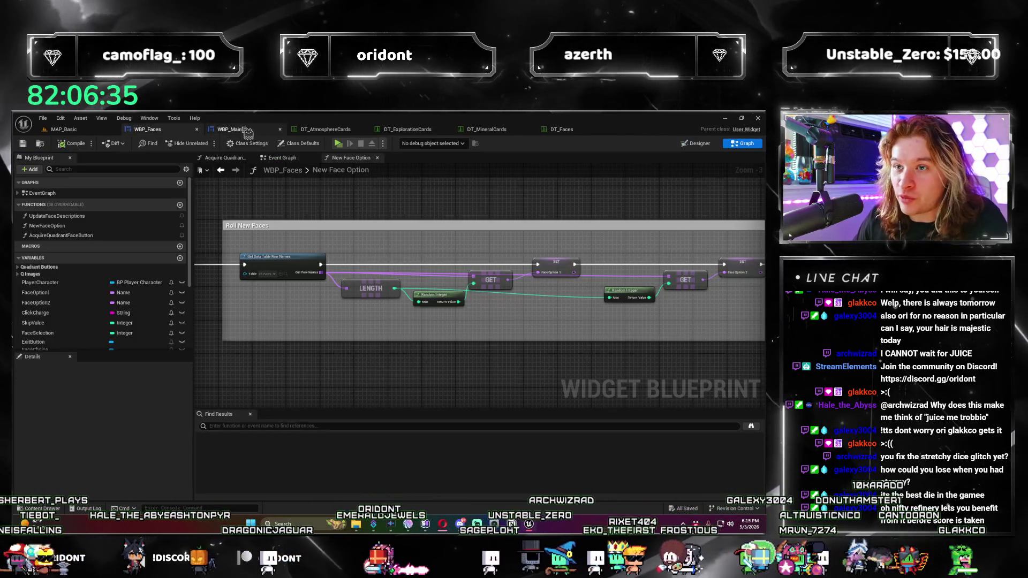
click(248, 130)
click(326, 129)
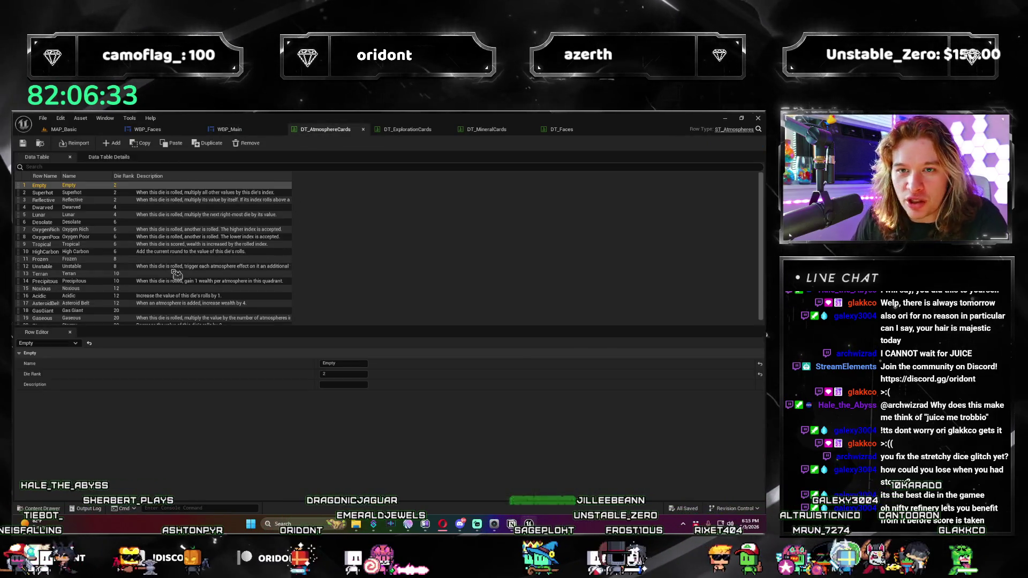
scroll(172, 264, down, 1)
scroll(185, 263, up, 1)
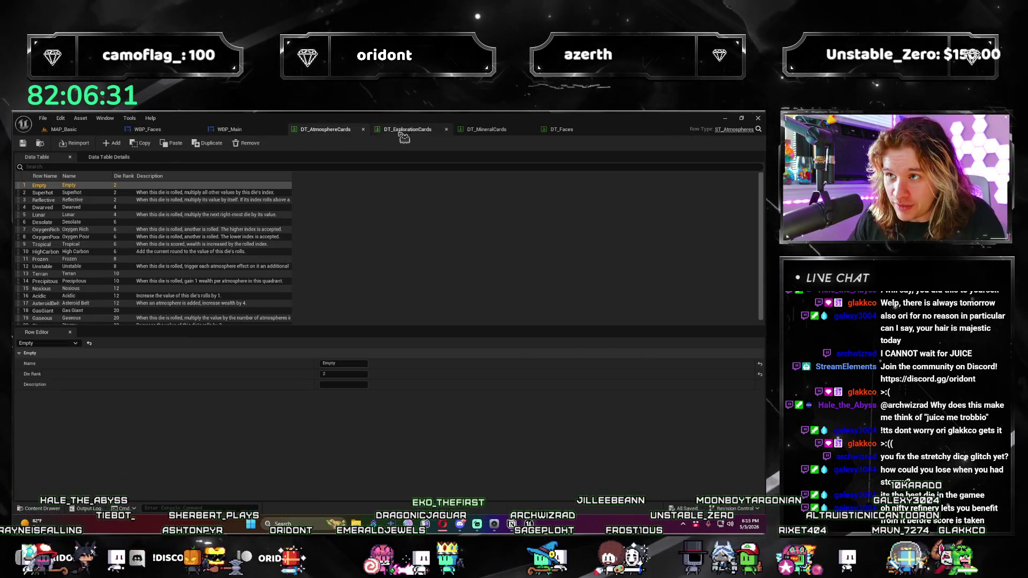
Step: In WBP_Main, close the Pod 1Faces, Roll, Update Pod and Shop Option Click graphs and search for Modular Structures
click(237, 131)
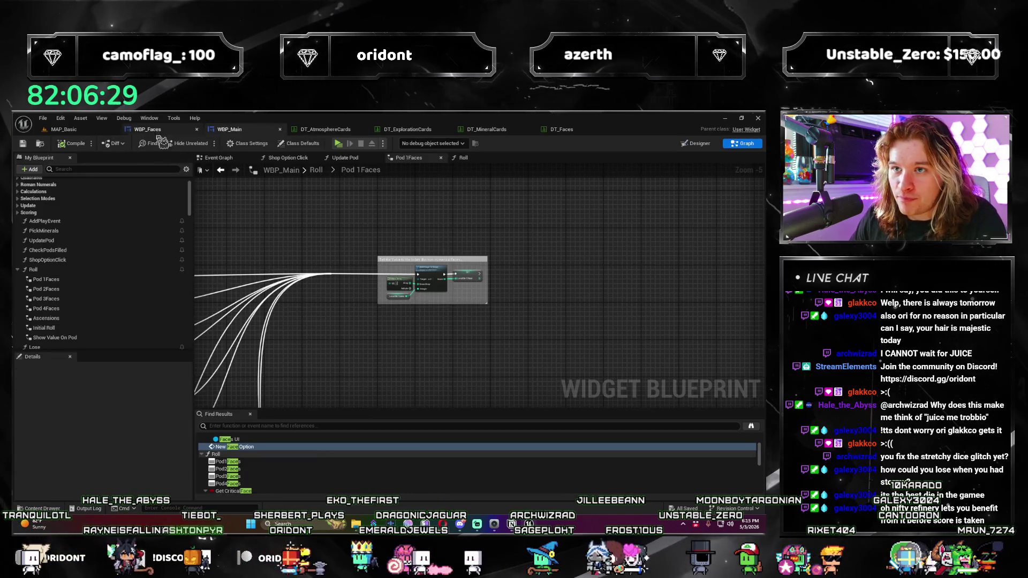
click(441, 158)
click(440, 157)
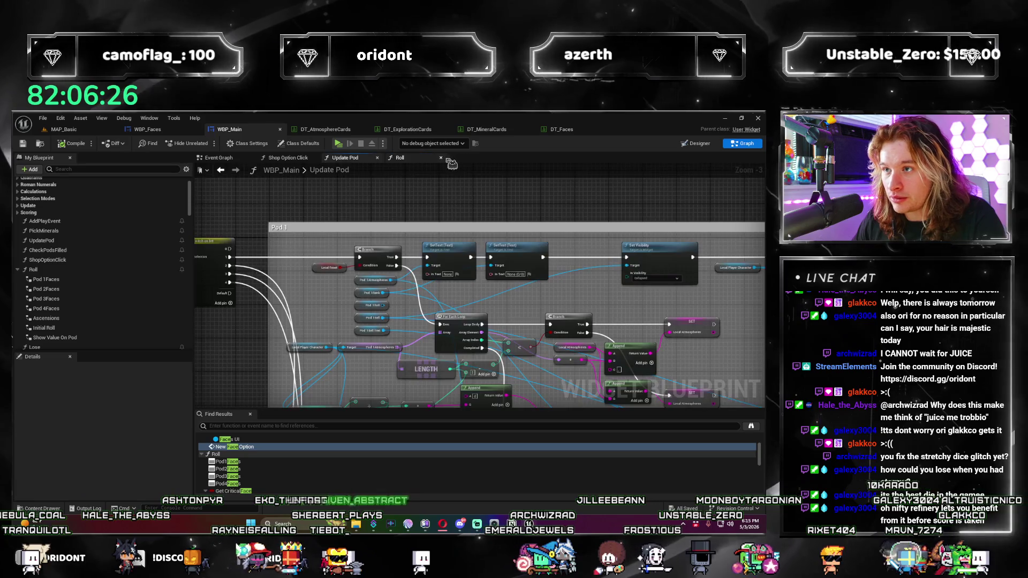
click(380, 158)
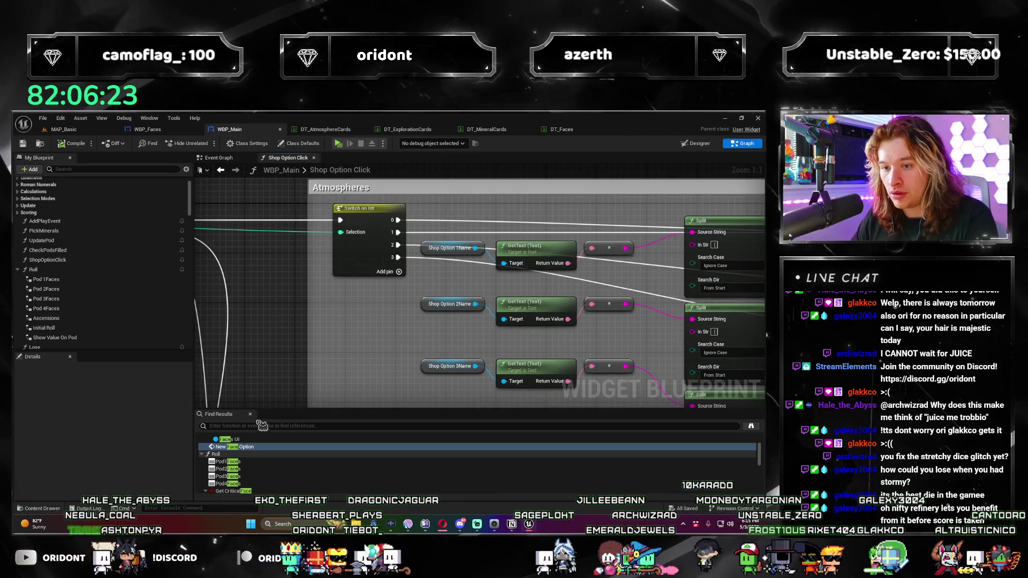
click(264, 426)
text(modular structure)
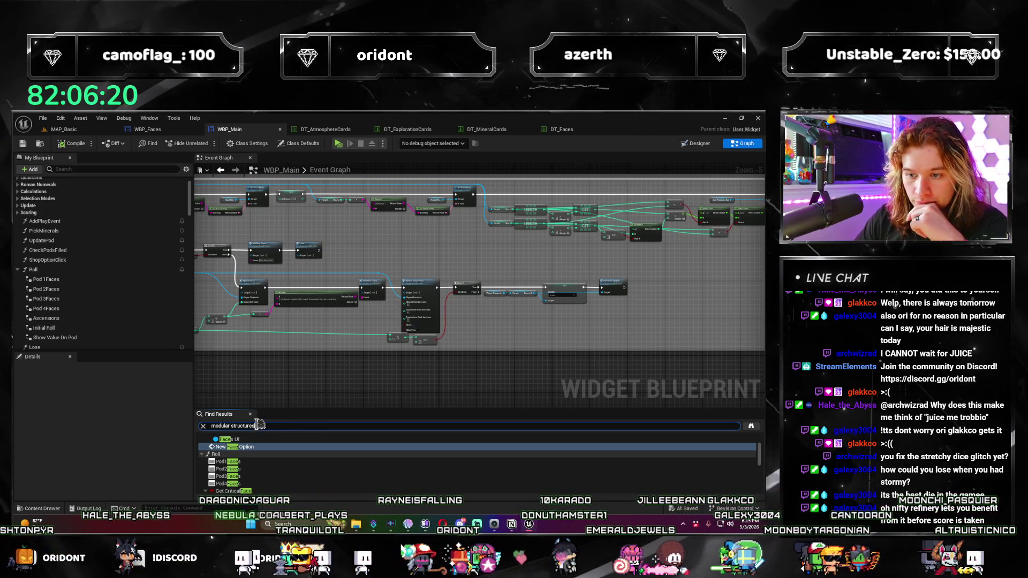
key(Return)
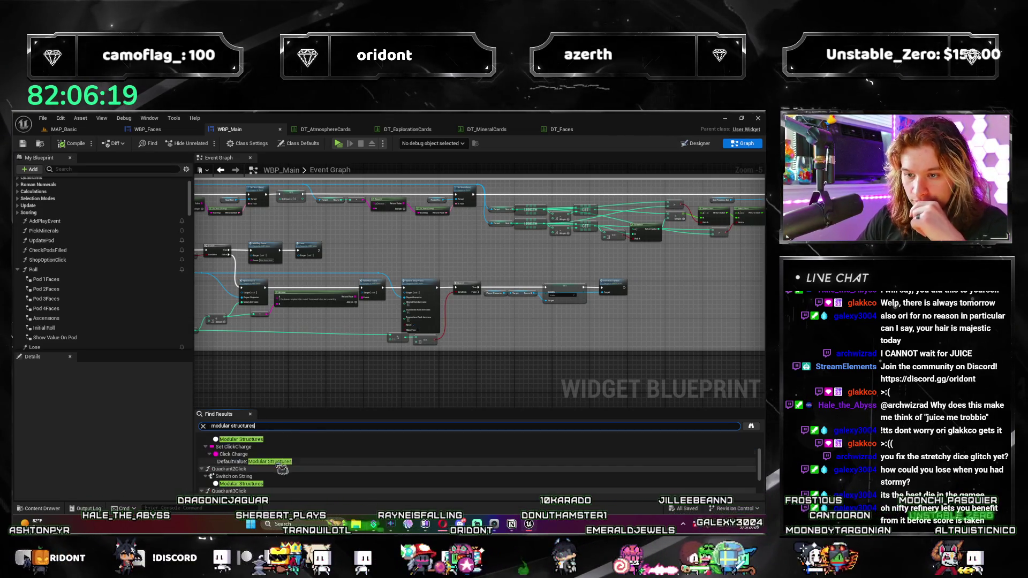
Step: Jump to the Modular Structures case in Shop Option Click and bring the Select and Cast nodes into view
double_click(267, 439)
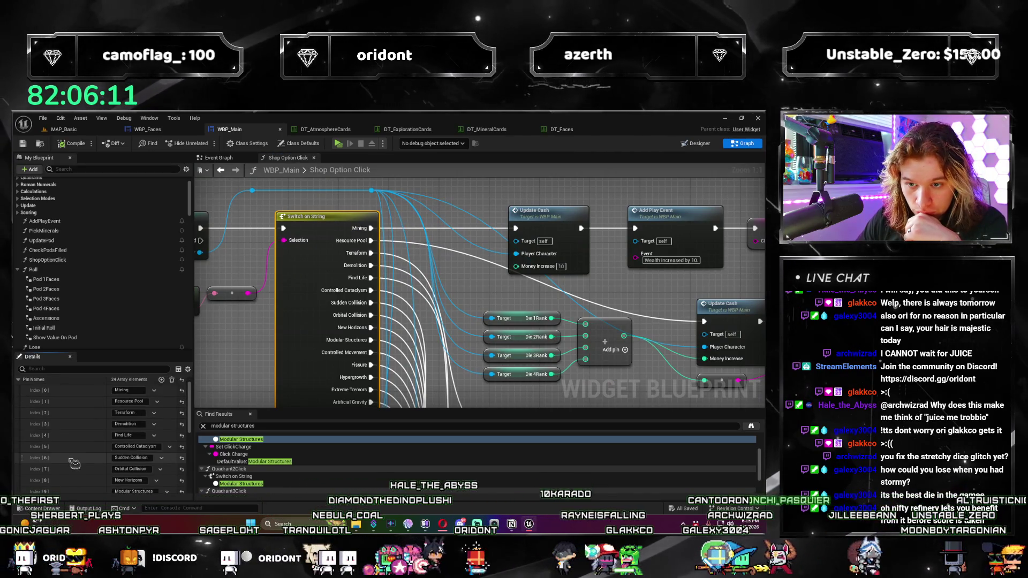
scroll(23, 387, up, 1)
mouse_move(284, 374)
mouse_down()
mouse_move(541, 345)
mouse_move(360, 289)
mouse_move(277, 221)
mouse_up()
scroll(361, 289, up, 1)
scroll(360, 288, down, 2)
scroll(277, 220, down, 4)
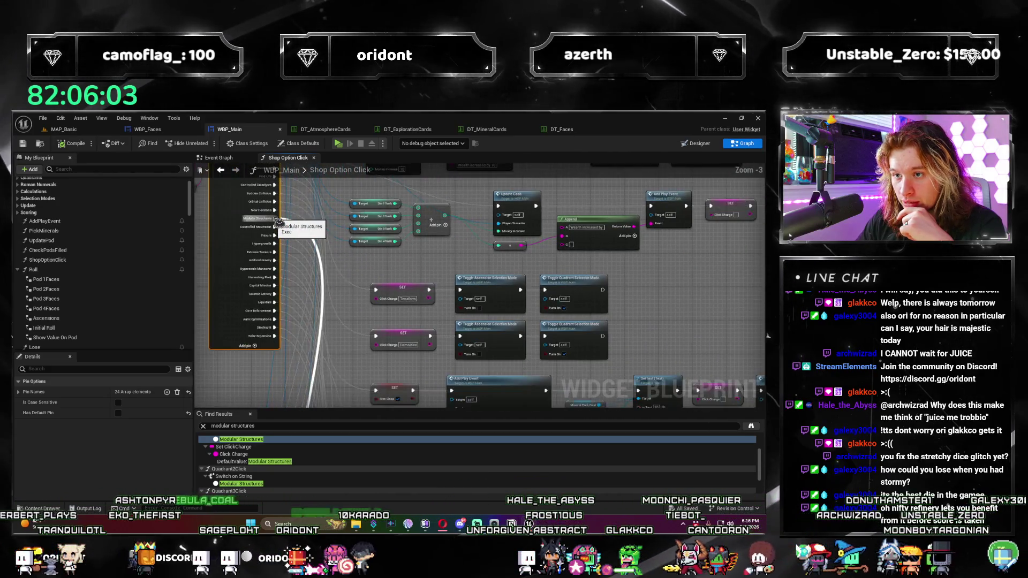
scroll(278, 221, up, 6)
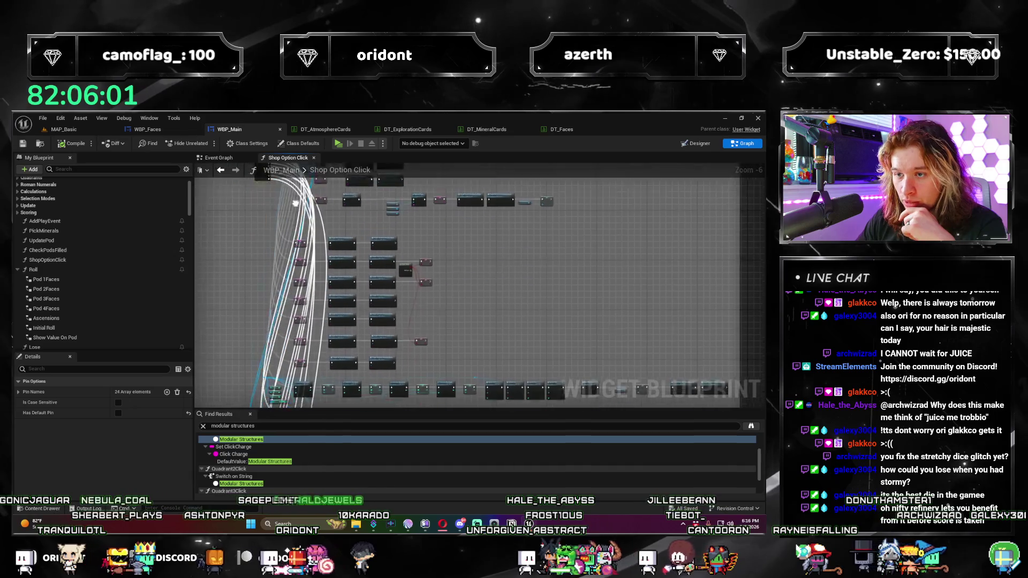
Step: Locate the node setting ClickCharge to Modular Structures and the toggle selection mode nodes
drag(277, 221, 336, 309)
click(321, 273)
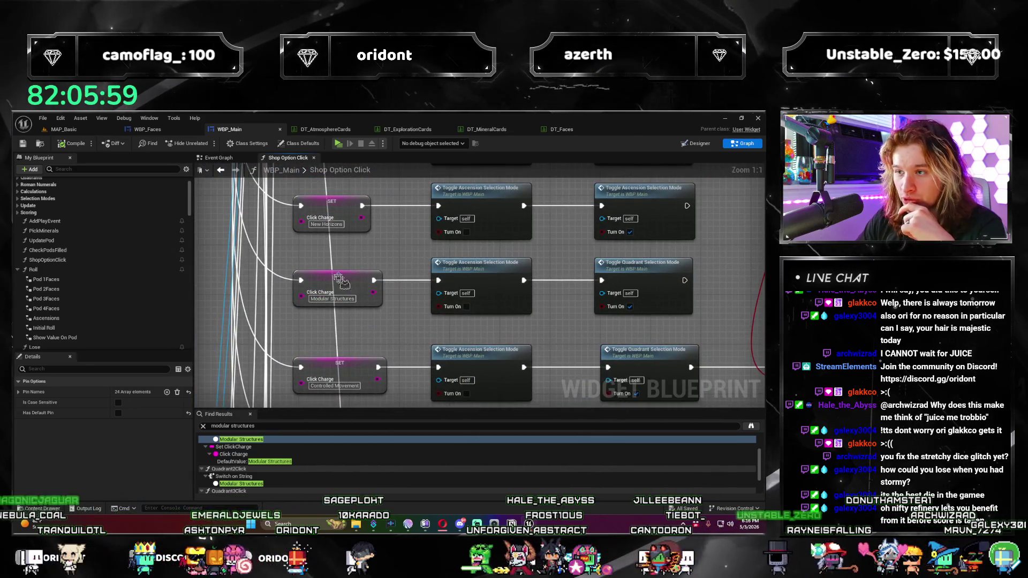
drag(321, 273, 409, 320)
drag(485, 364, 432, 353)
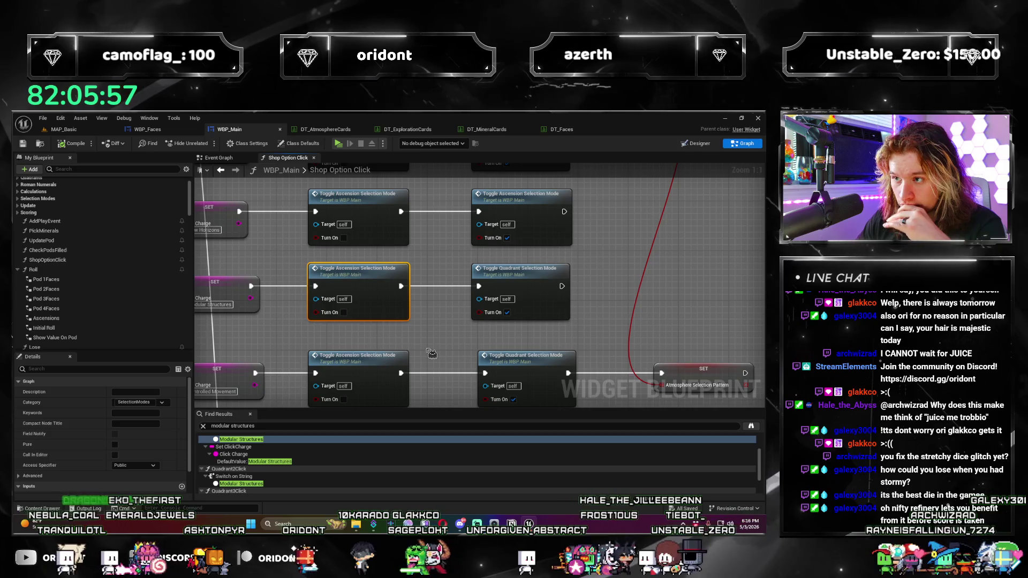
scroll(407, 342, down, 3)
scroll(397, 336, up, 3)
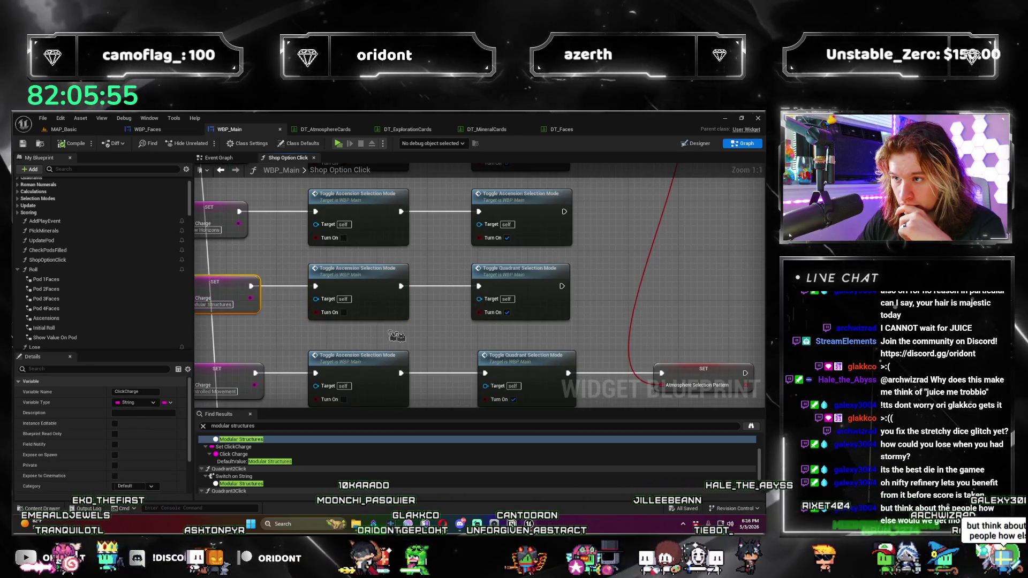
Step: Scroll the Find Results and jump to the Quadrant2Click Switch on String node
scroll(396, 335, down, 1)
scroll(428, 319, down, 1)
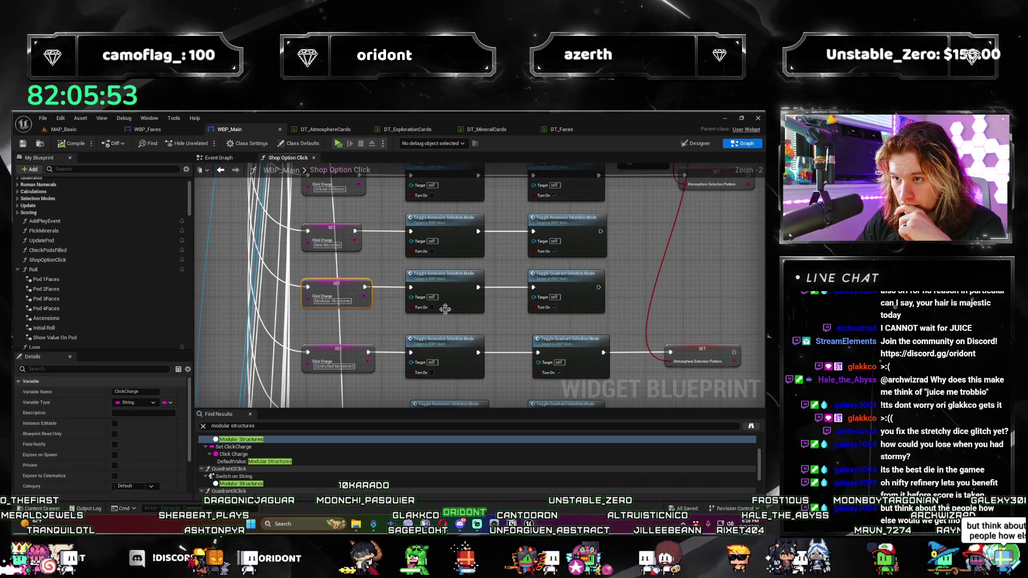
scroll(444, 309, down, 2)
scroll(463, 311, up, 3)
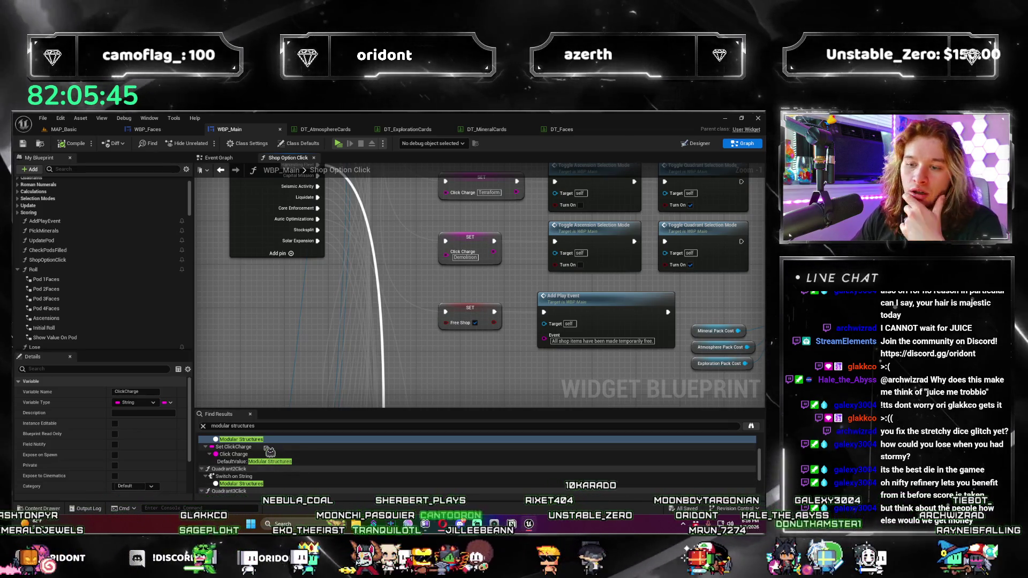
scroll(270, 455, down, 2)
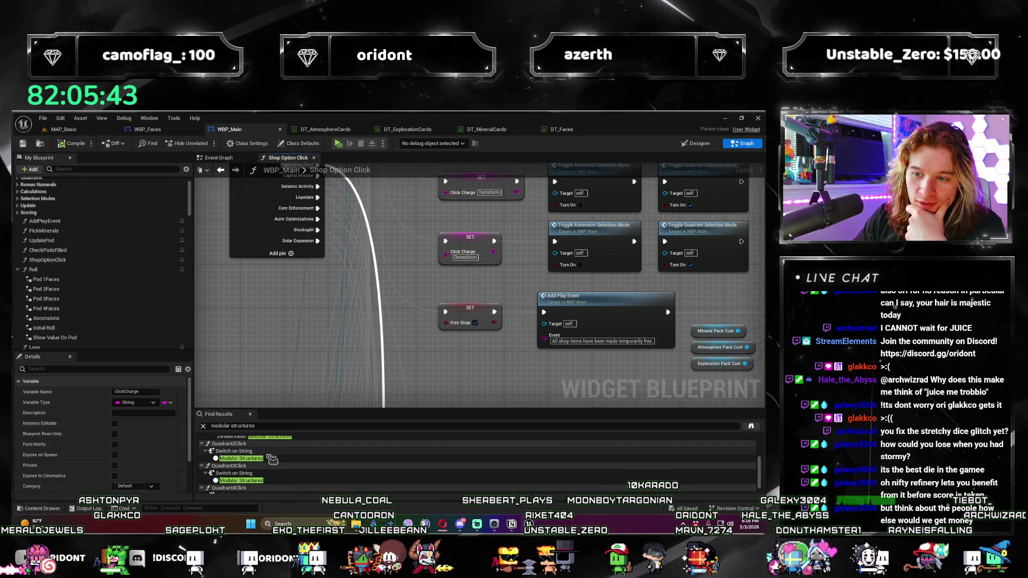
click(272, 454)
double_click(274, 453)
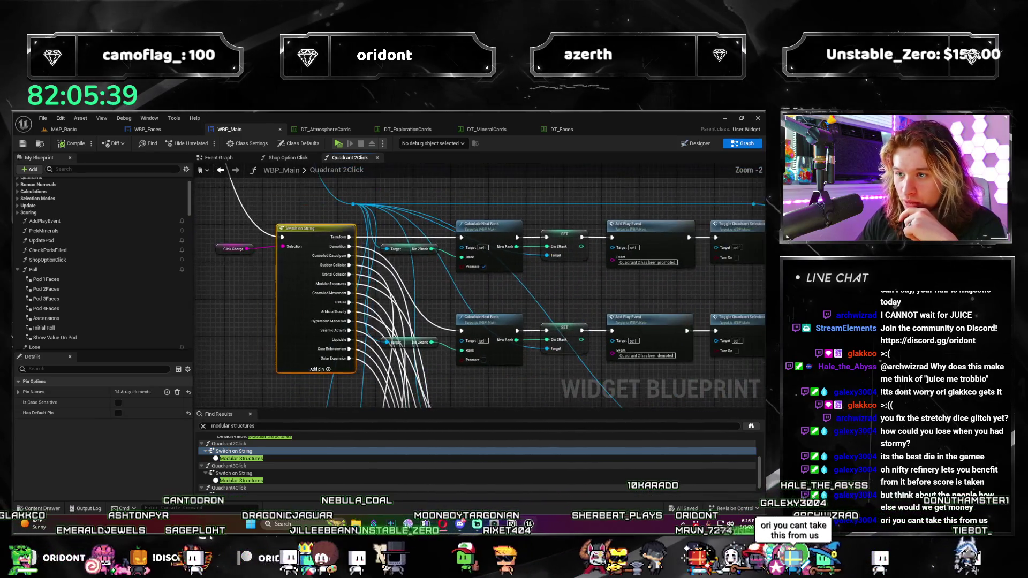
Step: Follow the Switch on String's Modular Structures output wire through the Quadrant 2Click graph
scroll(304, 273, down, 4)
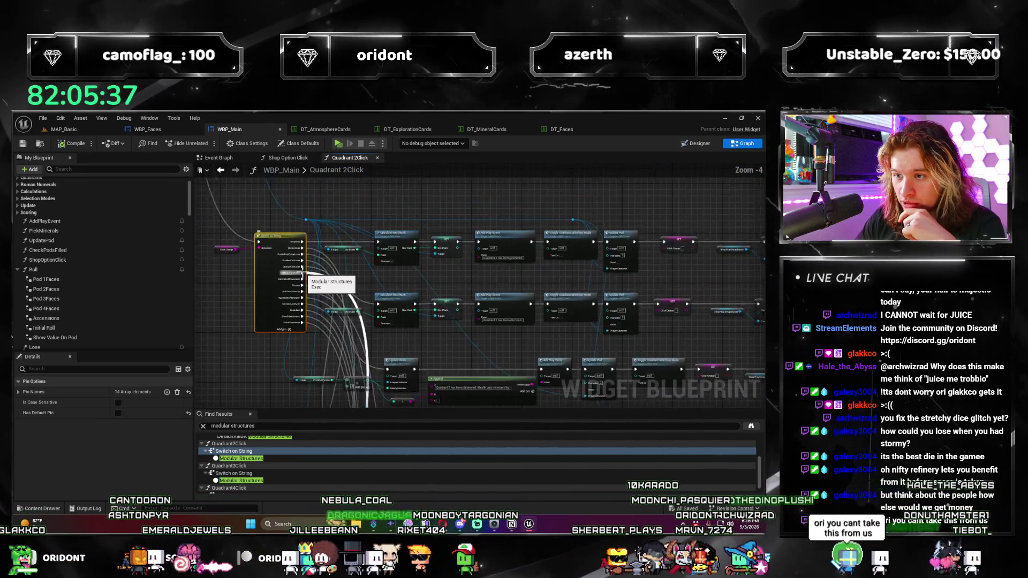
scroll(493, 346, up, 5)
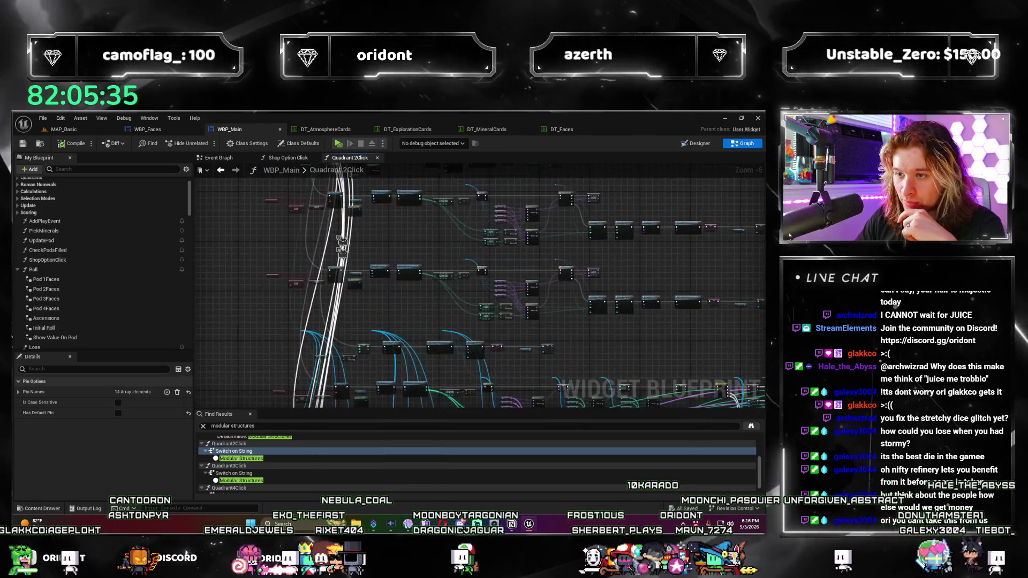
scroll(493, 345, down, 2)
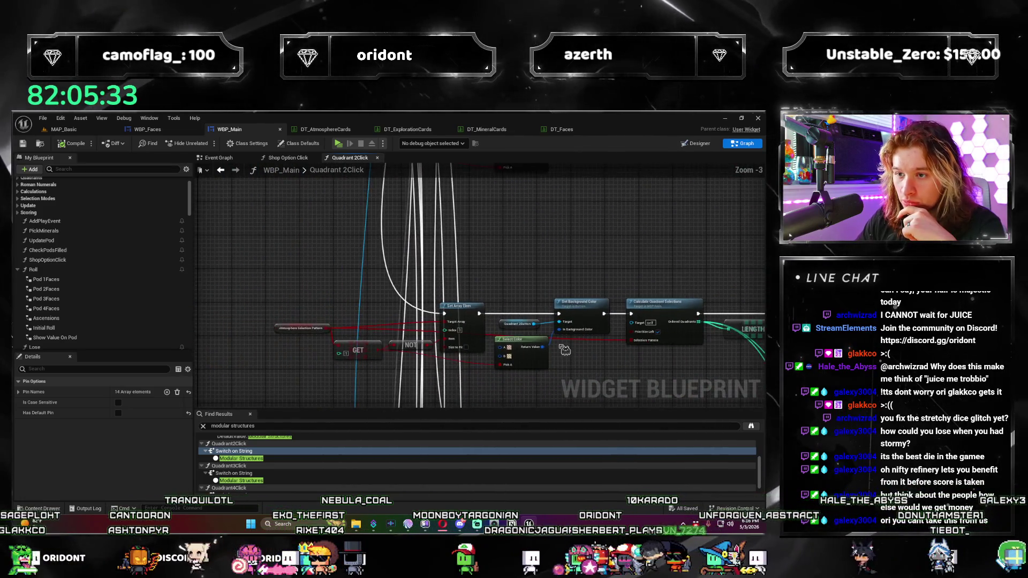
scroll(528, 311, down, 2)
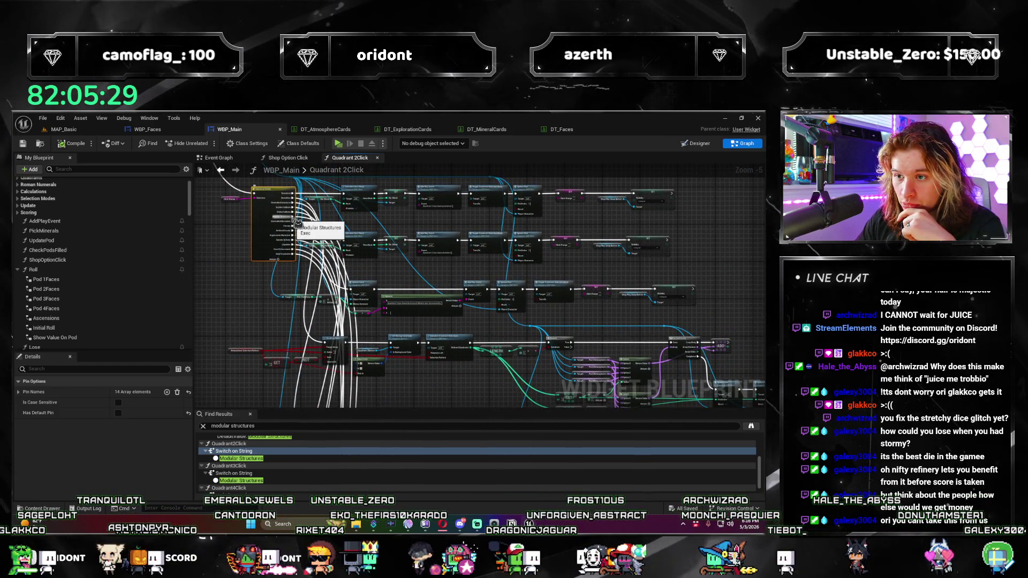
scroll(296, 222, down, 1)
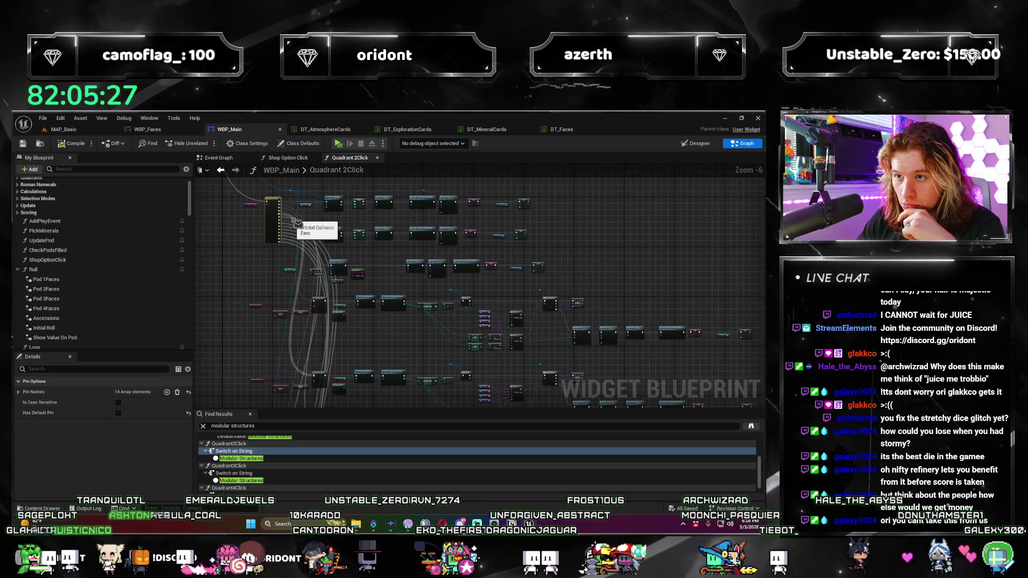
scroll(296, 222, up, 5)
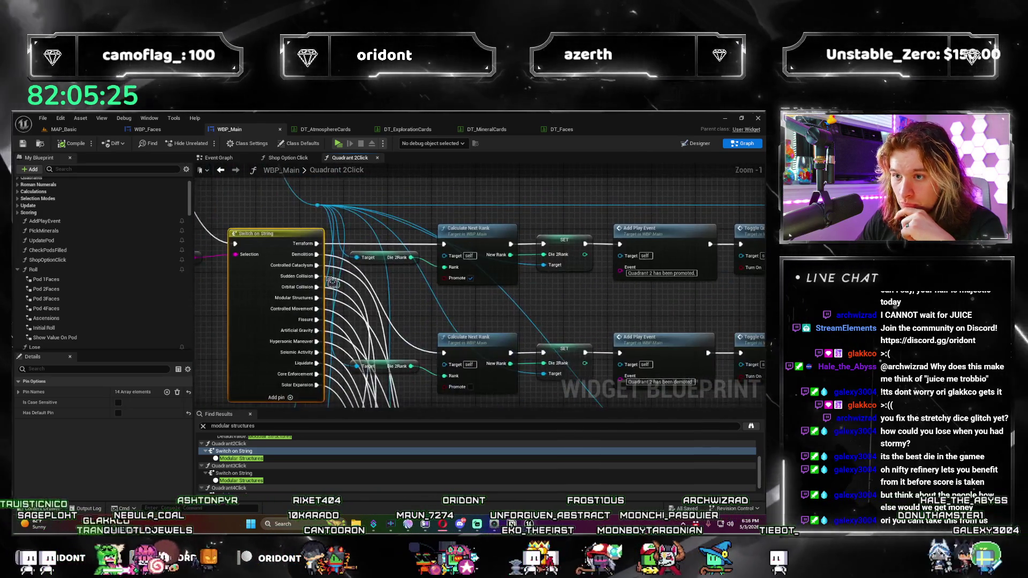
scroll(332, 282, up, 1)
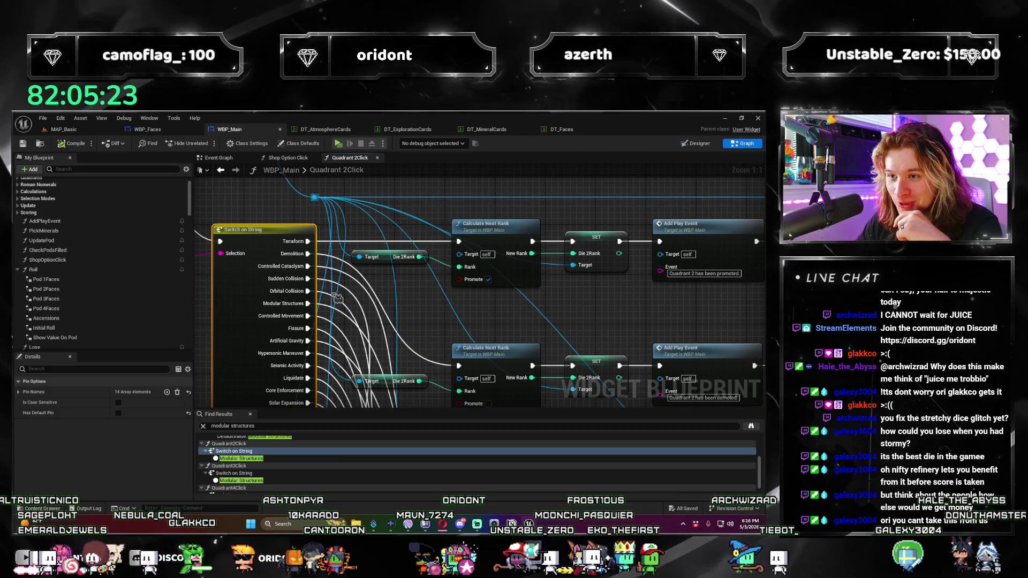
drag(385, 358, 321, 249)
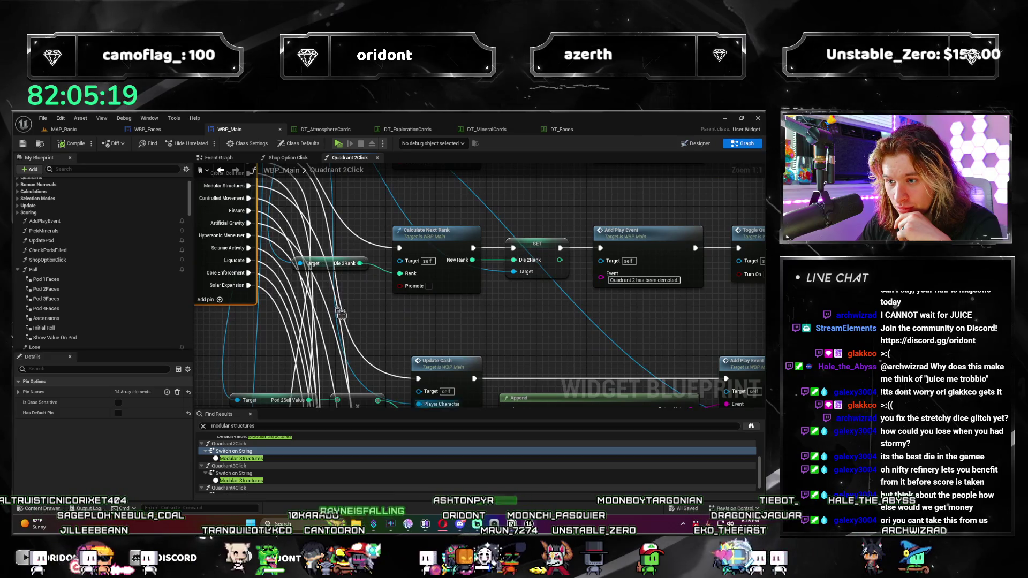
mouse_move(352, 383)
mouse_down()
mouse_move(339, 188)
mouse_move(345, 397)
mouse_move(340, 170)
mouse_move(330, 306)
mouse_move(324, 176)
mouse_move(304, 301)
mouse_up()
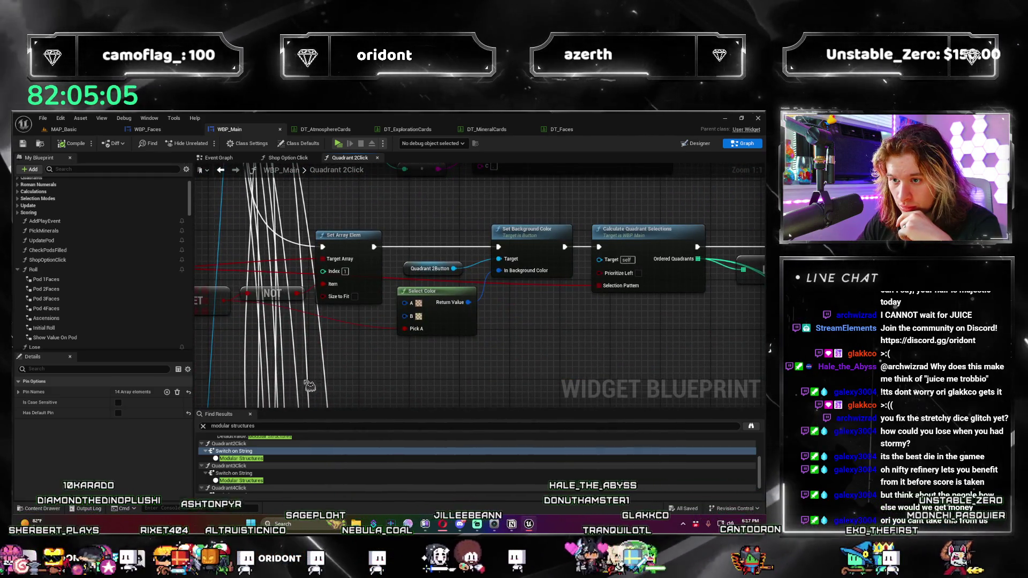
Step: Review the Pod 2 Sell Value, Update Pod and Click Charge reset nodes, then bring up DT_ExplorationCards
click(311, 386)
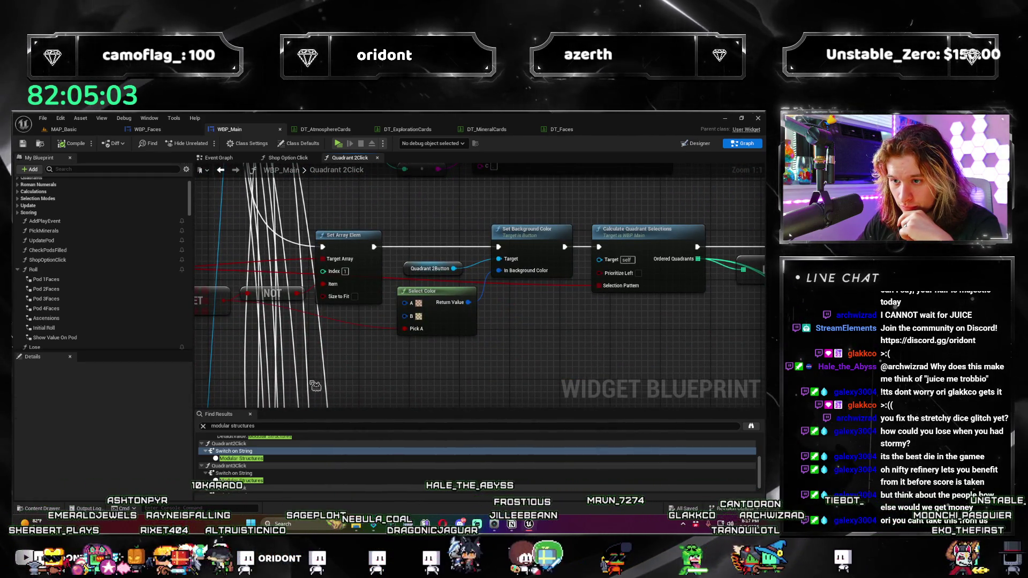
drag(311, 386, 330, 477)
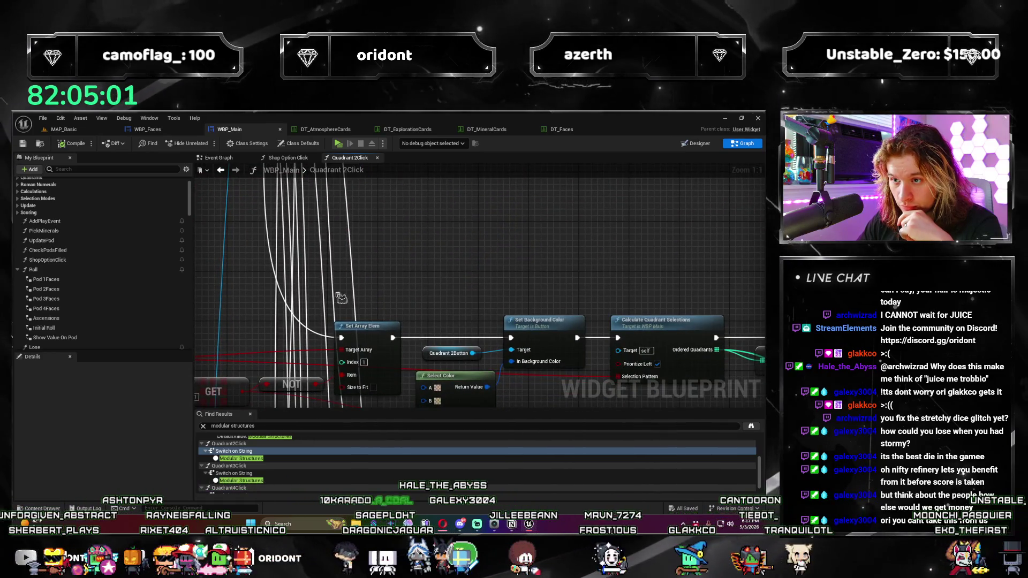
drag(337, 311, 352, 185)
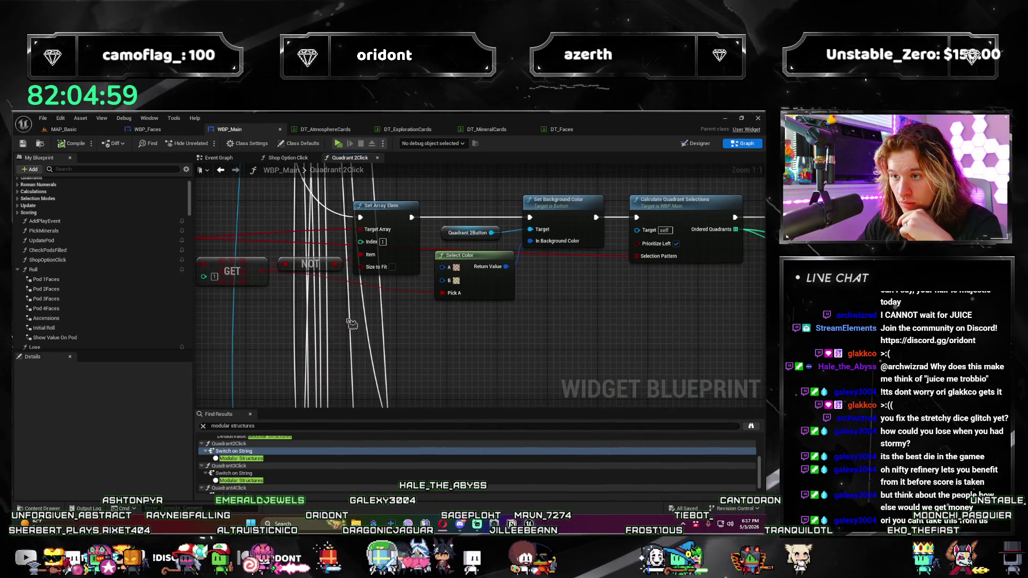
mouse_move(374, 356)
mouse_down()
mouse_move(491, 340)
mouse_move(462, 359)
mouse_move(370, 359)
mouse_move(425, 364)
mouse_move(270, 381)
mouse_up()
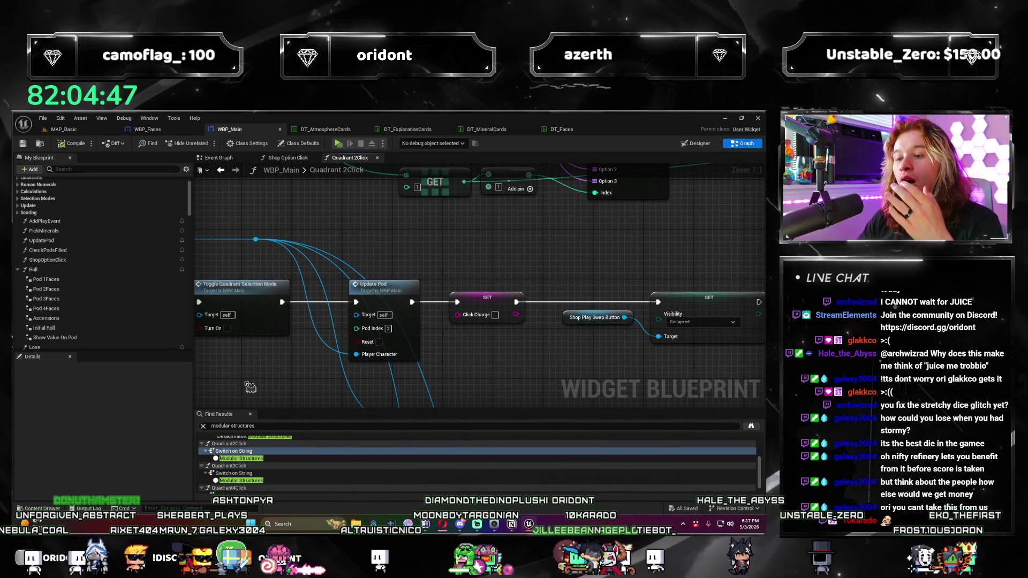
scroll(391, 332, down, 4)
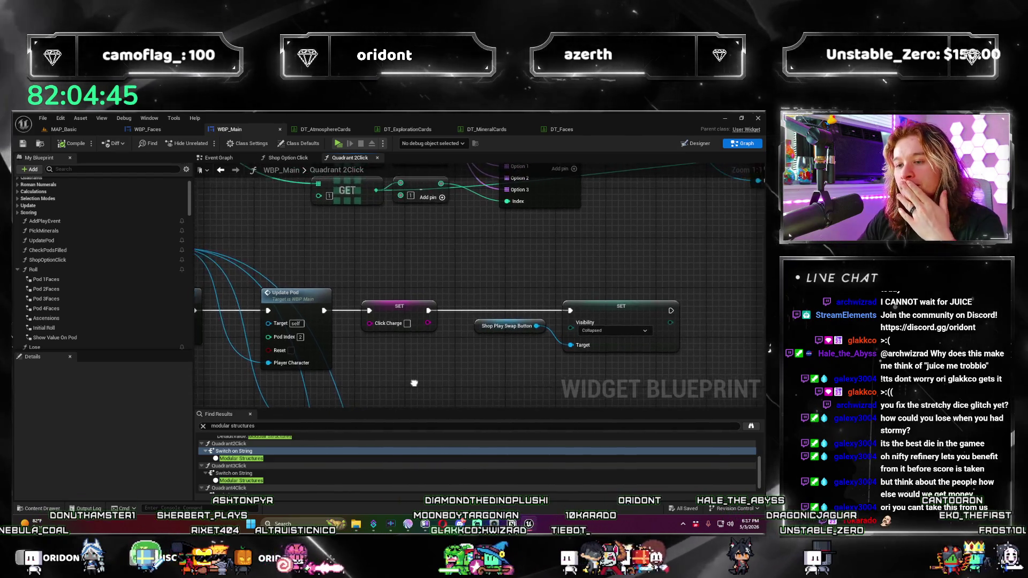
drag(391, 332, 475, 386)
scroll(475, 385, down, 1)
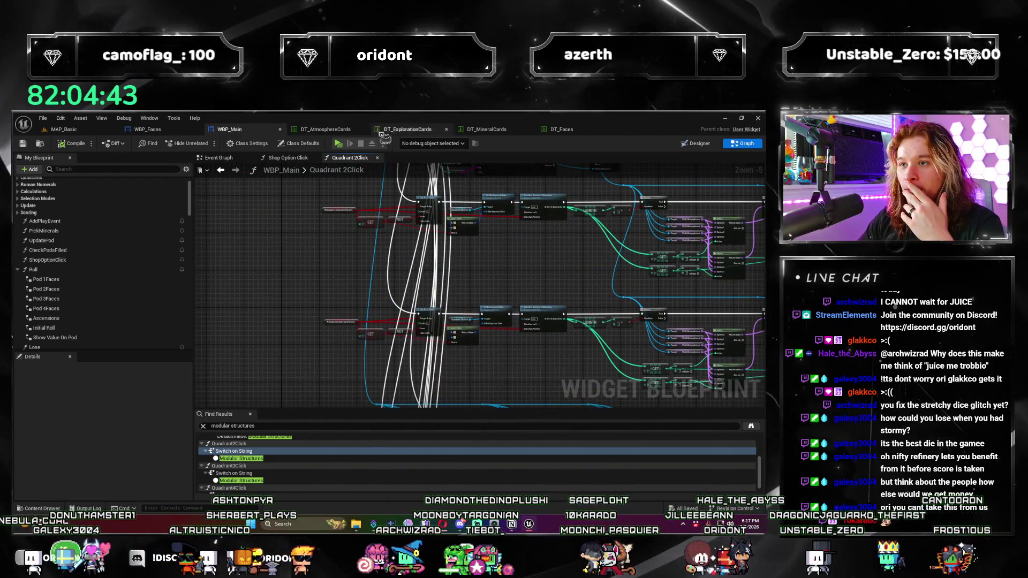
click(399, 129)
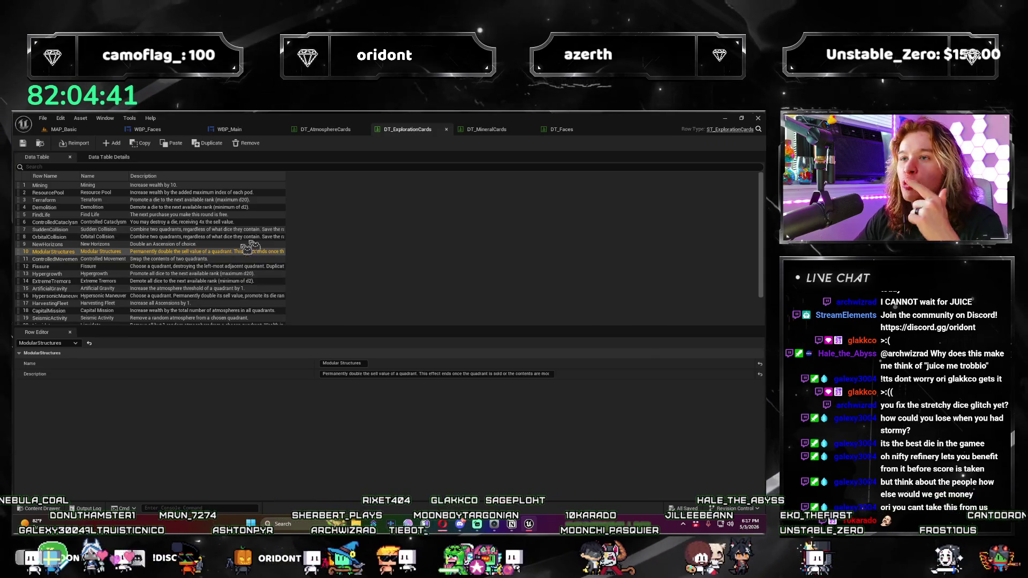
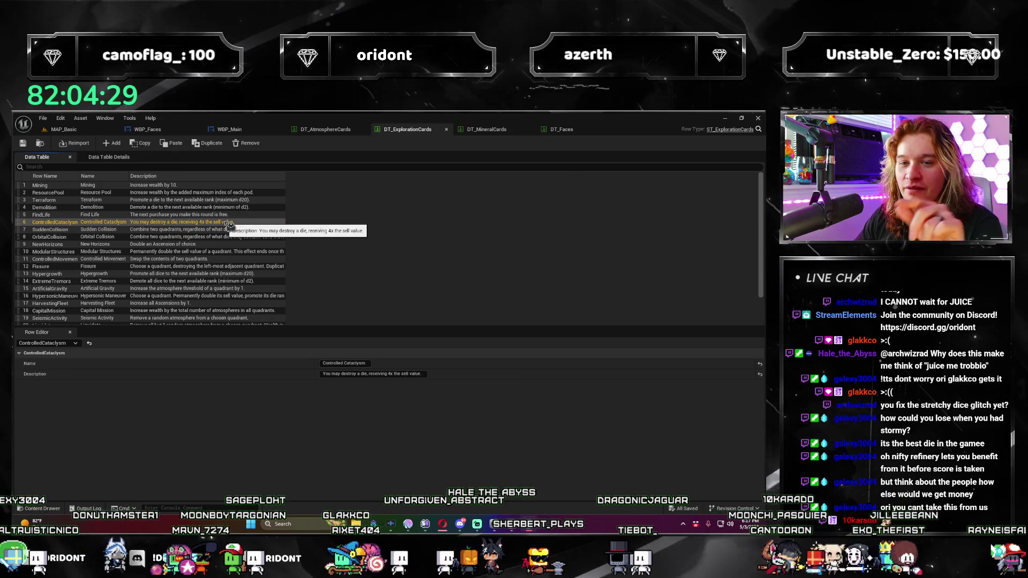
Step: Inspect the NewHorizons and Liquidate card rows in the DT_ExplorationCards Row Editor
click(204, 245)
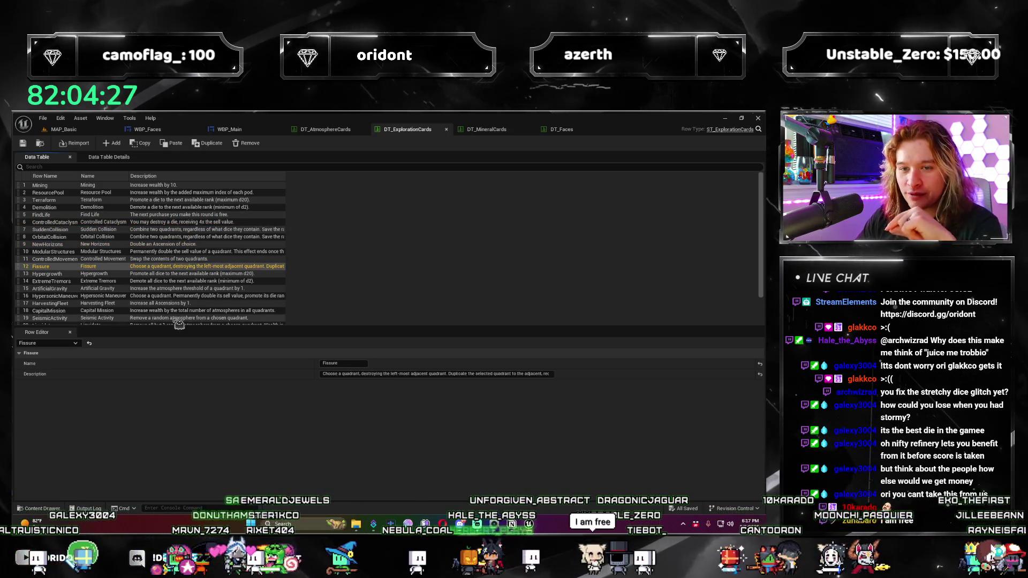
click(179, 324)
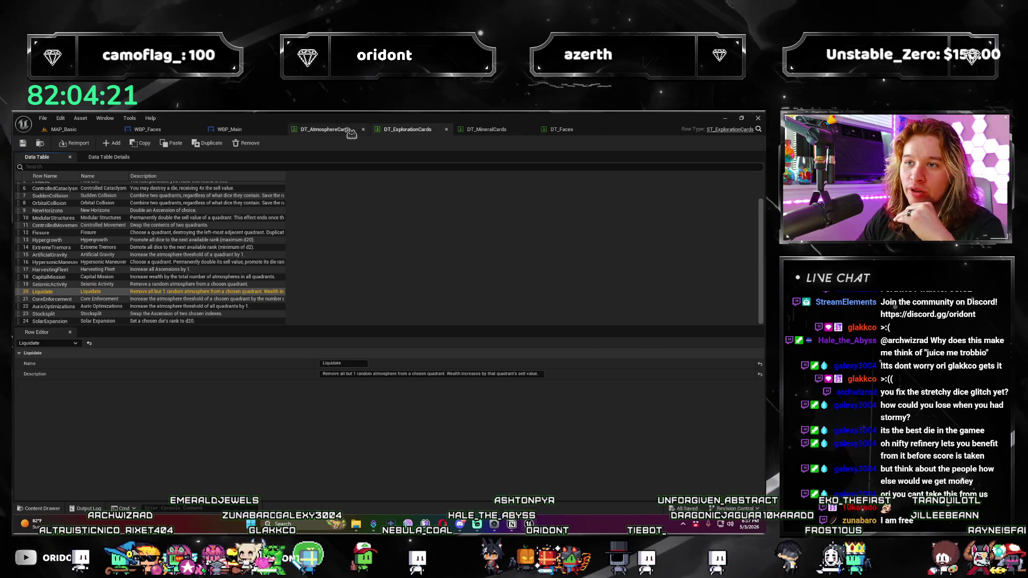
click(242, 131)
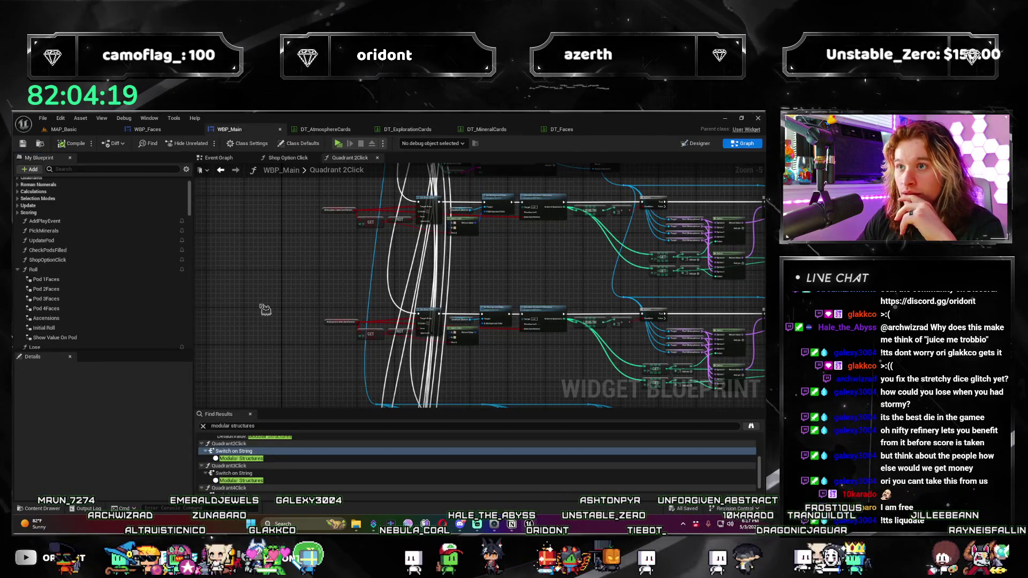
Step: Survey the Quadrant 2Click graph's SET, Update Cash, Update Pod and Append nodes
scroll(265, 310, down, 3)
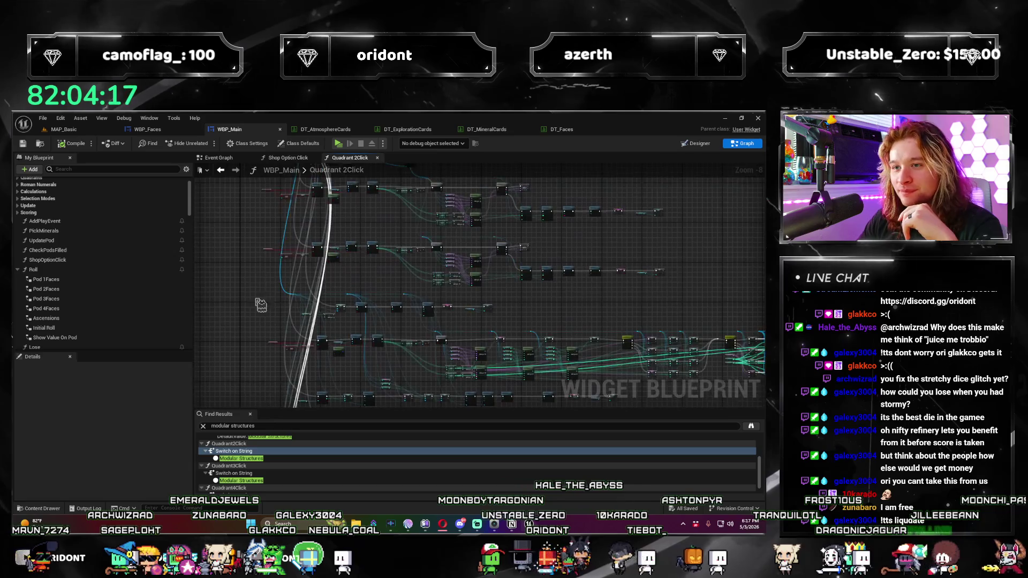
scroll(429, 299, up, 8)
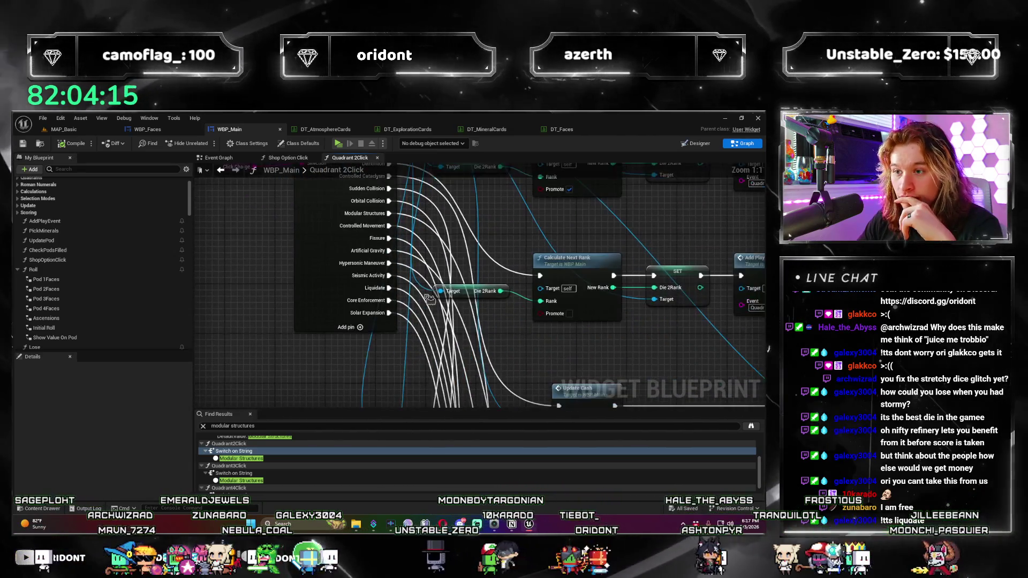
scroll(429, 299, down, 6)
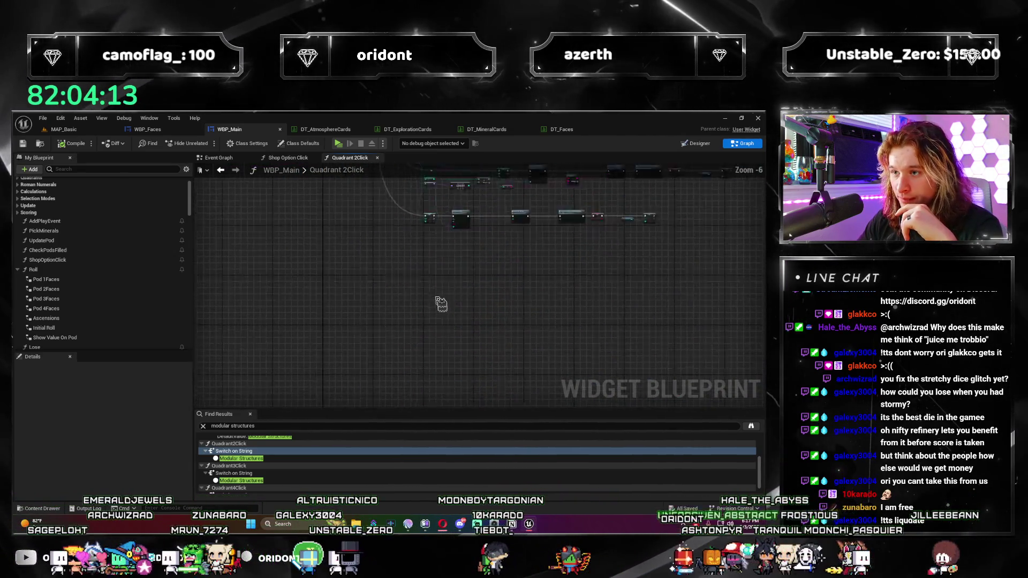
scroll(441, 304, up, 6)
mouse_move(401, 239)
mouse_down()
mouse_move(364, 225)
mouse_move(343, 257)
mouse_move(367, 351)
mouse_move(345, 346)
mouse_up()
mouse_move(562, 345)
mouse_down()
mouse_move(459, 302)
mouse_move(80, 279)
mouse_up()
drag(258, 330, 304, 331)
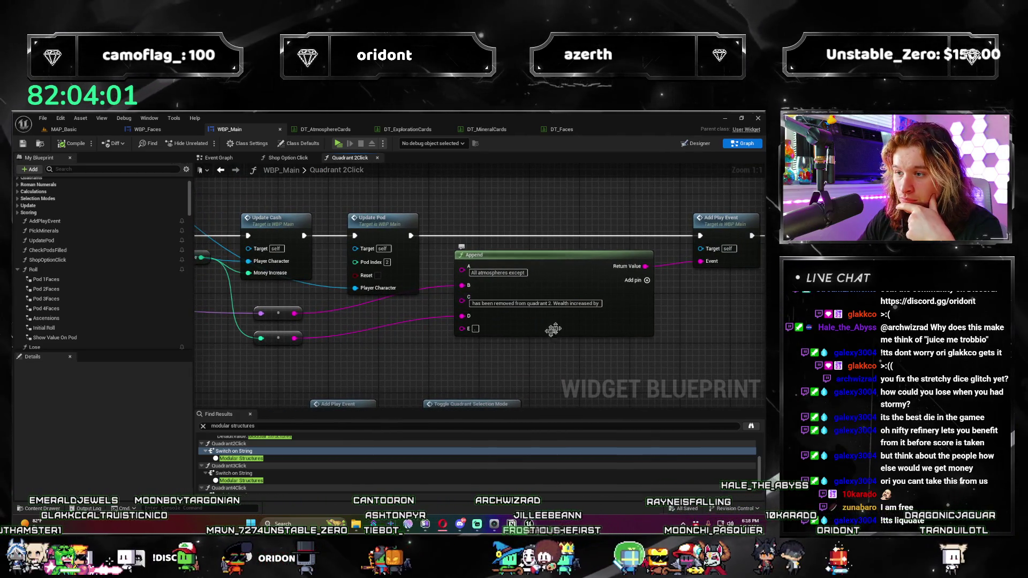
mouse_move(581, 358)
mouse_down()
mouse_move(482, 366)
mouse_move(394, 344)
mouse_up()
scroll(425, 344, down, 2)
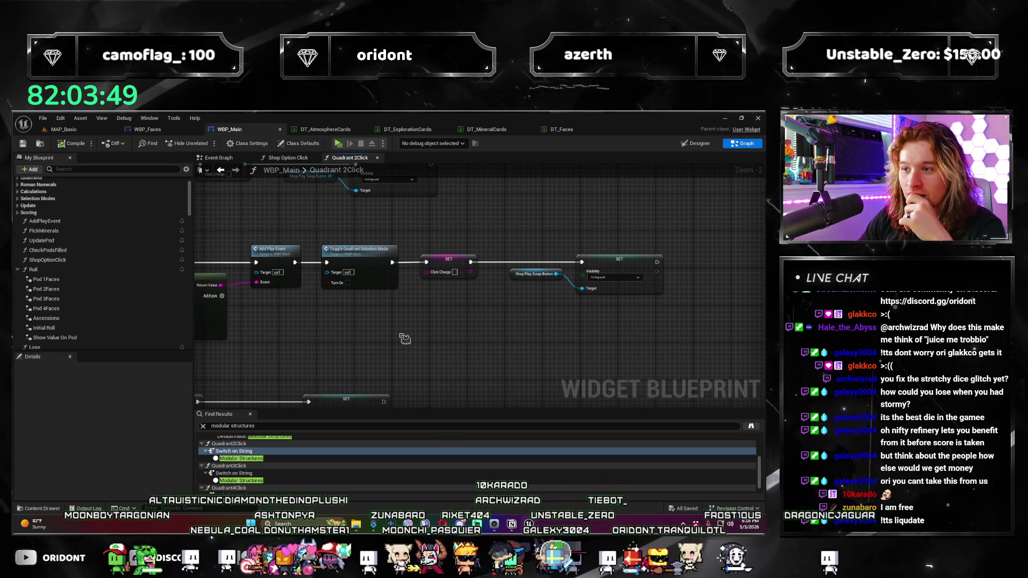
scroll(405, 338, up, 2)
Step: Shift the Update Pod, Append and Add Play Event nodes slightly to the right
mouse_move(482, 349)
mouse_down()
mouse_move(530, 331)
mouse_move(374, 343)
mouse_move(364, 316)
mouse_move(580, 300)
mouse_up()
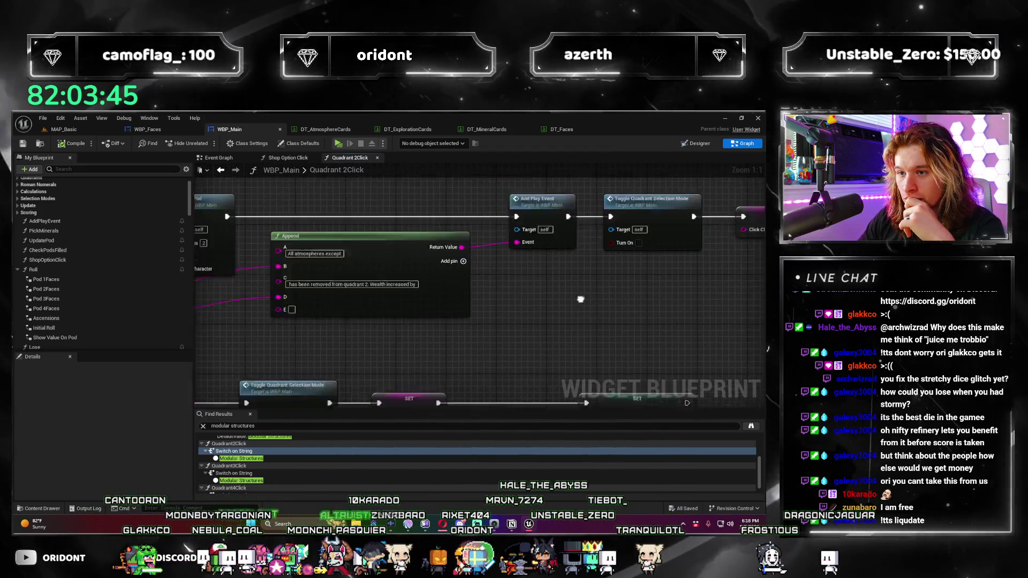
scroll(305, 322, down, 1)
scroll(305, 323, down, 4)
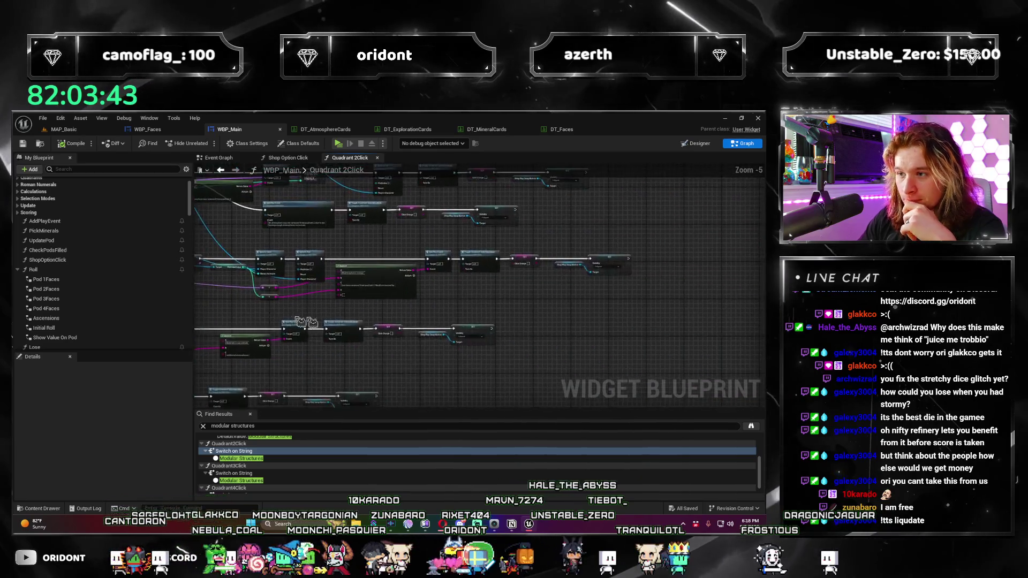
scroll(305, 322, up, 5)
drag(569, 316, 308, 349)
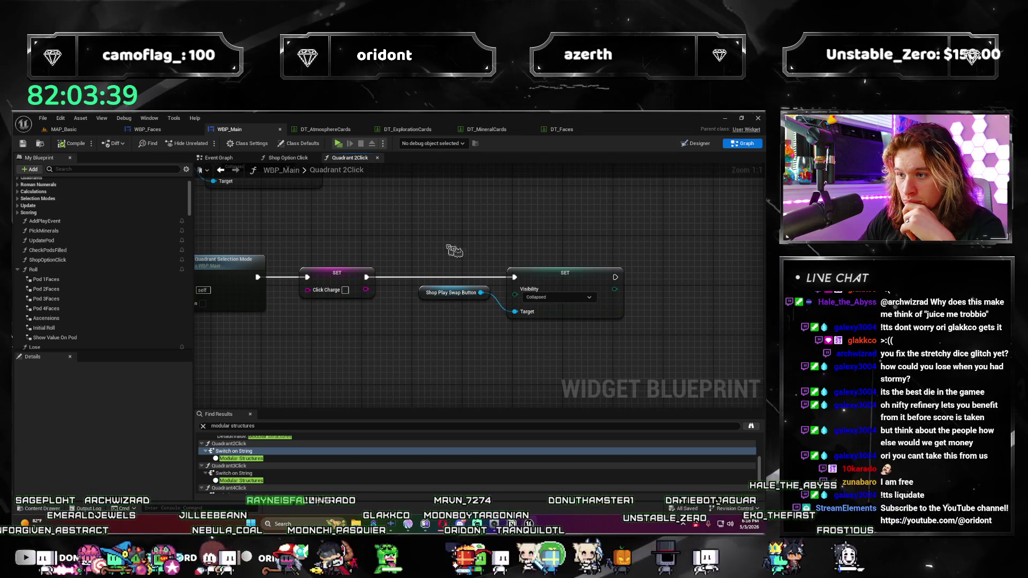
scroll(536, 310, down, 5)
scroll(632, 328, up, 5)
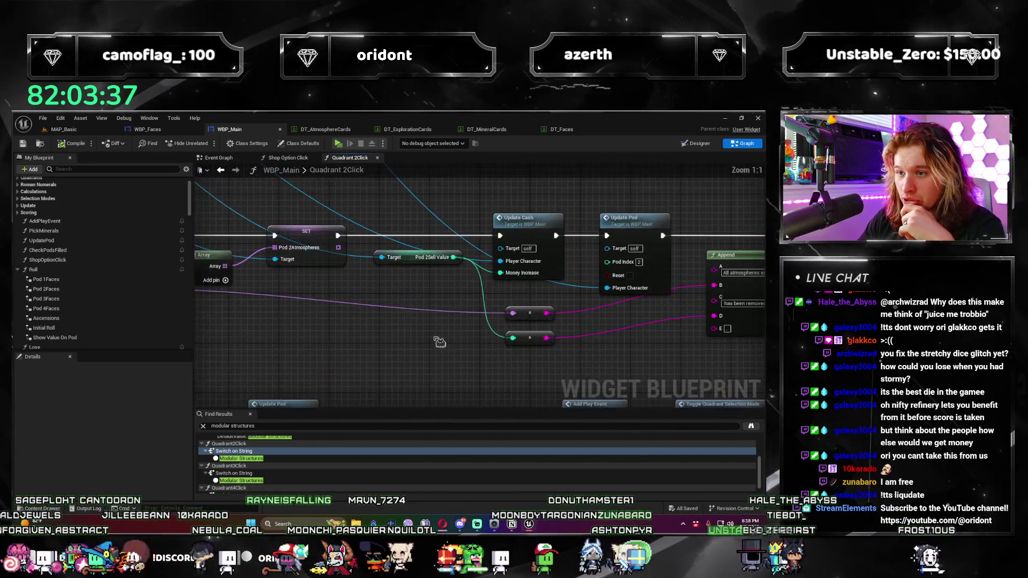
drag(632, 328, 344, 332)
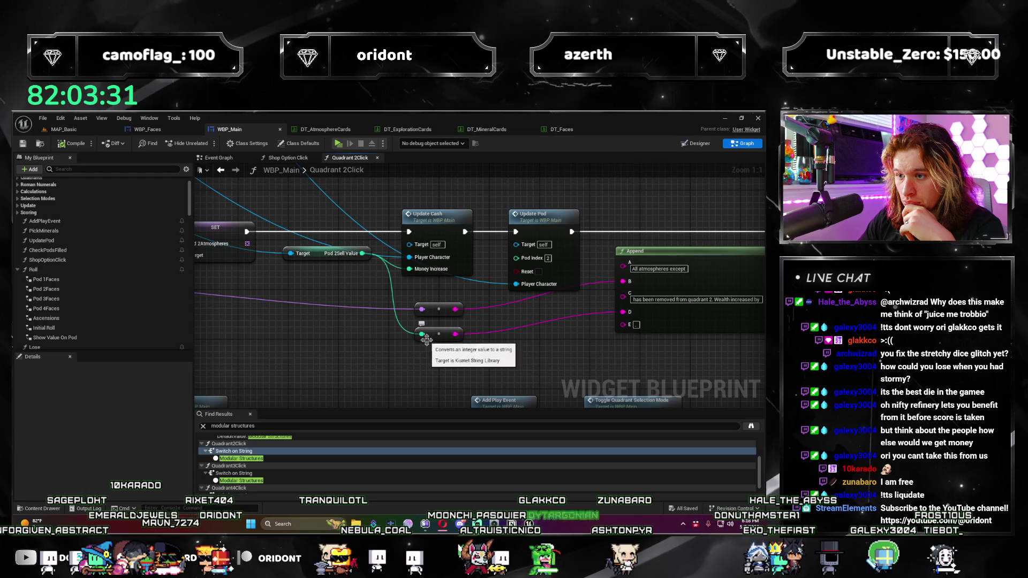
scroll(423, 334, down, 3)
drag(422, 333, 280, 345)
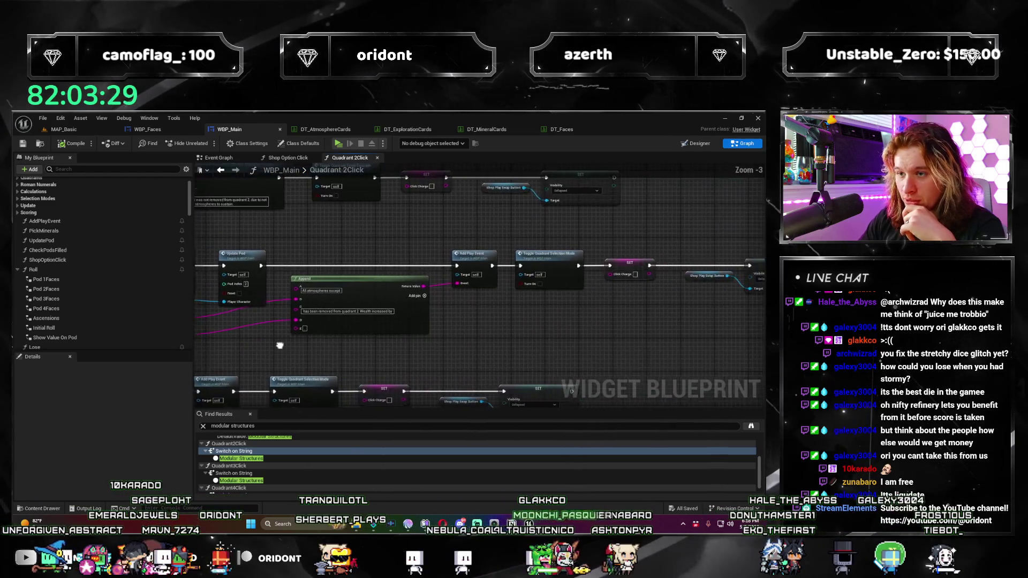
scroll(254, 246, down, 4)
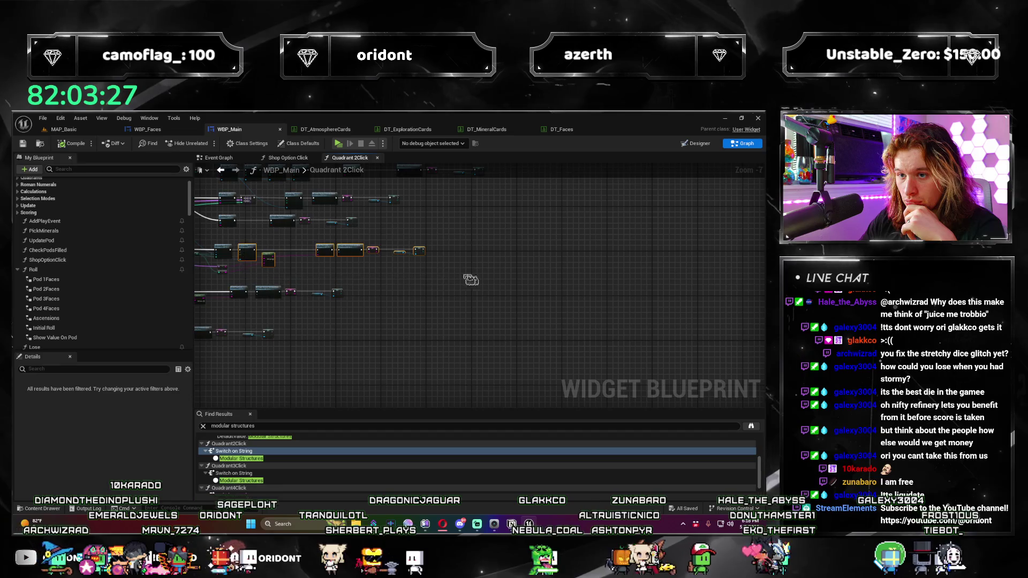
scroll(471, 280, up, 8)
drag(378, 247, 580, 250)
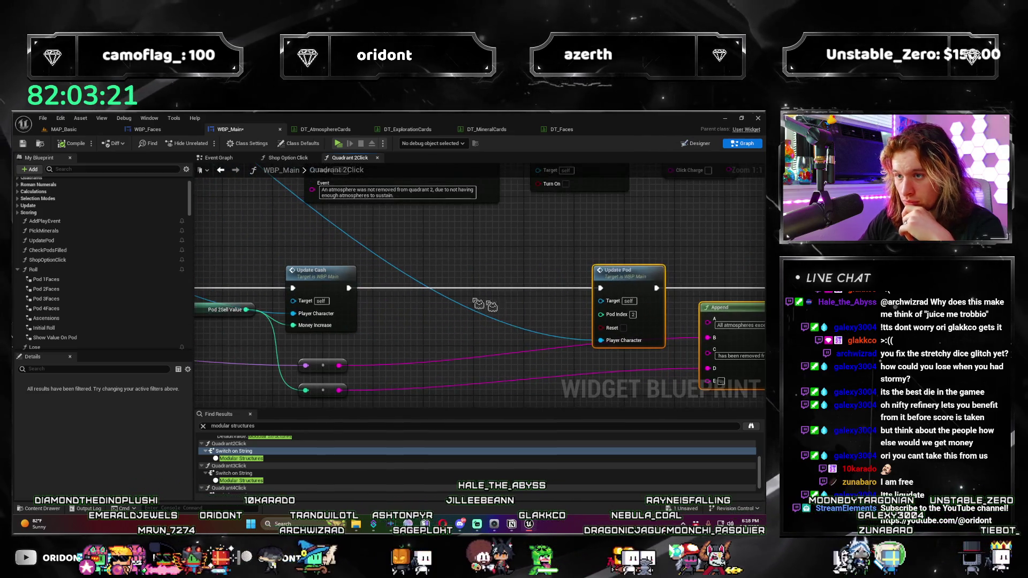
Step: Search the actions after Update Cash for 'value', then dismiss the list without adding a node
drag(425, 293, 422, 292)
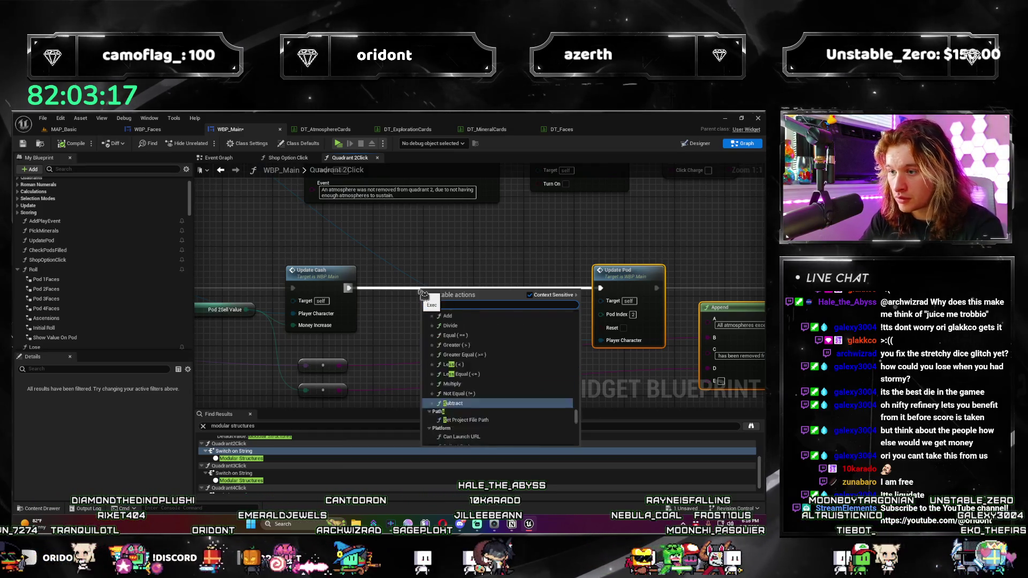
text(sell value)
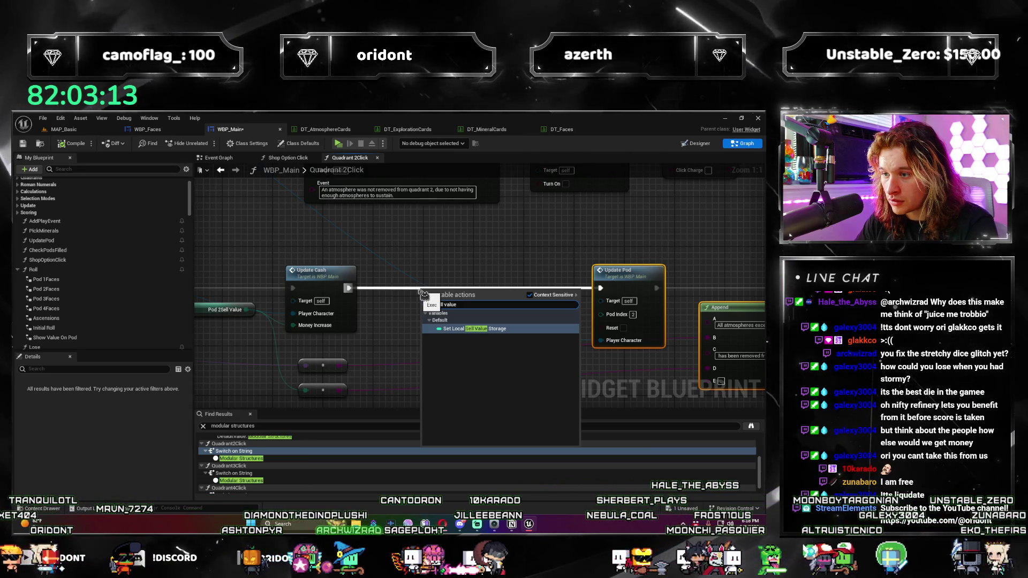
key(Escape)
Step: Move the Pod 2Sell Value getter slightly lower and enter 'pod 2 sell' in Find Results
mouse_move(219, 314)
mouse_down()
mouse_move(539, 360)
mouse_move(452, 346)
mouse_up()
scroll(373, 335, down, 2)
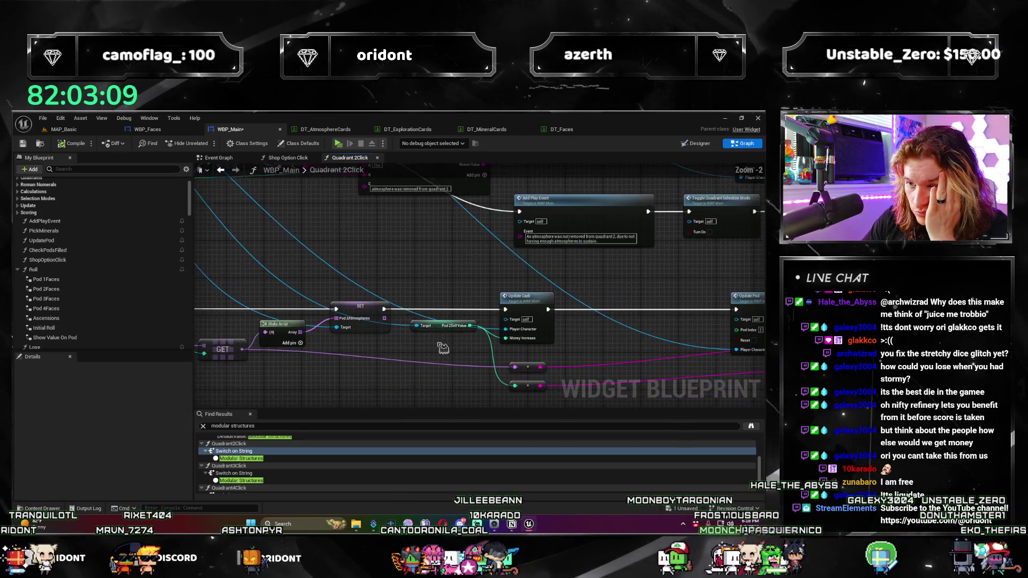
scroll(373, 335, up, 1)
scroll(326, 350, down, 2)
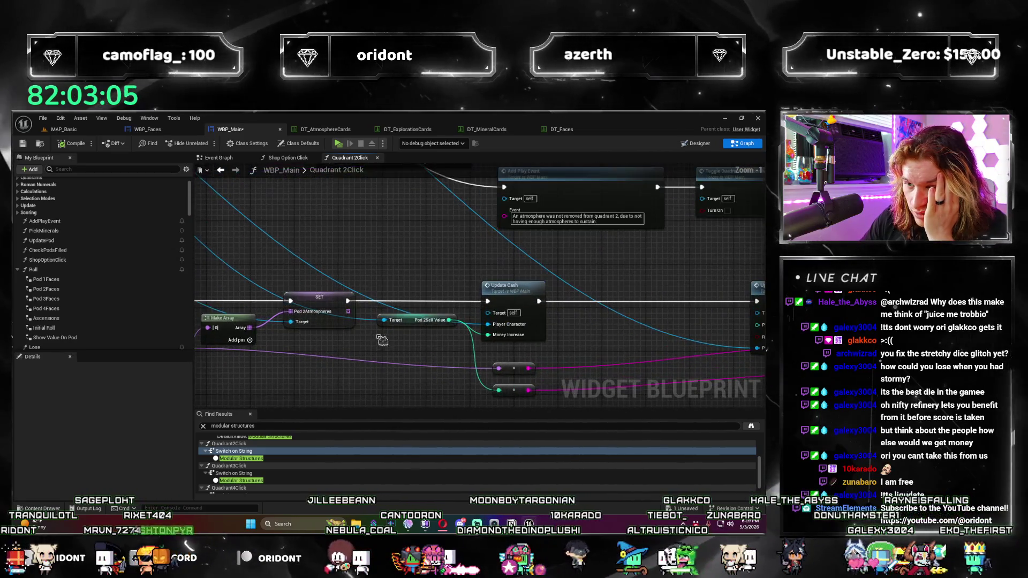
scroll(350, 346, up, 2)
drag(298, 306, 298, 328)
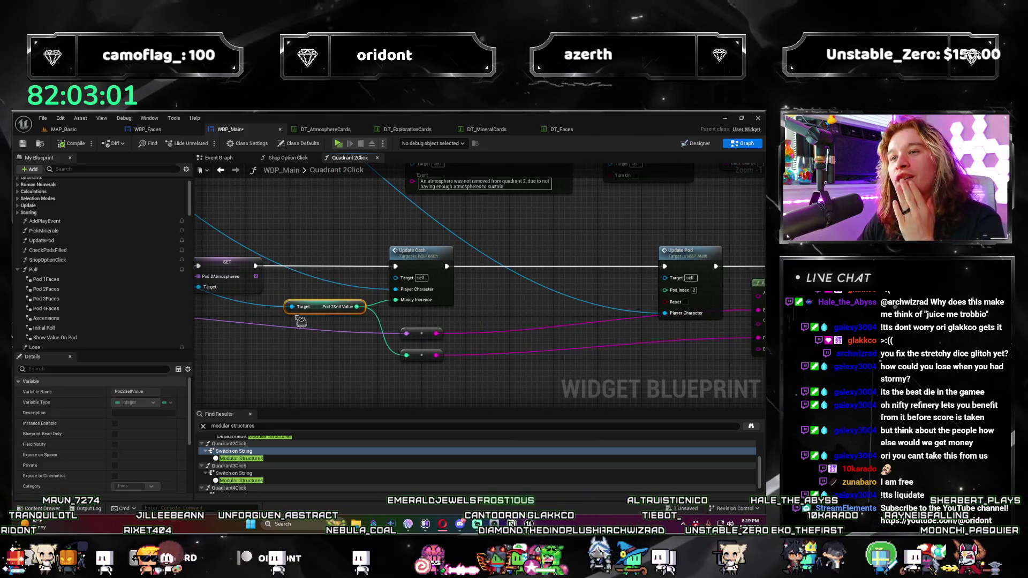
drag(328, 334, 328, 355)
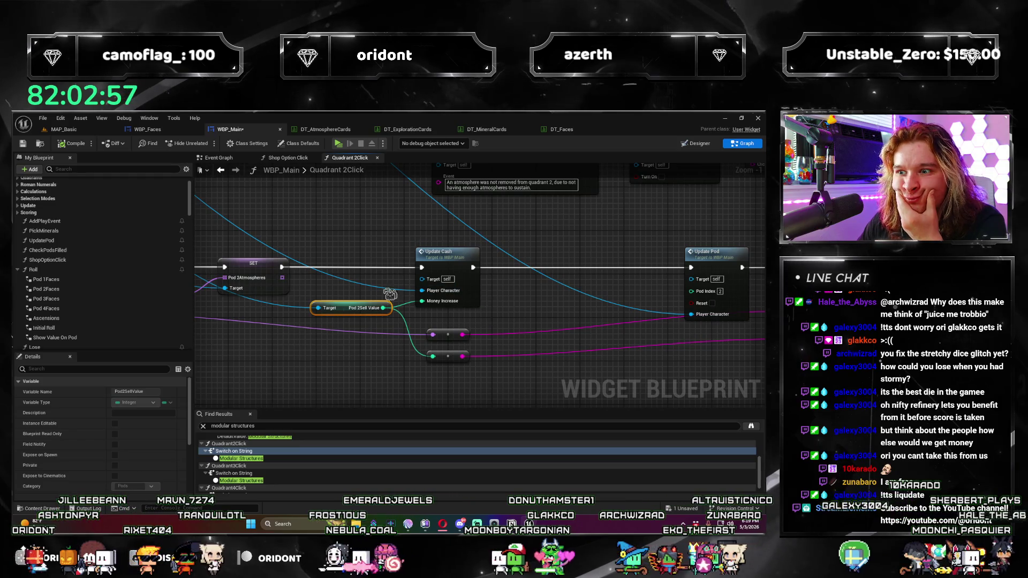
triple_click(322, 425)
text(pod)
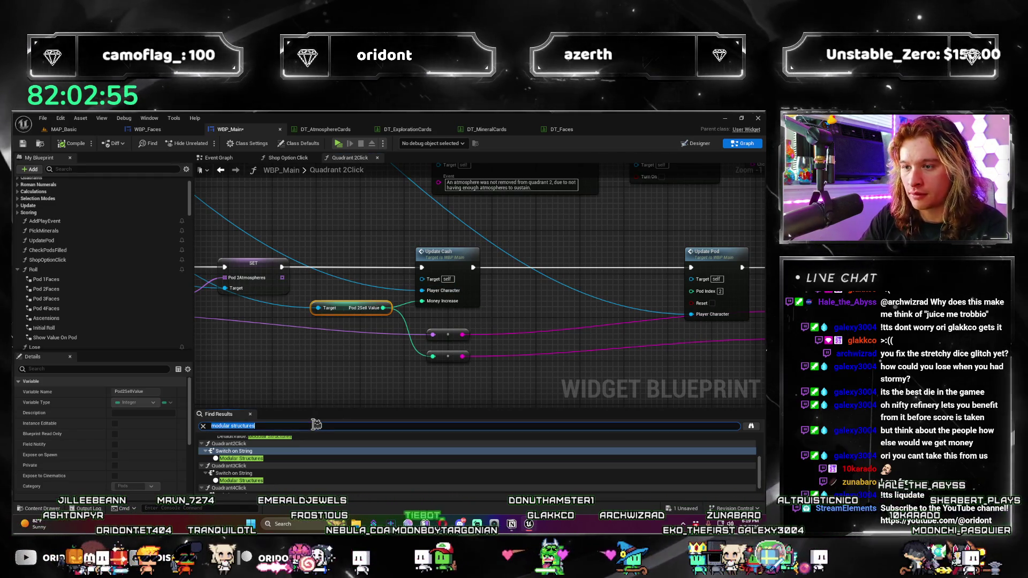
text( 2 sell)
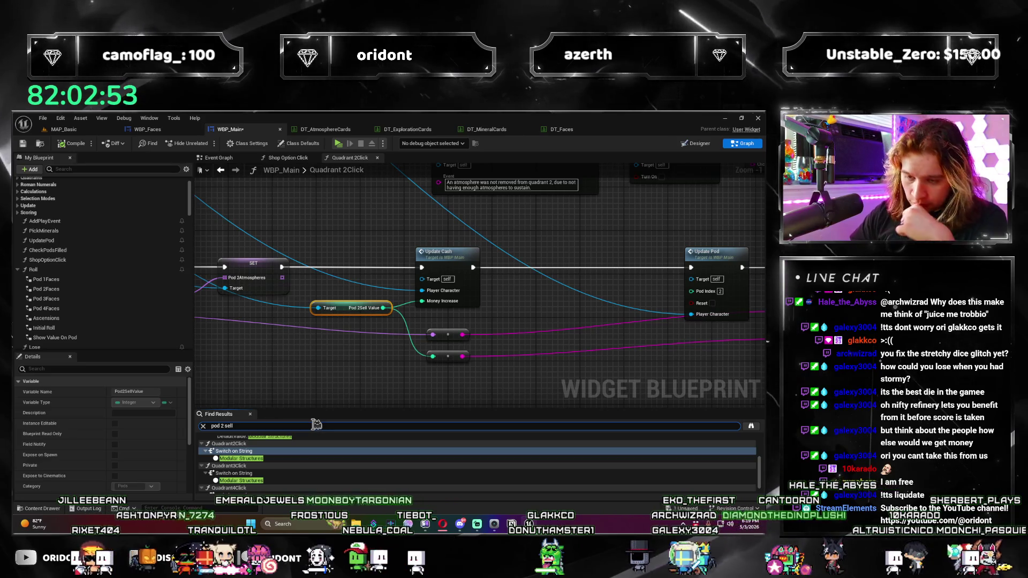
Step: Search for 'pod 2 sell' and jump to its setter node near Branch and Update Cash
key(Return)
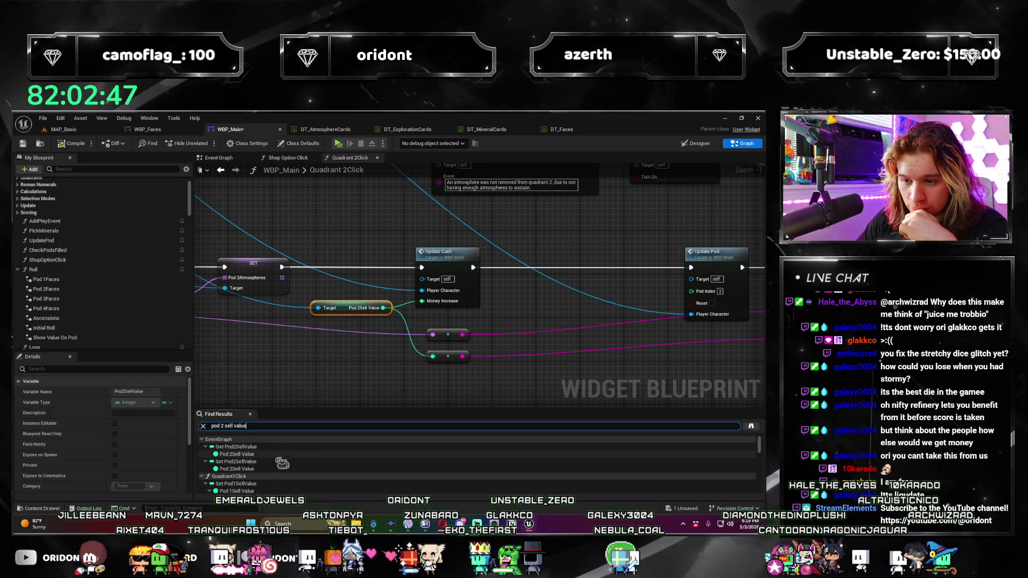
click(282, 462)
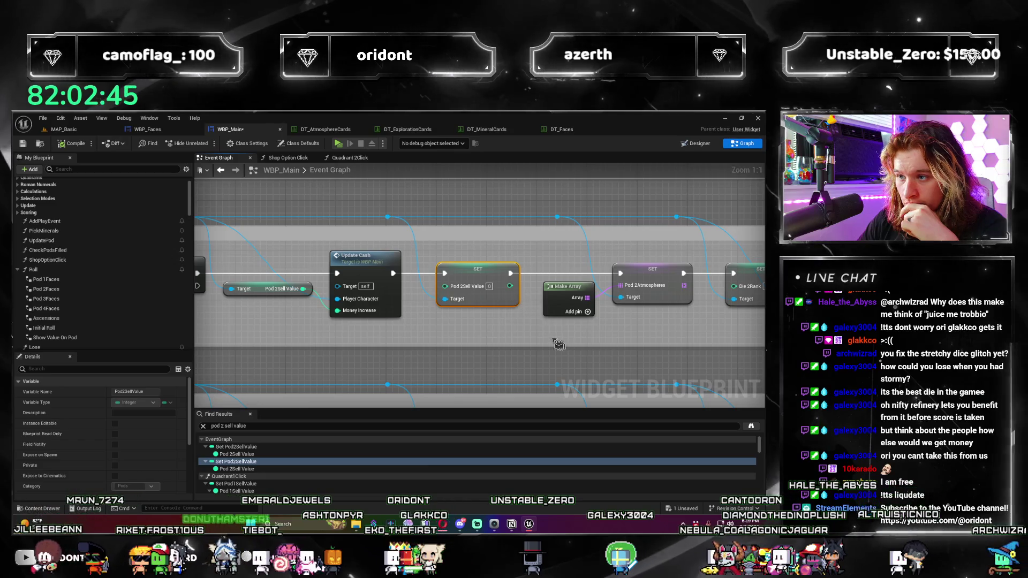
drag(615, 348, 432, 351)
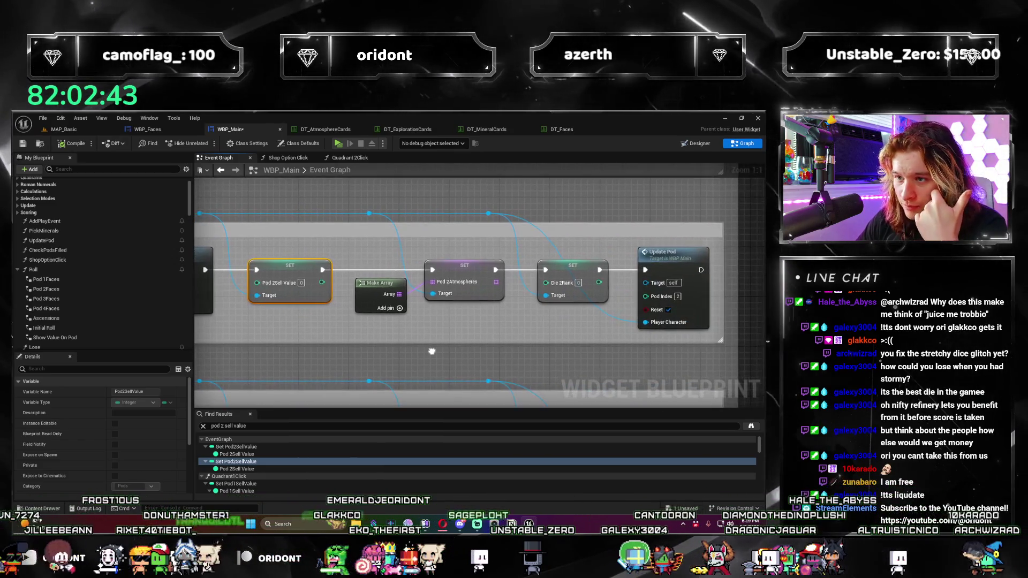
scroll(424, 356, down, 2)
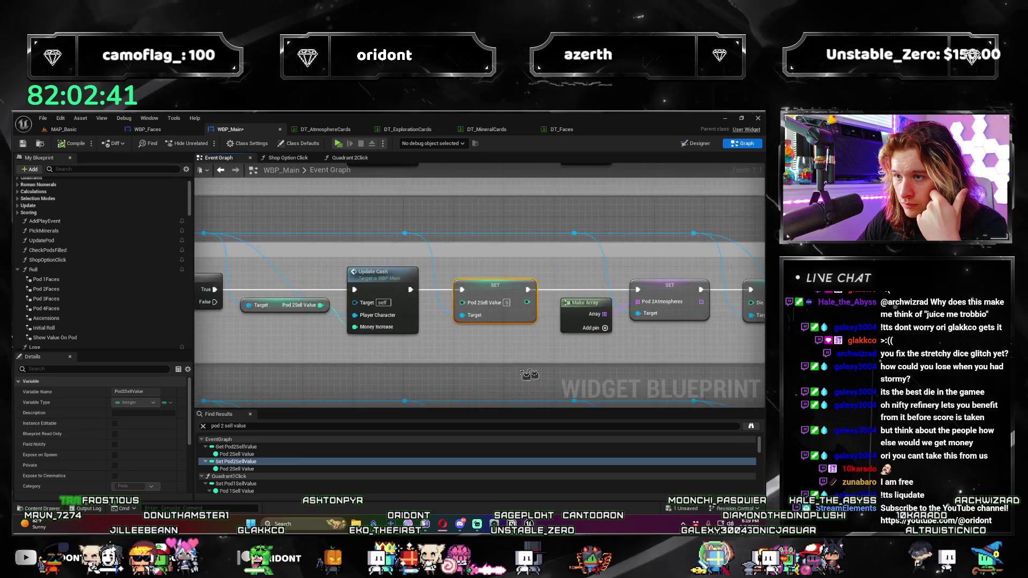
mouse_move(424, 356)
mouse_down()
mouse_move(607, 369)
mouse_move(412, 351)
mouse_up()
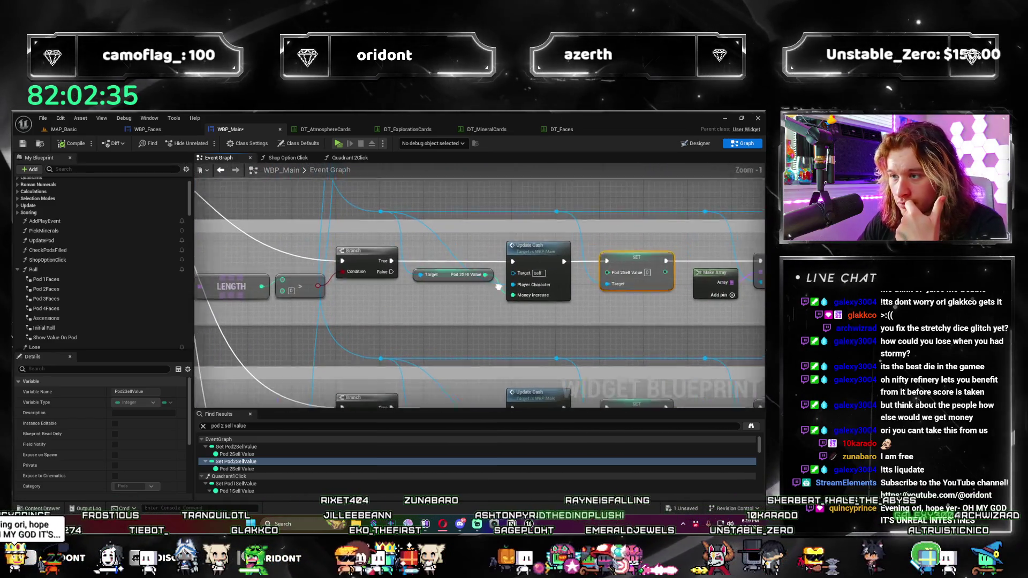
drag(462, 318, 379, 320)
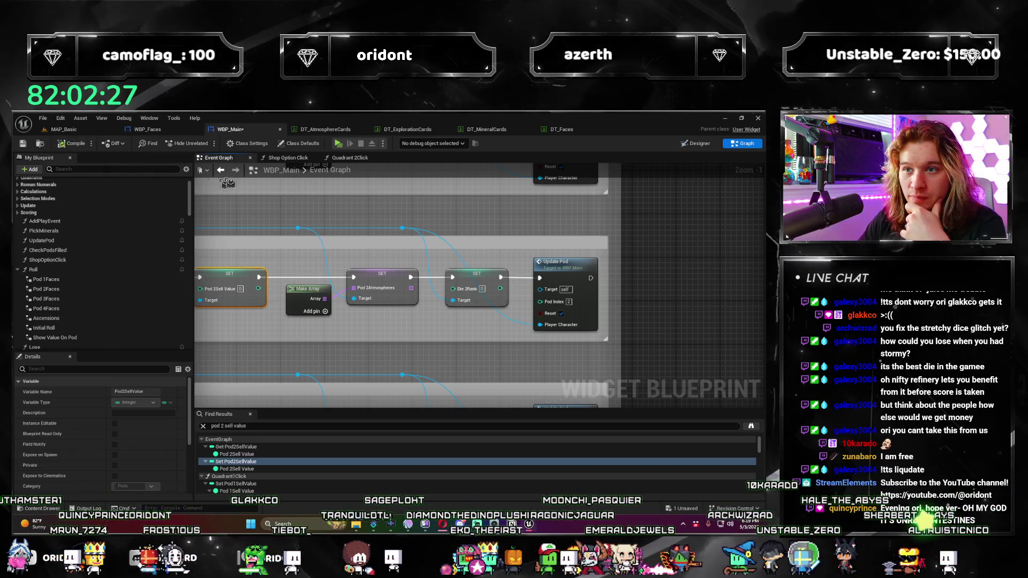
scroll(480, 361, down, 2)
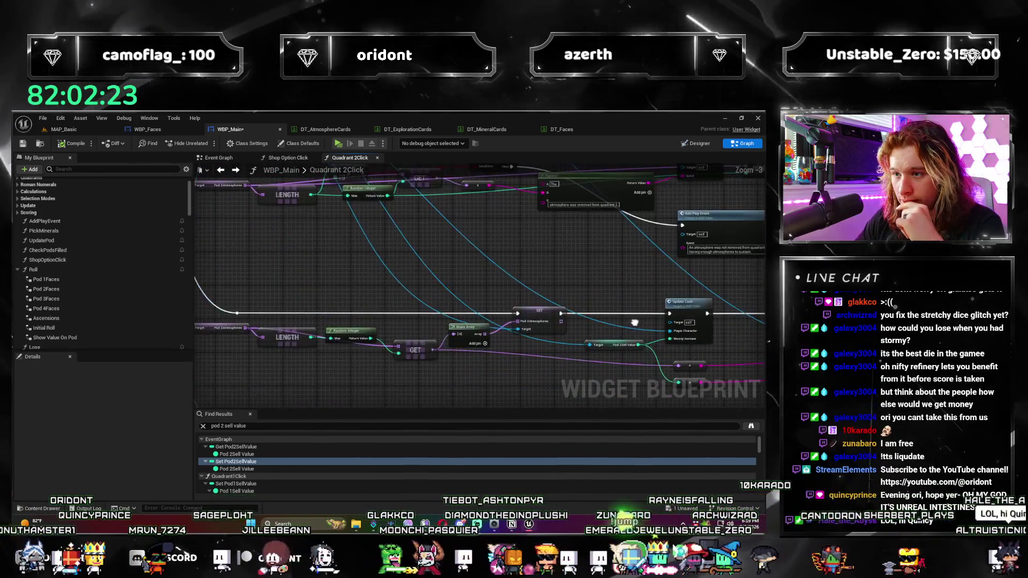
scroll(635, 322, down, 2)
mouse_move(519, 335)
mouse_down()
mouse_move(350, 273)
mouse_move(309, 295)
mouse_move(365, 262)
mouse_up()
scroll(309, 295, up, 1)
scroll(366, 262, up, 1)
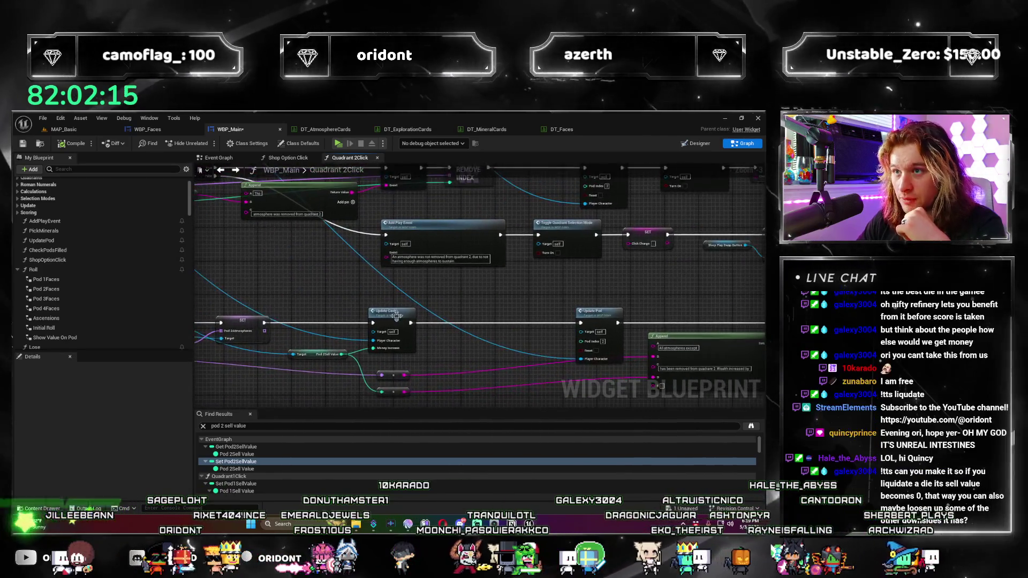
drag(397, 316, 360, 325)
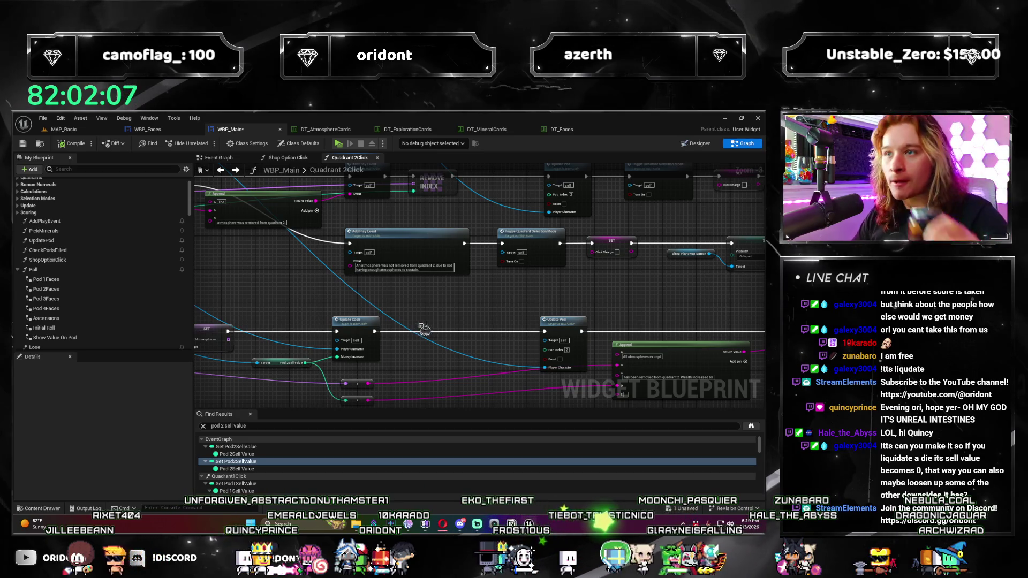
scroll(413, 333, up, 1)
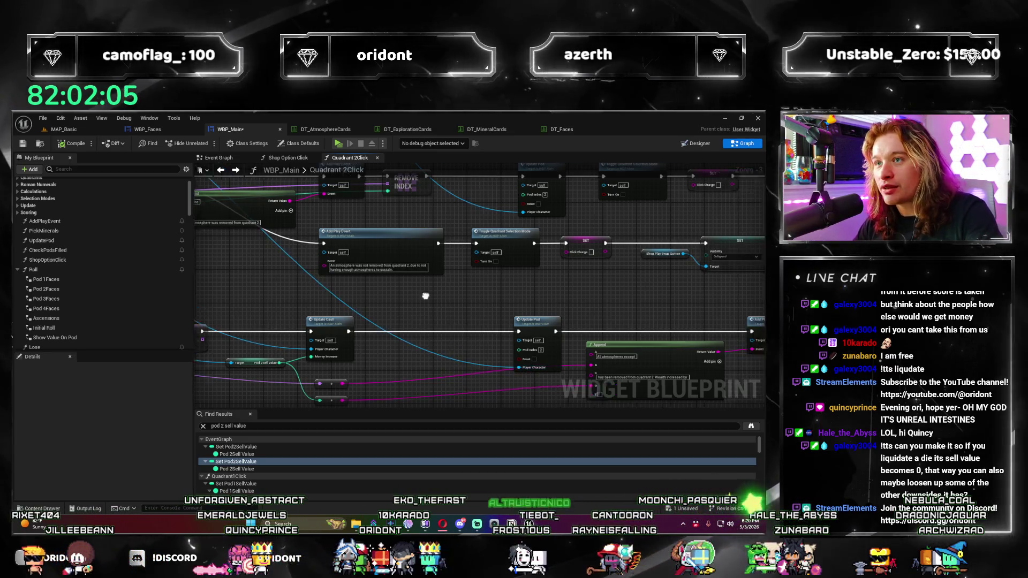
drag(432, 326, 417, 314)
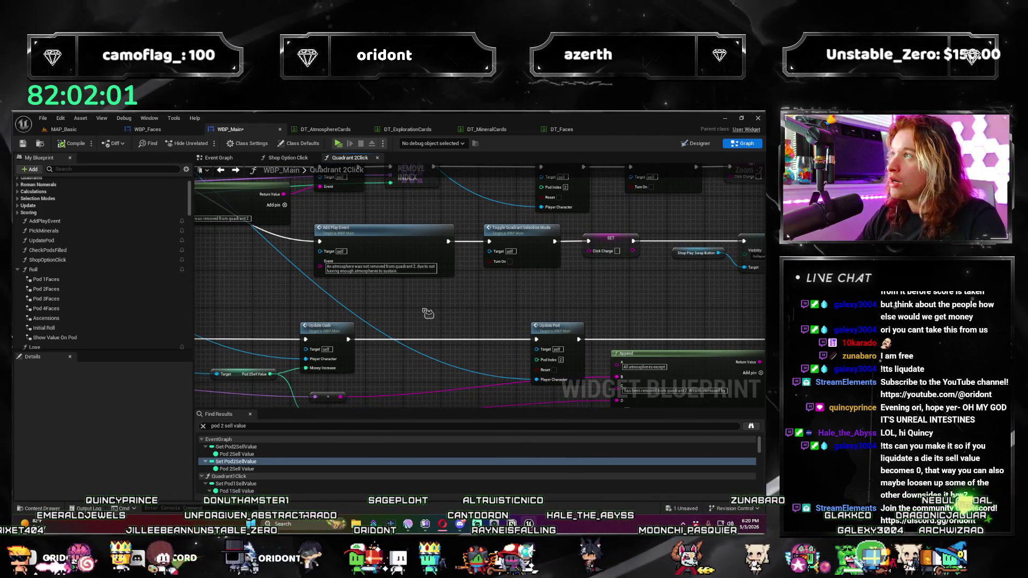
key(Home)
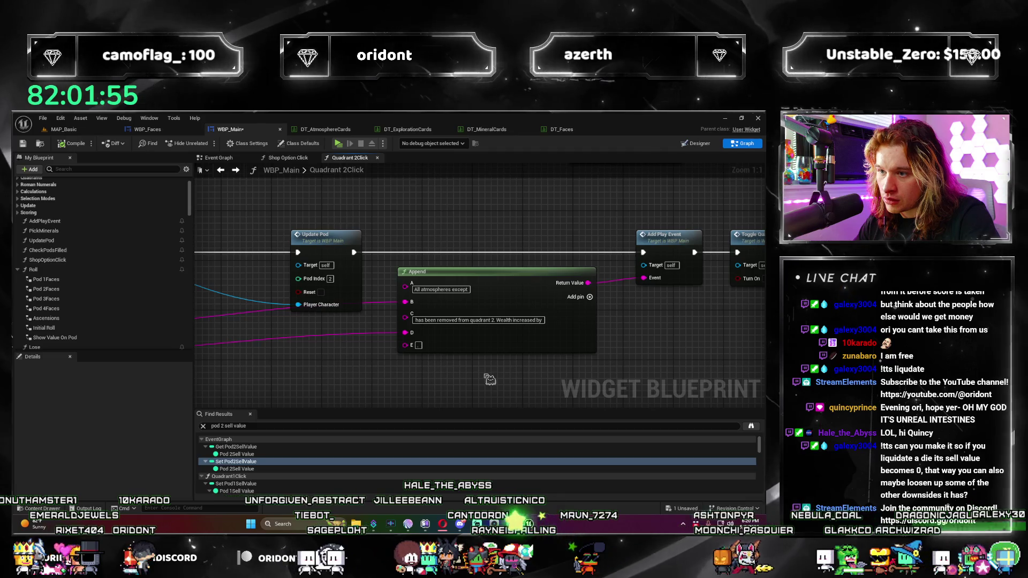
scroll(481, 382, down, 4)
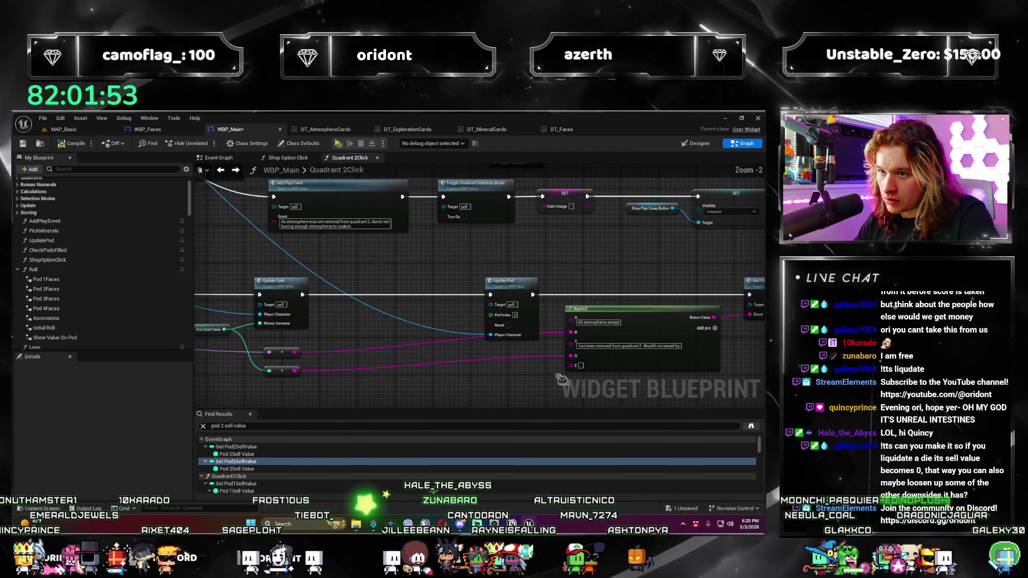
scroll(499, 388, down, 1)
mouse_move(499, 388)
mouse_down()
mouse_move(482, 370)
mouse_move(343, 332)
mouse_up()
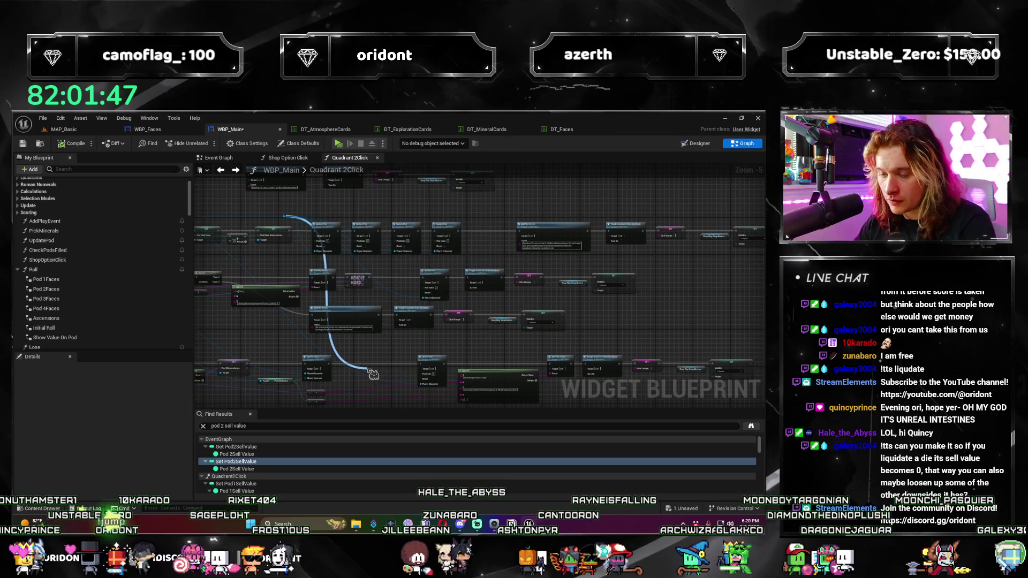
Step: Add a SET Pod 2Sell Value node from the player character and run it after Update Cash
drag(373, 374, 373, 374)
text(set pod2)
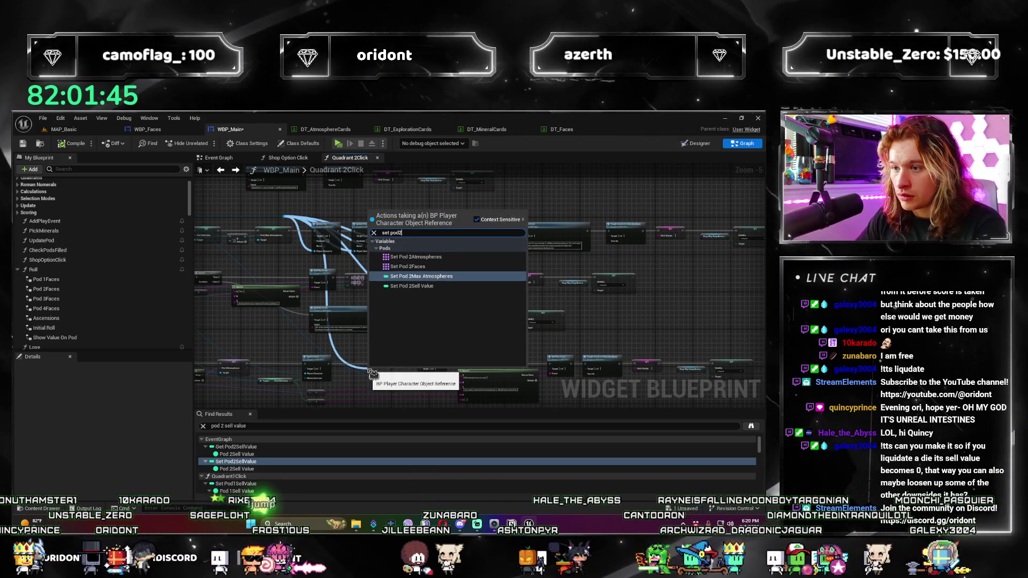
key(Down)
key(Return)
scroll(455, 364, up, 5)
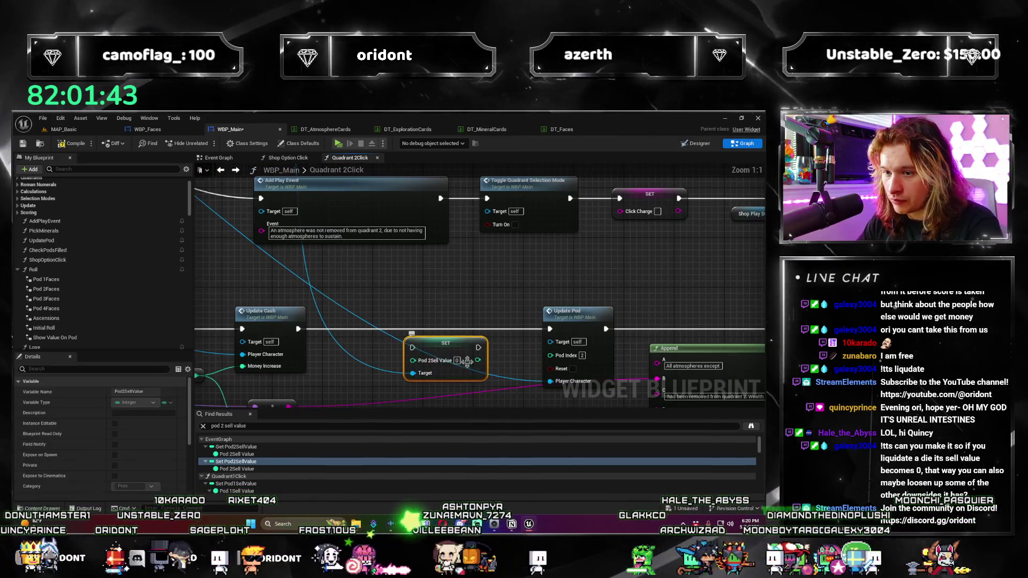
drag(467, 362, 454, 339)
scroll(372, 393, down, 2)
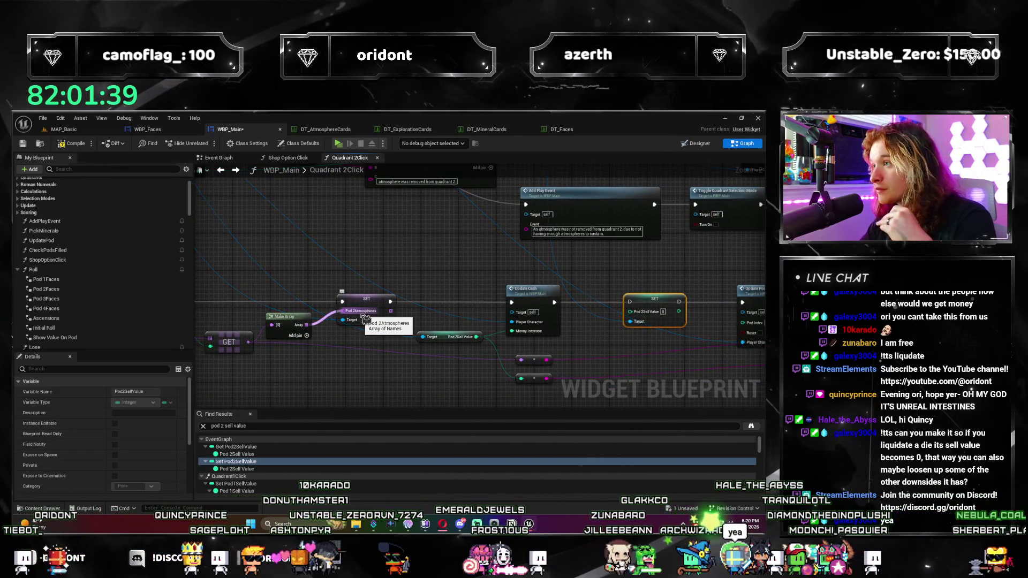
scroll(428, 304, up, 2)
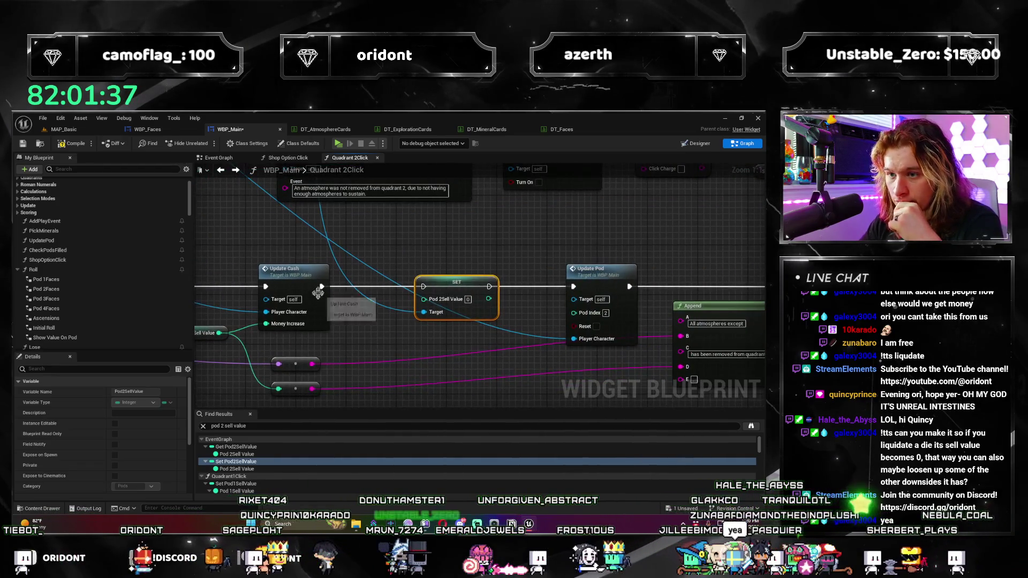
drag(431, 291, 426, 288)
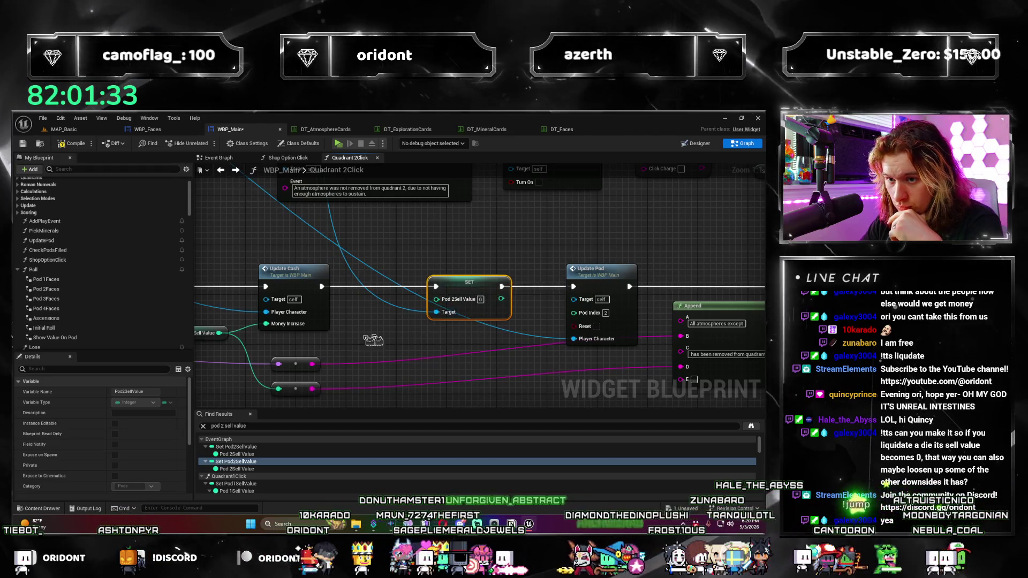
scroll(526, 340, down, 2)
drag(526, 340, 488, 332)
scroll(489, 332, down, 4)
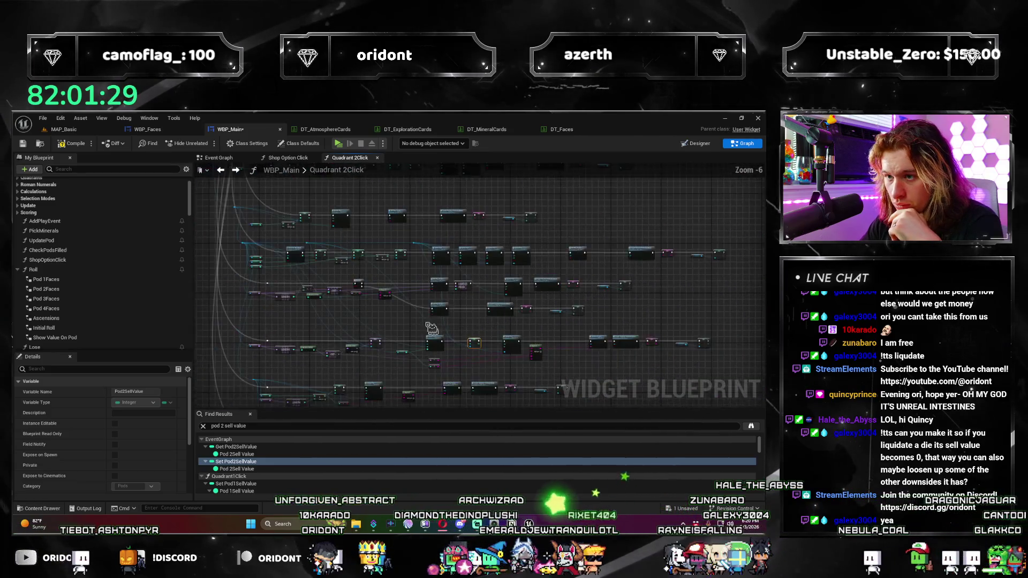
scroll(431, 328, up, 1)
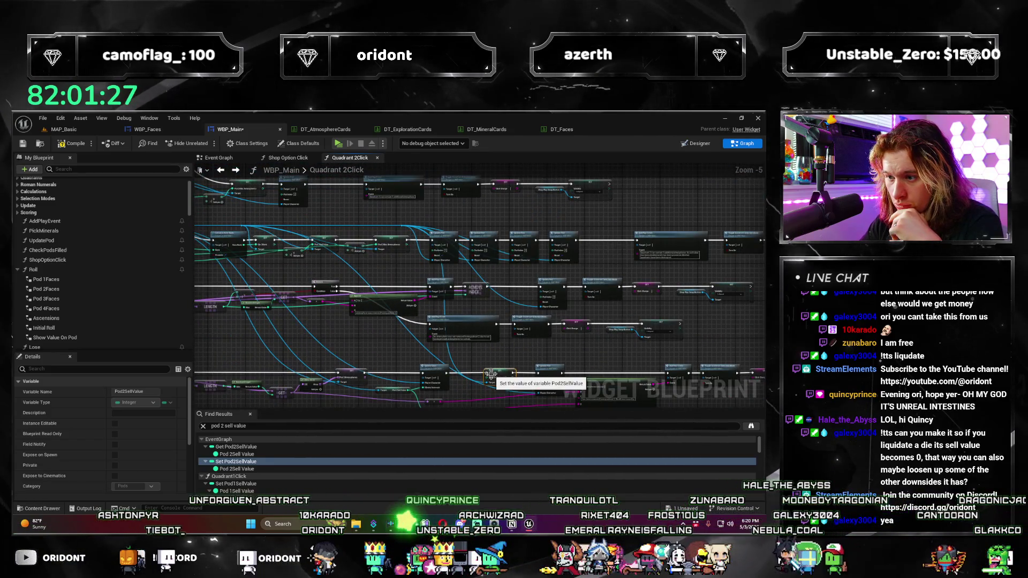
scroll(463, 381, up, 1)
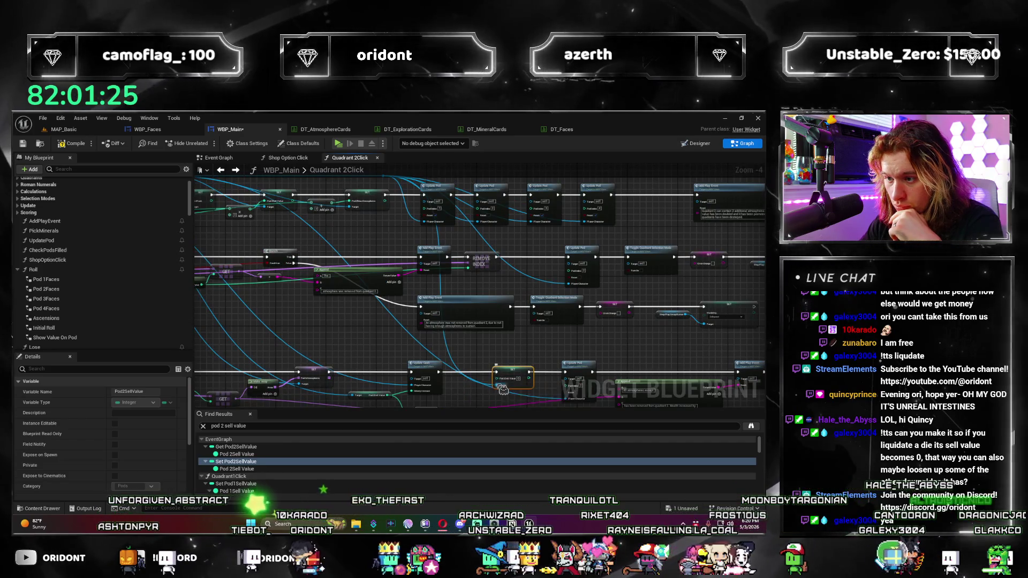
mouse_move(389, 180)
mouse_down()
mouse_move(387, 215)
mouse_move(414, 287)
mouse_move(459, 368)
mouse_move(462, 356)
mouse_up()
text(get pod2)
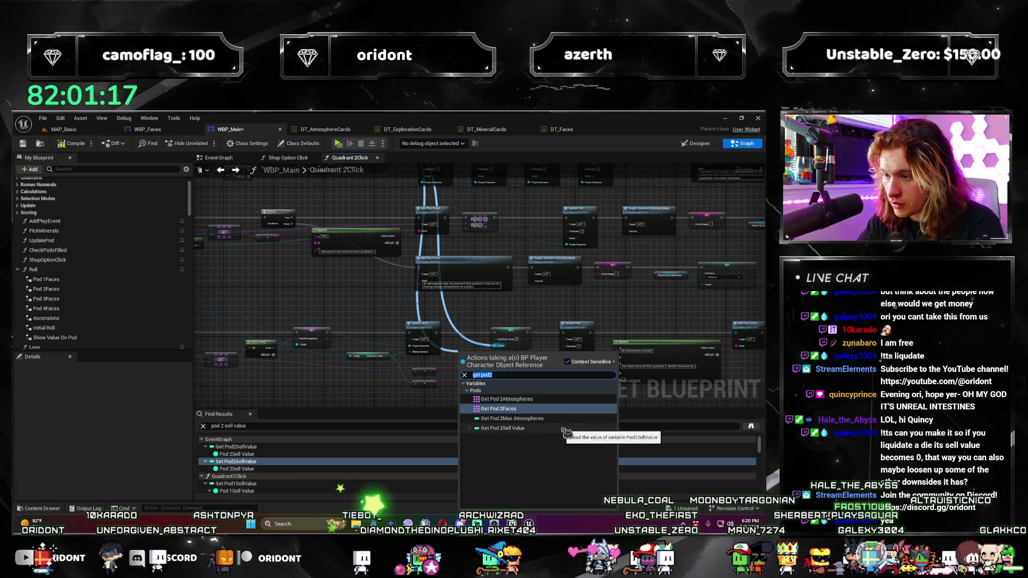
text(die rank)
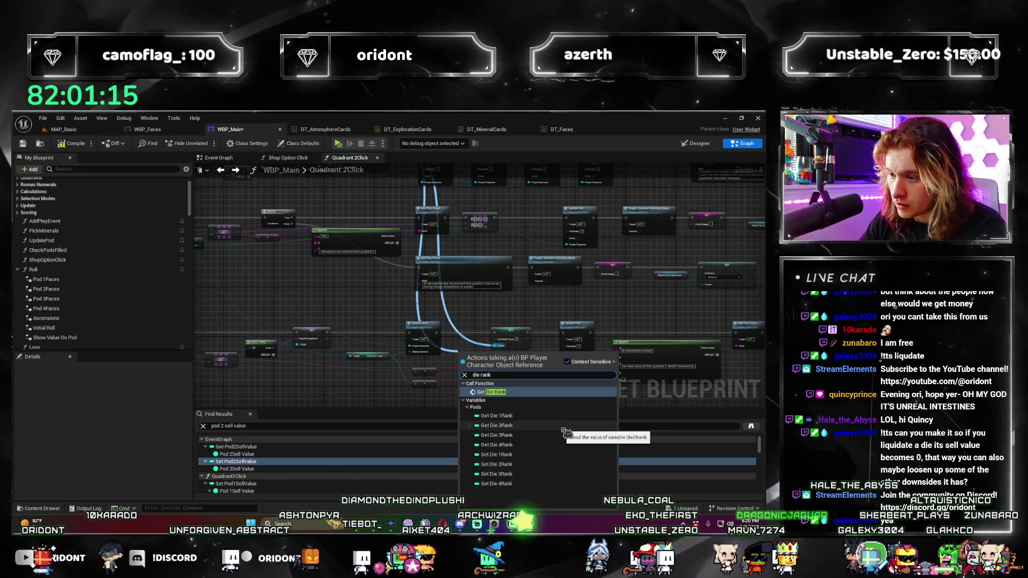
Step: Place a Die 2Rank getter feeding a Divide node beside the SET Pod 2Sell Value node
click(497, 425)
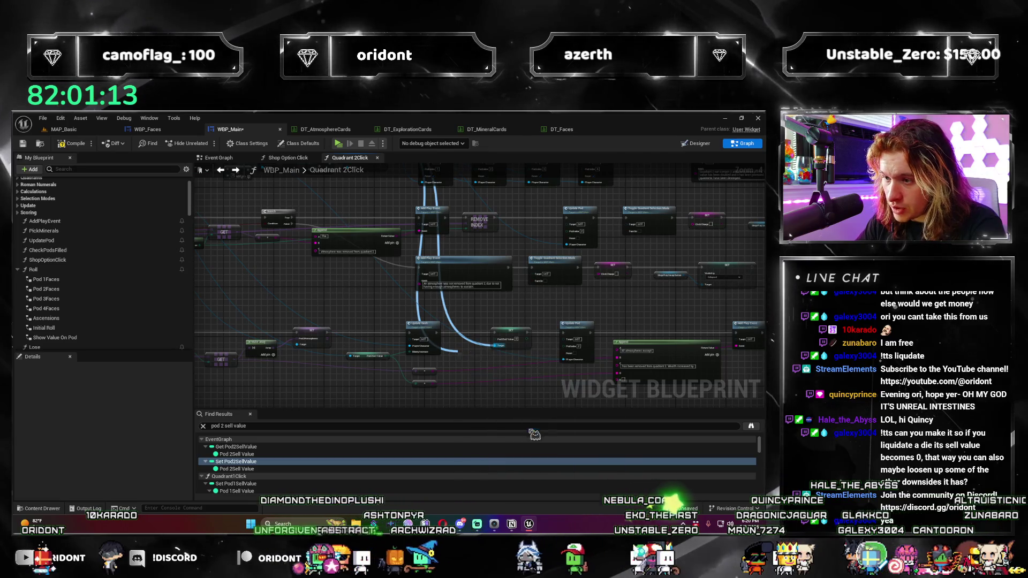
scroll(482, 380, up, 3)
scroll(482, 379, up, 1)
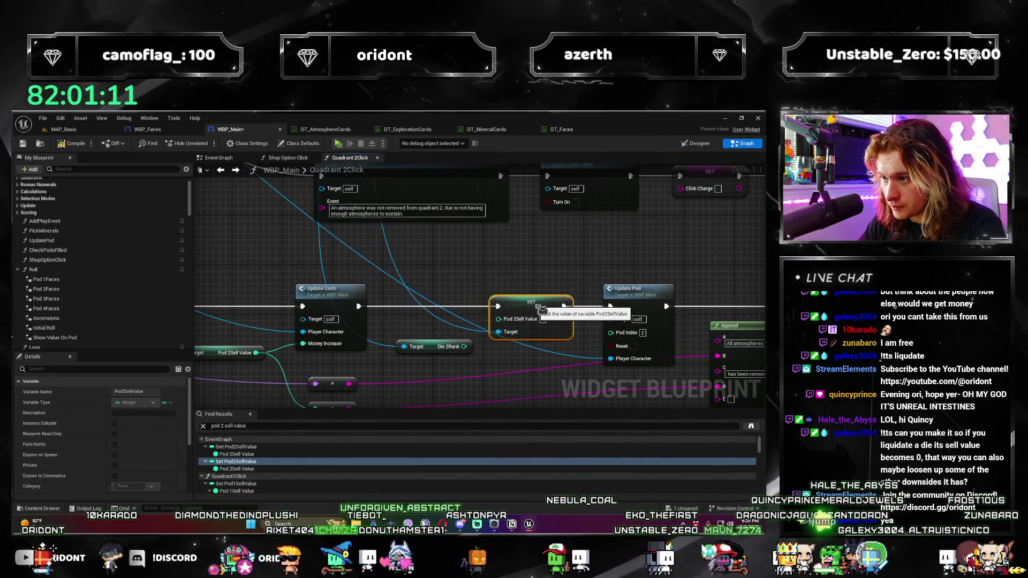
drag(541, 309, 553, 310)
drag(470, 350, 483, 357)
text(/)
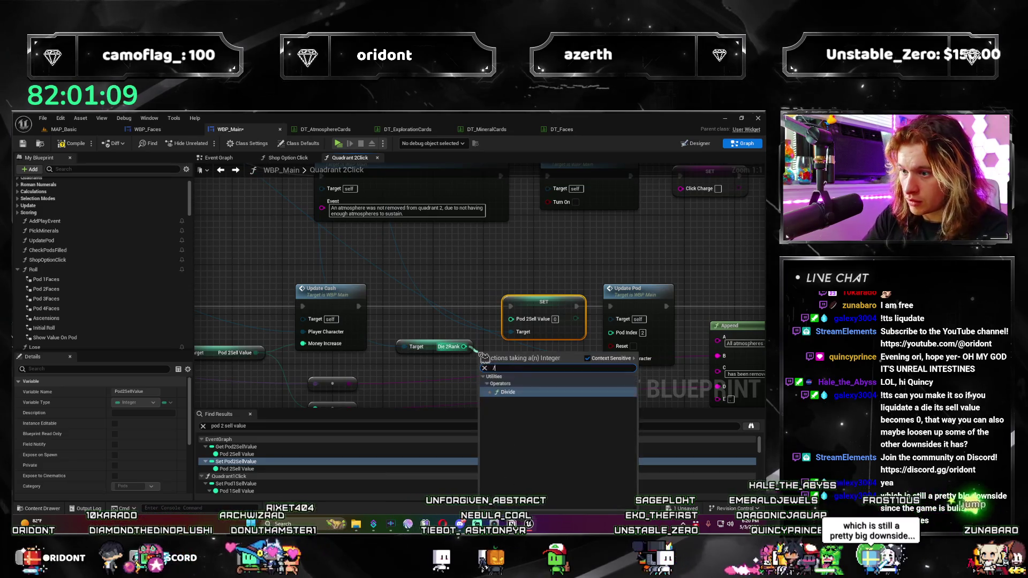
key(Return)
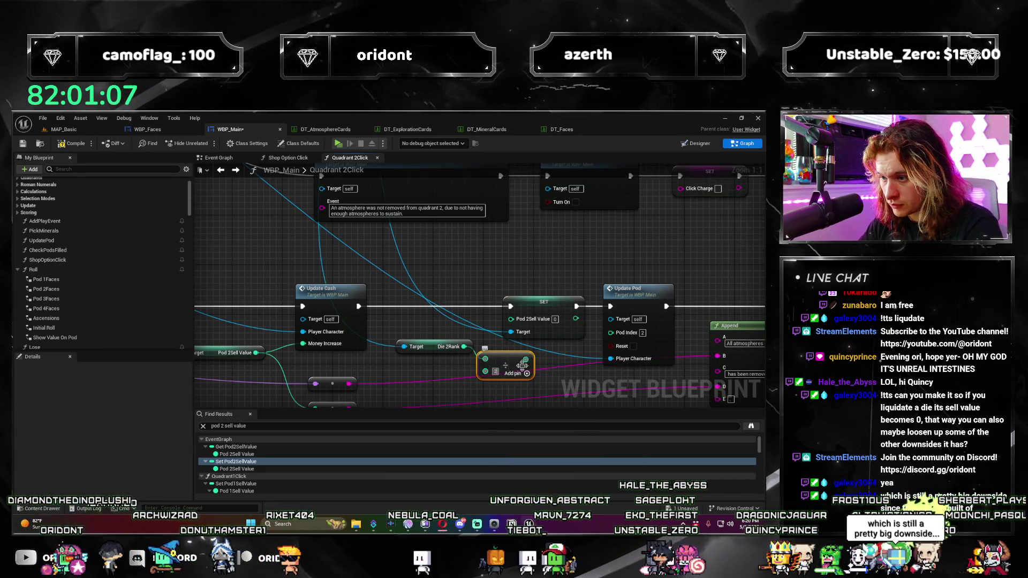
scroll(385, 332, down, 2)
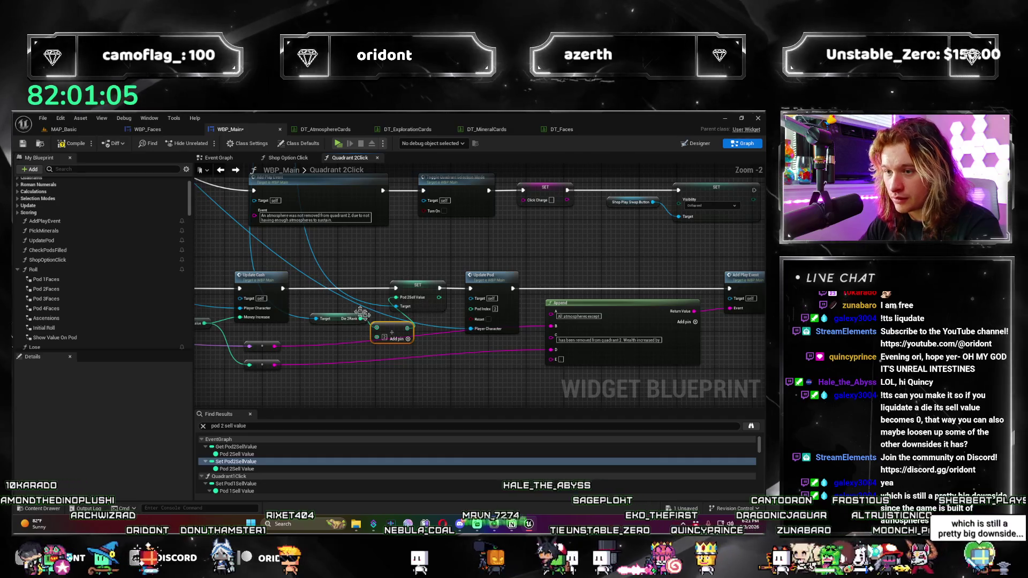
drag(384, 332, 333, 342)
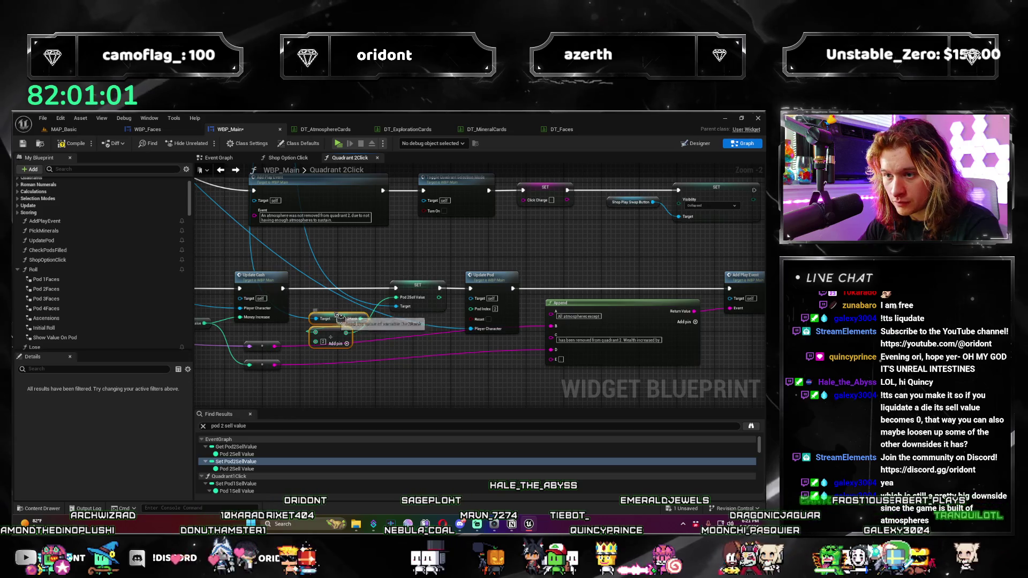
Step: Select the SET, Die 2Rank and Divide nodes together and edit the Append node's C text
drag(373, 340, 370, 341)
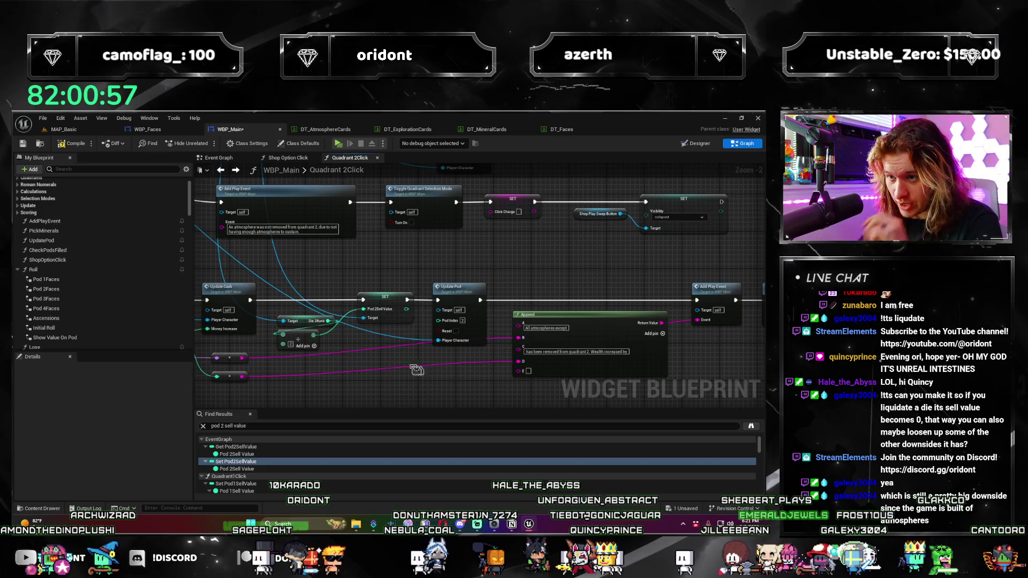
scroll(417, 370, down, 2)
drag(546, 349, 478, 303)
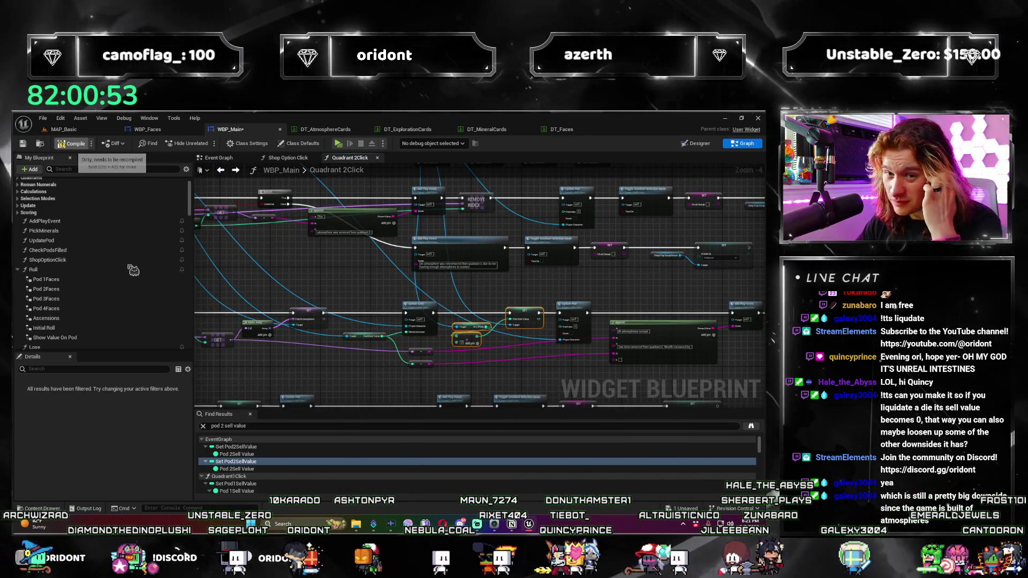
scroll(126, 297, down, 4)
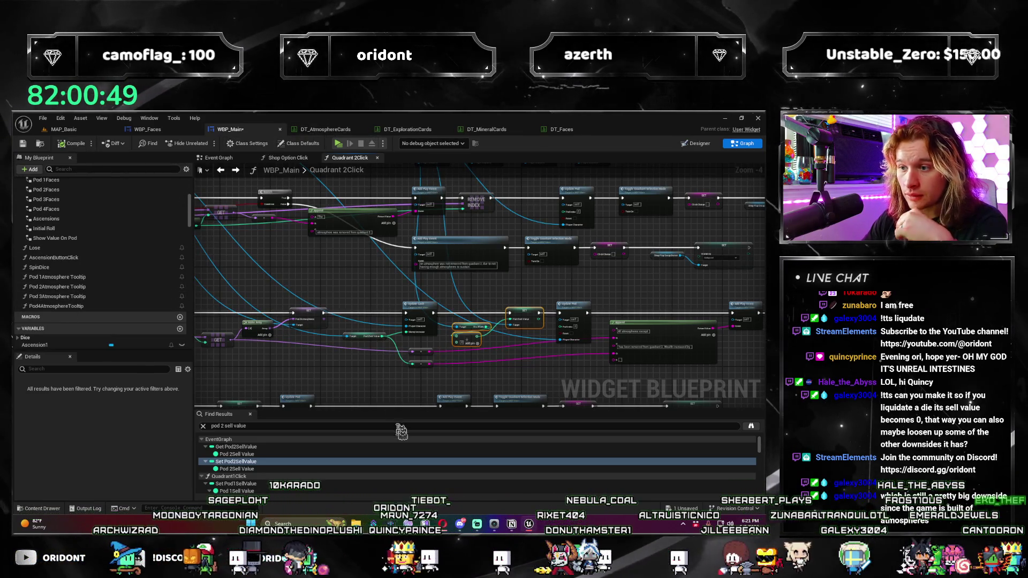
scroll(482, 321, up, 4)
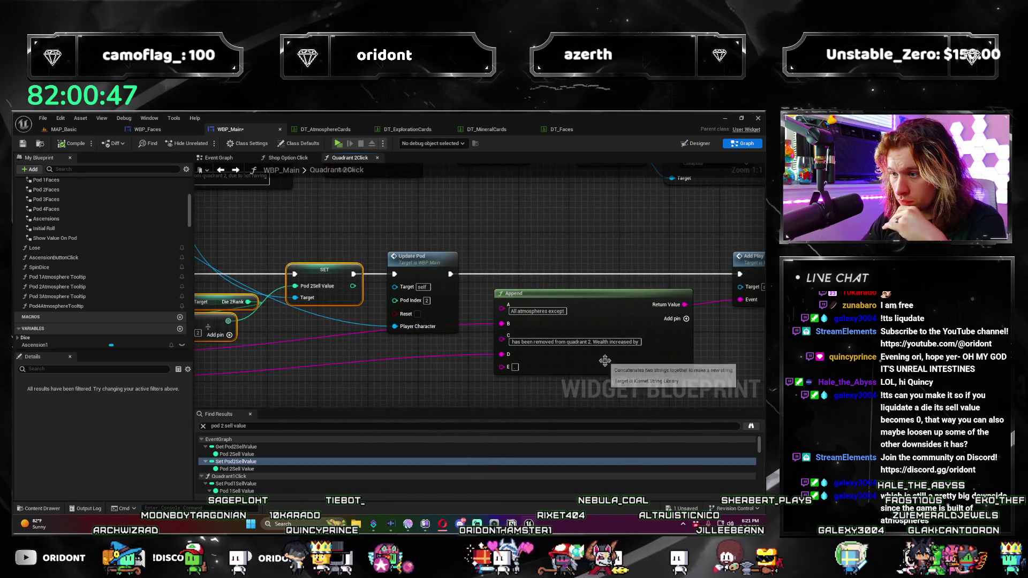
drag(433, 379, 343, 378)
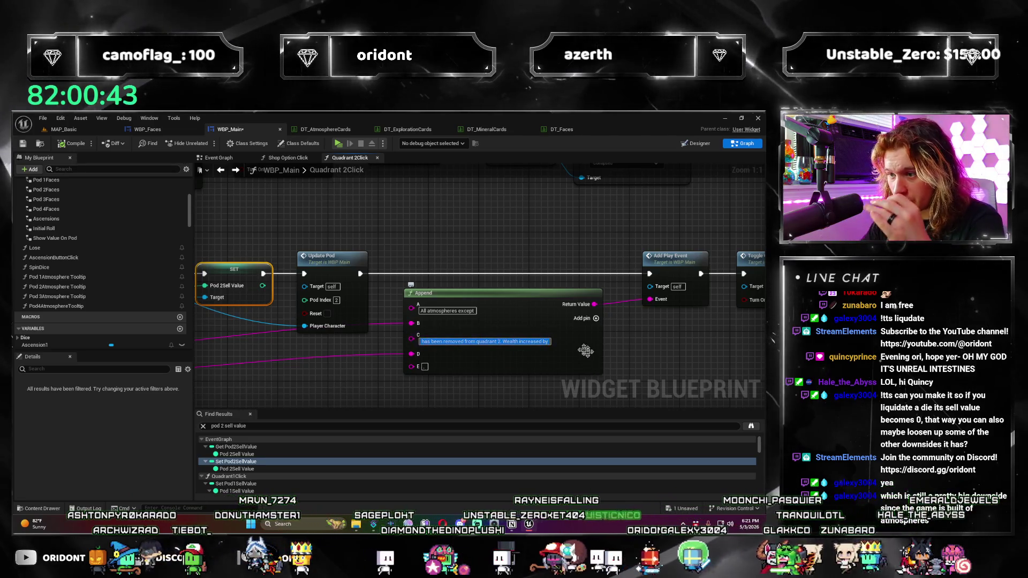
click(550, 344)
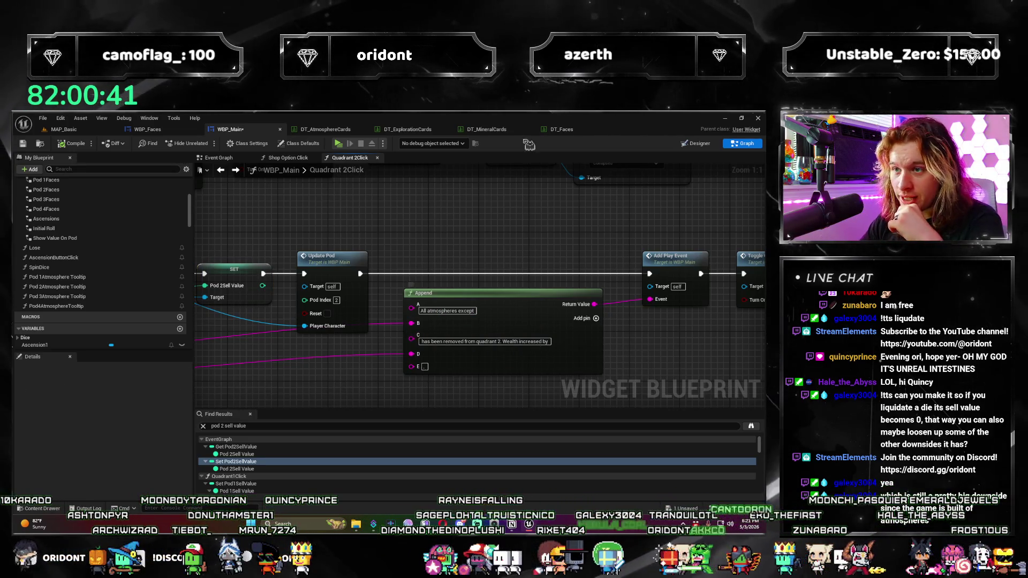
Step: Replace the Liquidate description's final period with 'and its sell value is reset', adding the sell-value reset
click(336, 130)
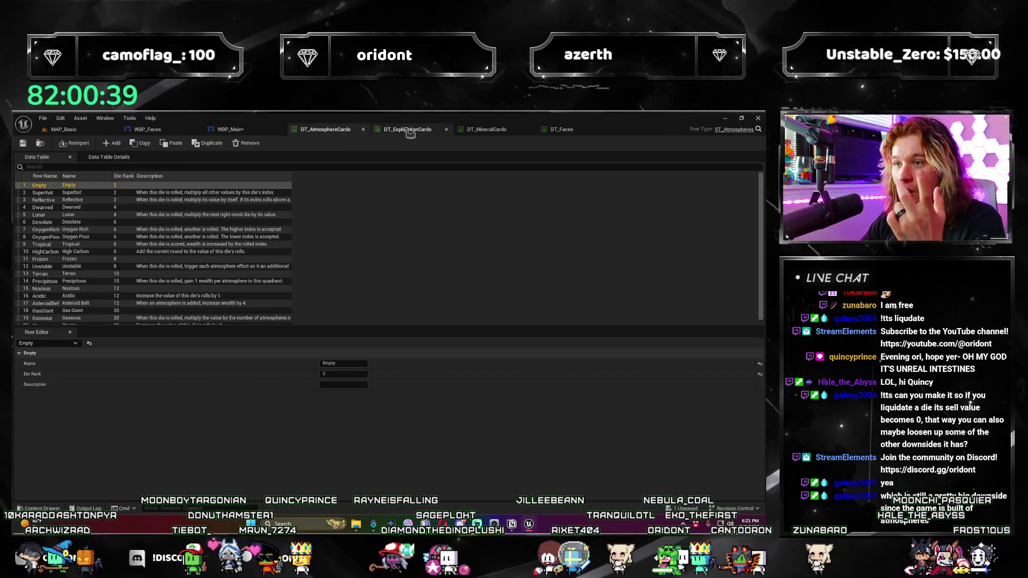
click(410, 132)
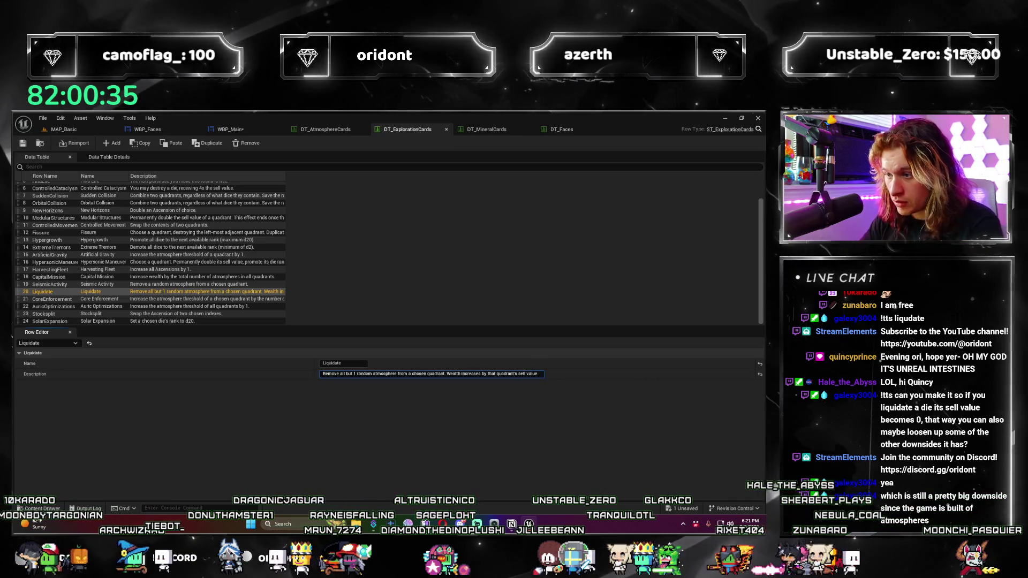
key(BackSpace)
text(and its sell value is reset)
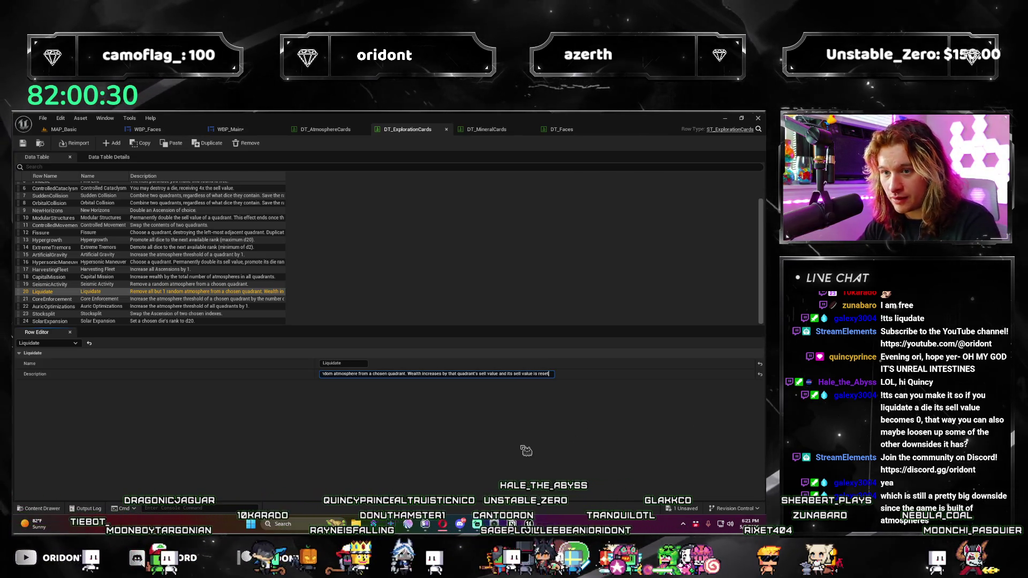
key(Return)
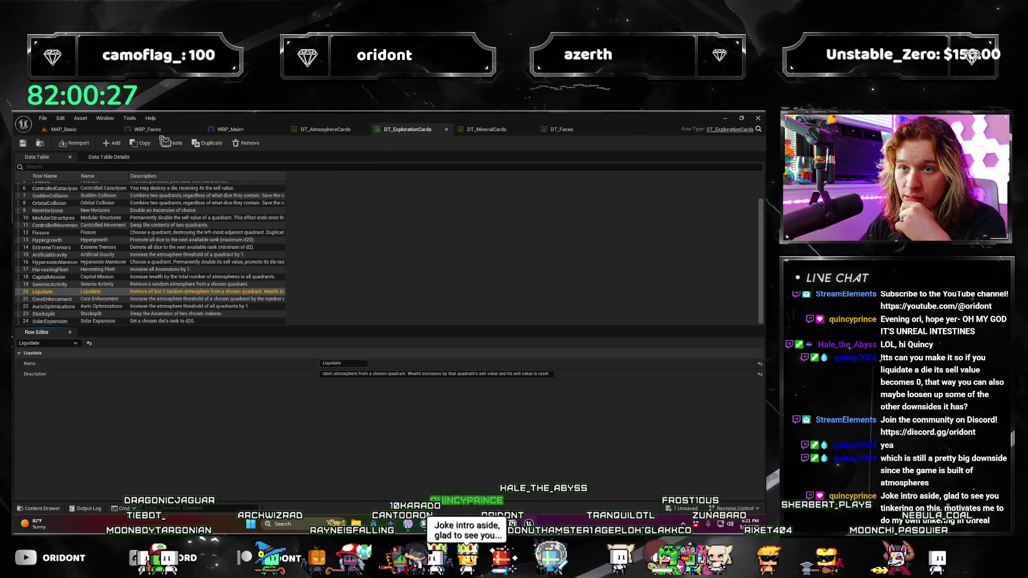
click(227, 130)
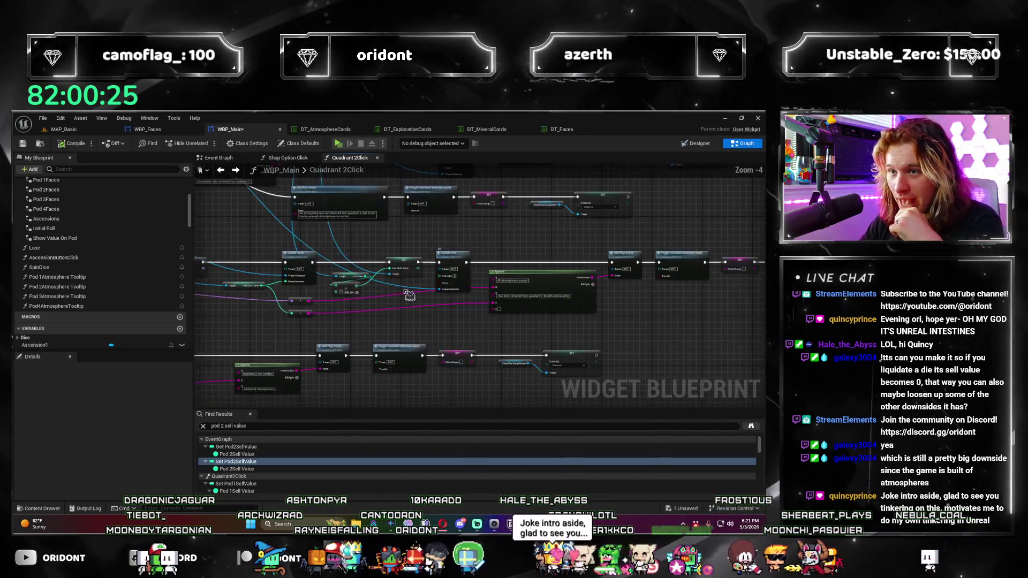
Step: Open the Quadrant3Click function after filtering My Blueprint for '3'
scroll(409, 295, down, 2)
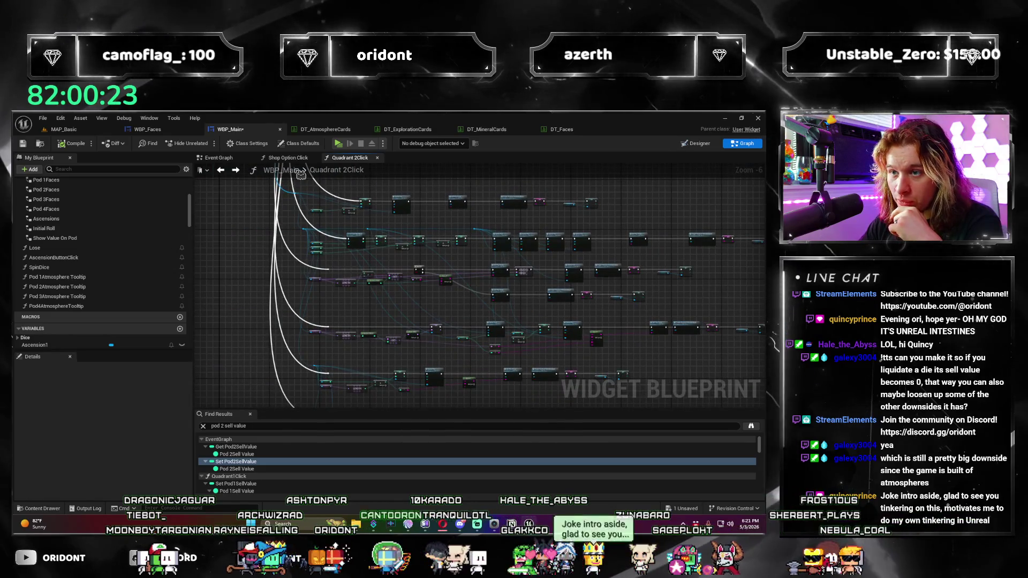
scroll(97, 325, down, 5)
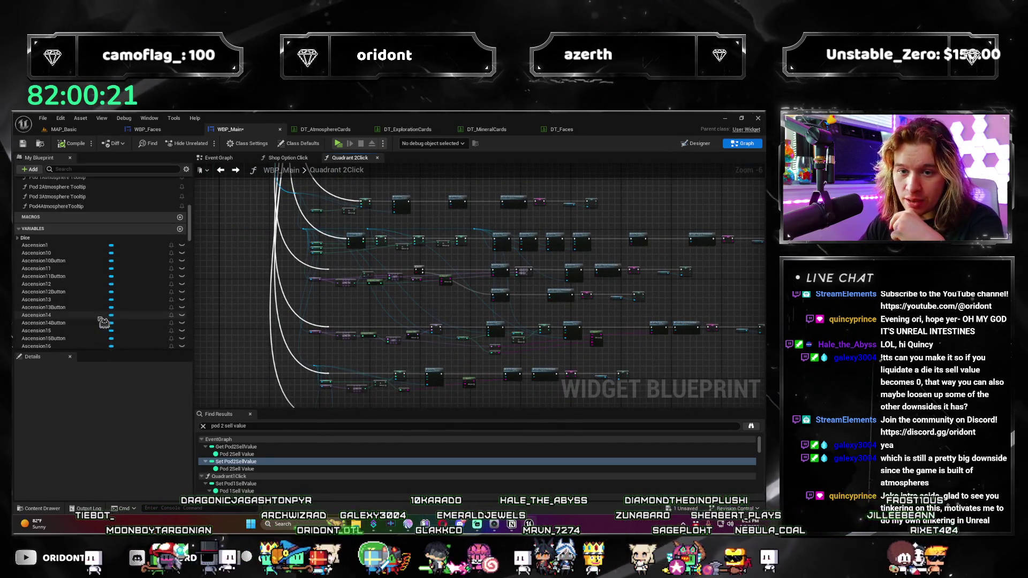
scroll(104, 321, down, 3)
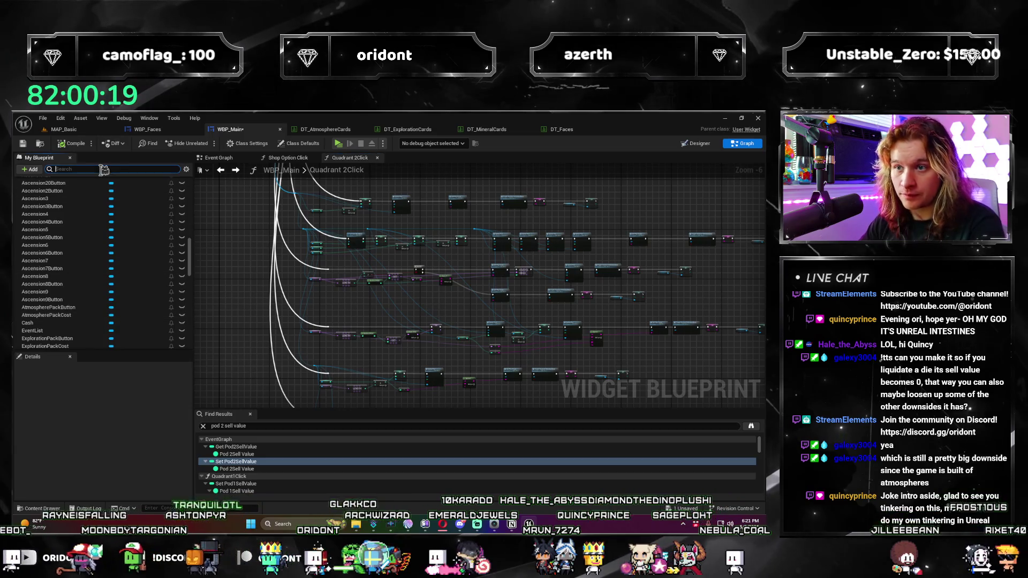
text(quadrant3)
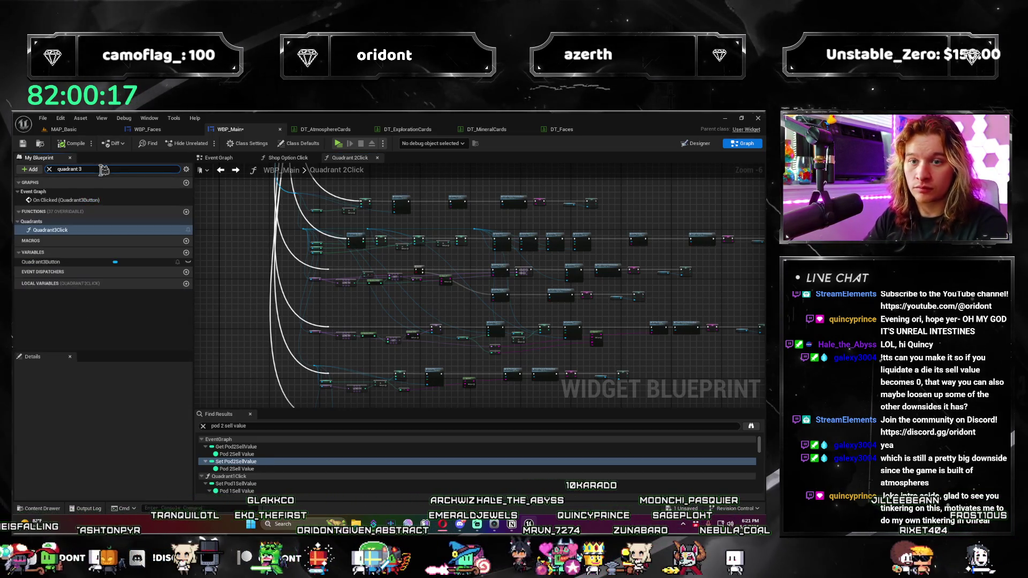
double_click(54, 230)
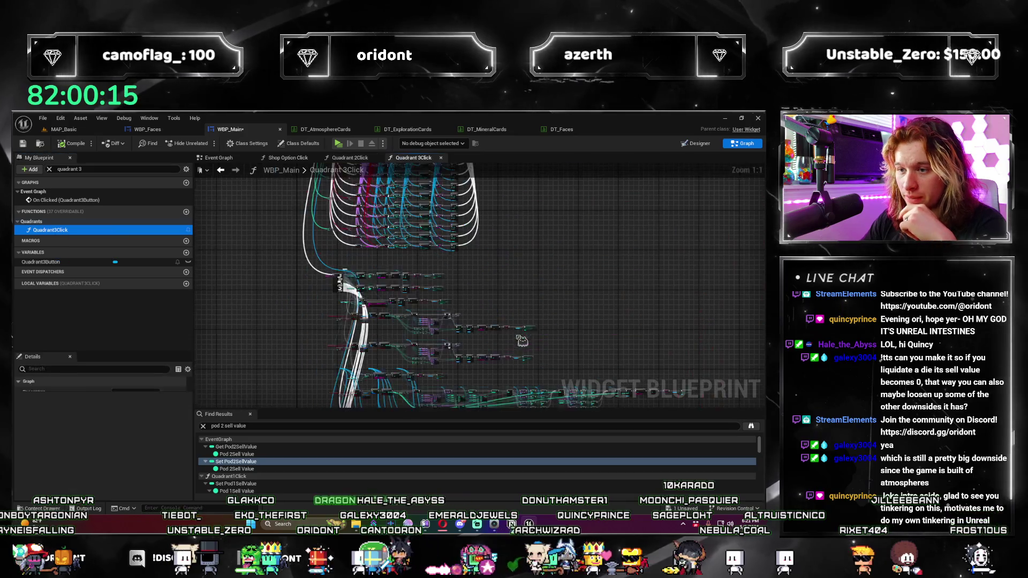
Step: Shift the Update Pod and Append row right and paste the copied sell-value reset nodes
scroll(406, 274, up, 7)
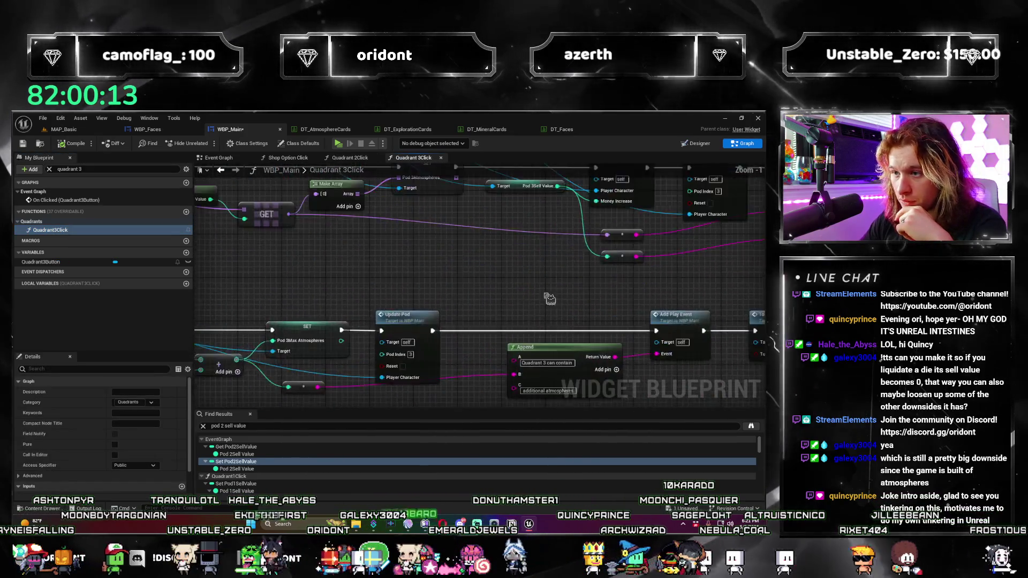
scroll(437, 338, down, 3)
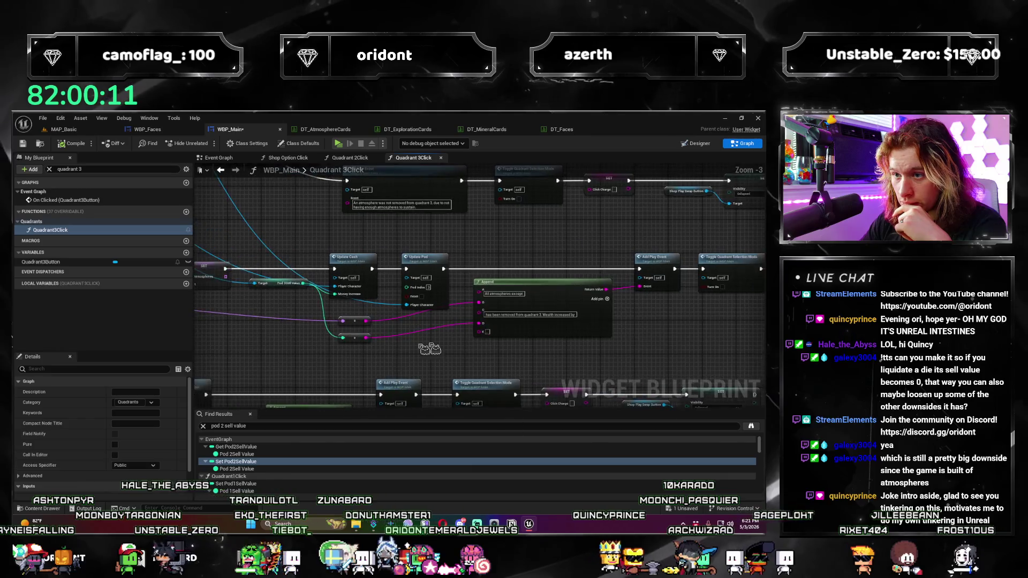
scroll(357, 319, up, 2)
scroll(357, 319, down, 2)
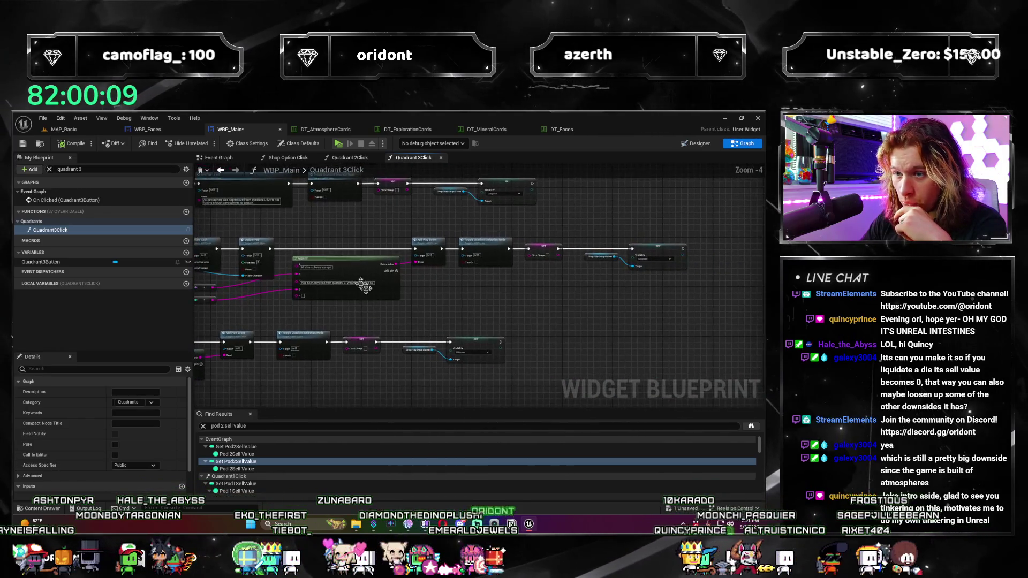
drag(347, 265, 447, 268)
scroll(353, 282, up, 3)
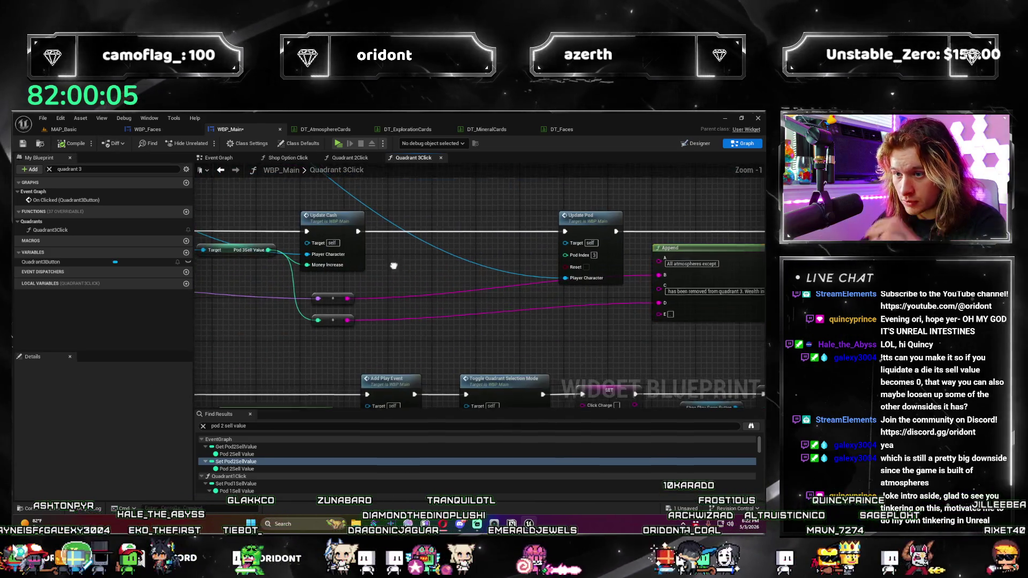
key(ctrl+v)
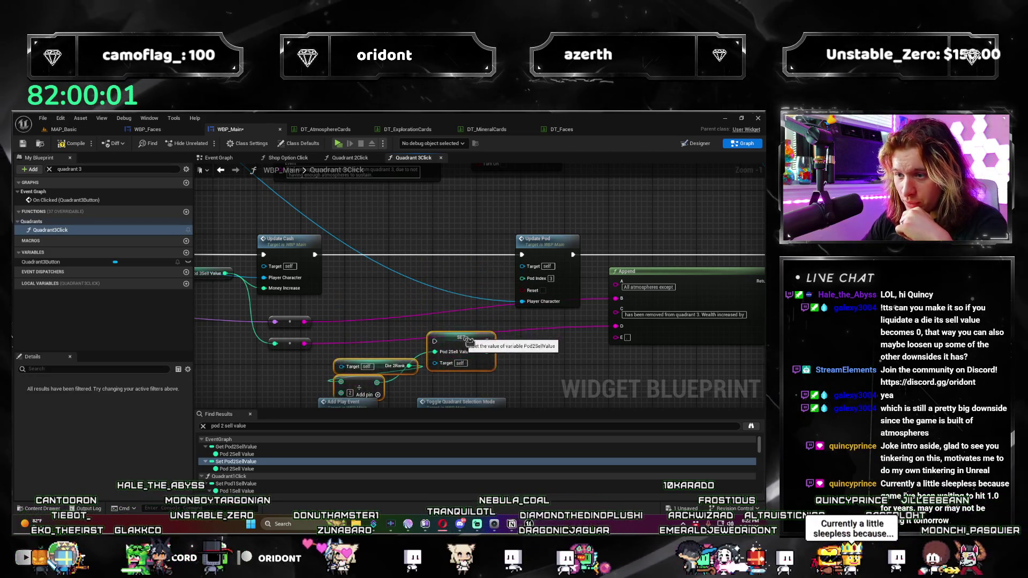
scroll(467, 330, down, 4)
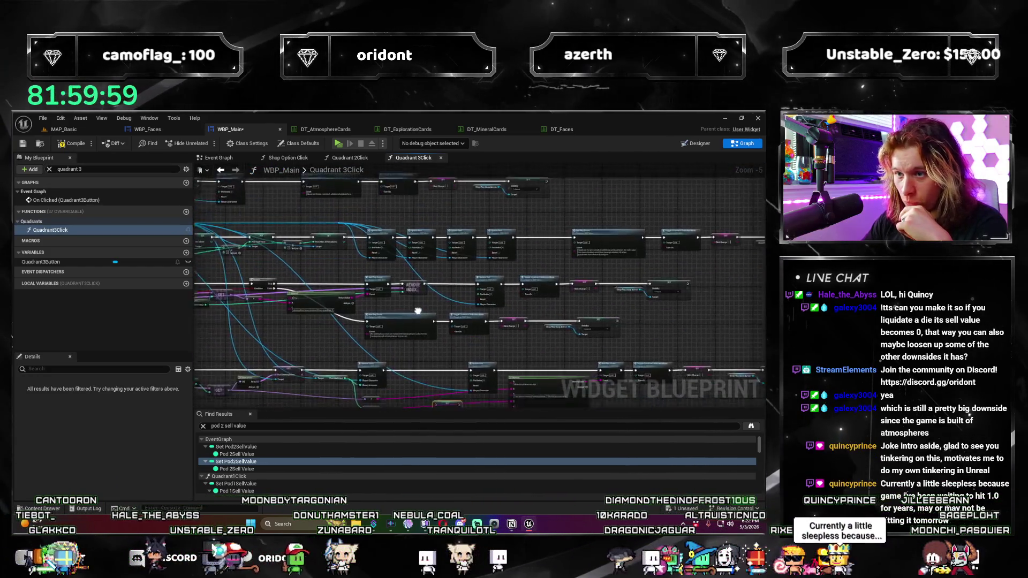
Step: Add a SET Pod 3Sell Value node to the Quadrant 3Click graph
drag(325, 220, 407, 283)
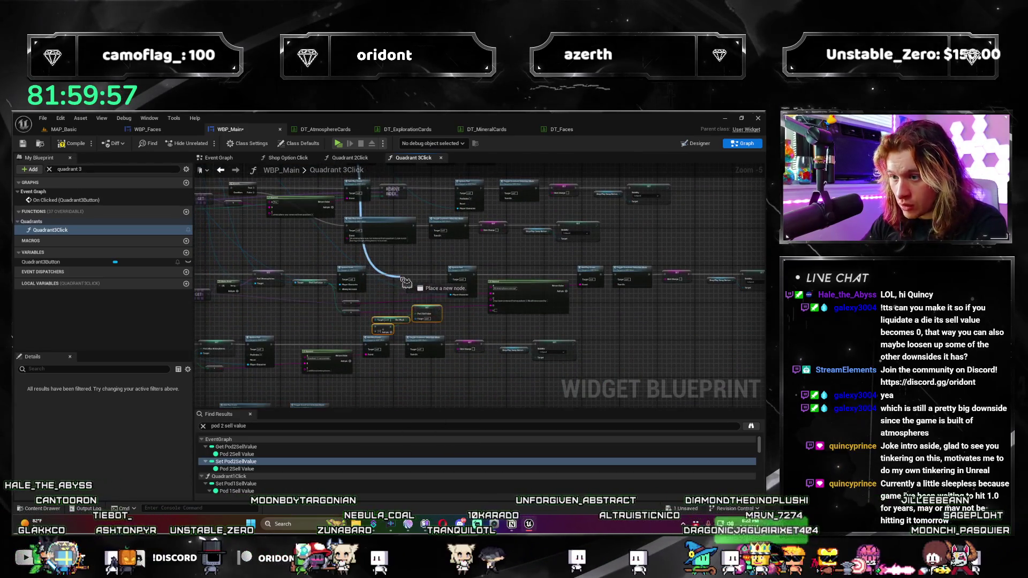
text(pod3 sell)
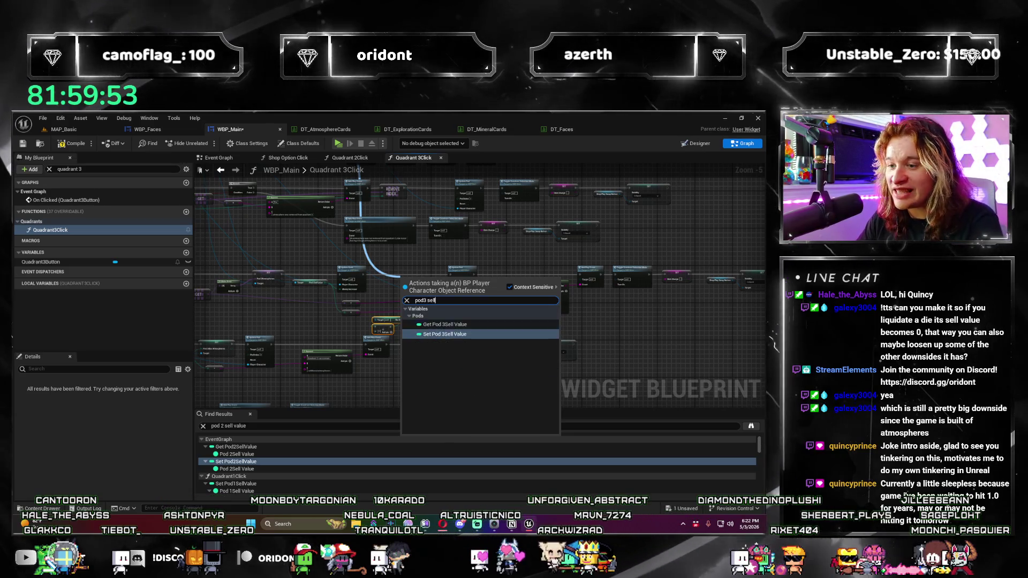
click(445, 334)
scroll(477, 273, up, 3)
drag(476, 273, 368, 298)
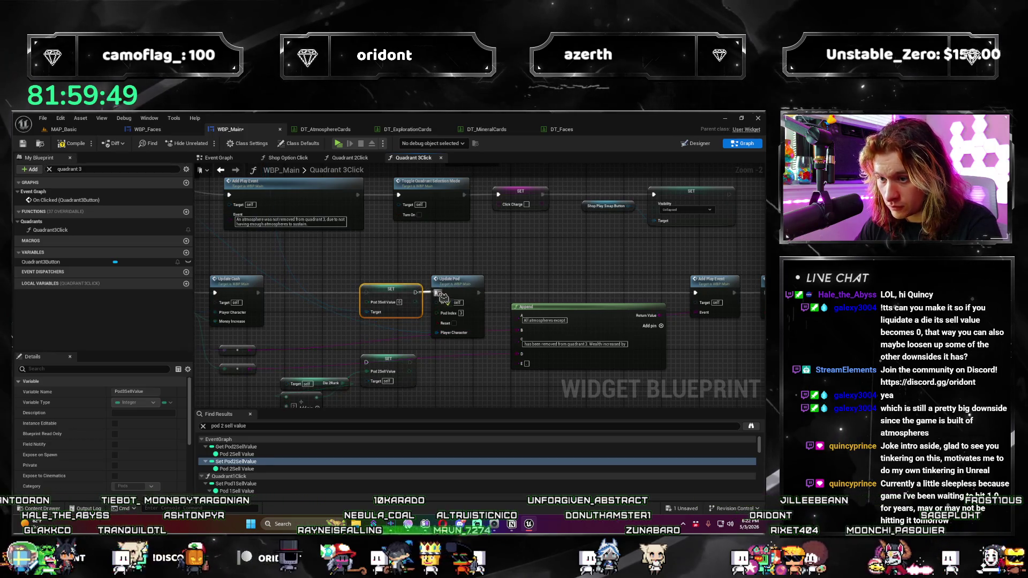
scroll(445, 298, down, 2)
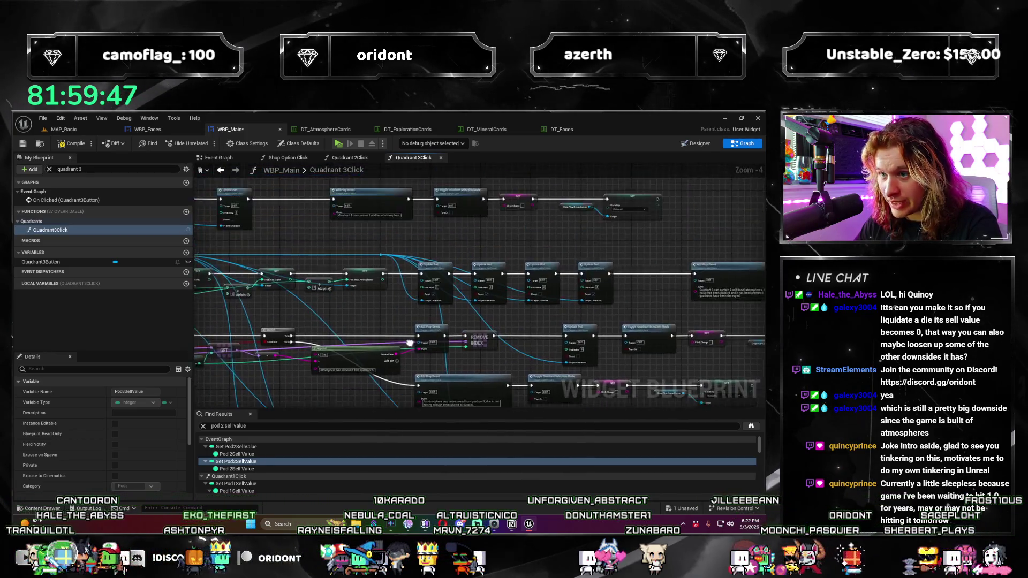
Step: Feed Pod 3Sell Value from a Die 3Rank getter through an add node
mouse_move(349, 205)
mouse_down()
mouse_move(363, 204)
mouse_move(429, 326)
mouse_move(421, 332)
mouse_up()
text(get die3)
key(Return)
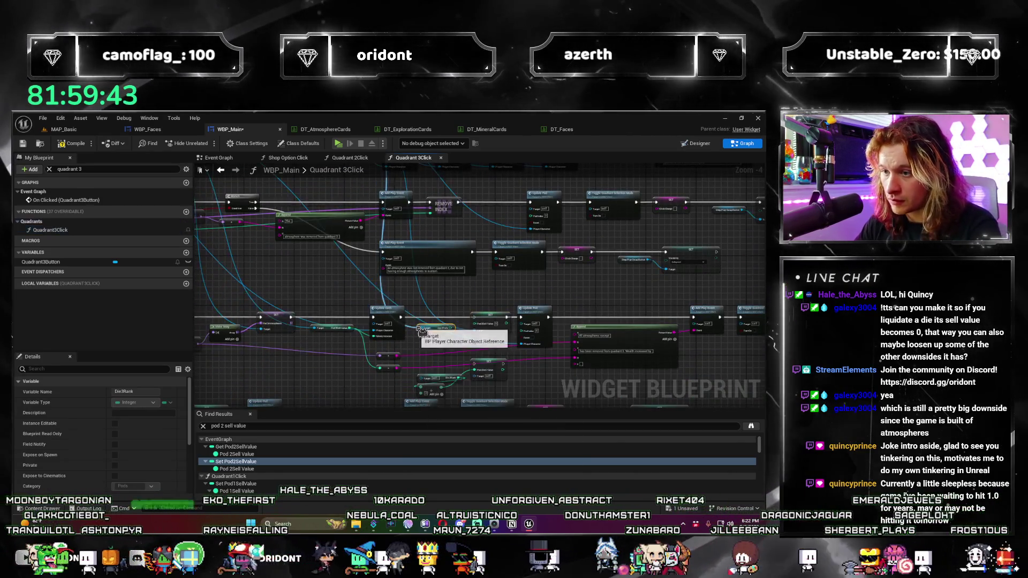
scroll(461, 341, up, 3)
drag(462, 335, 415, 357)
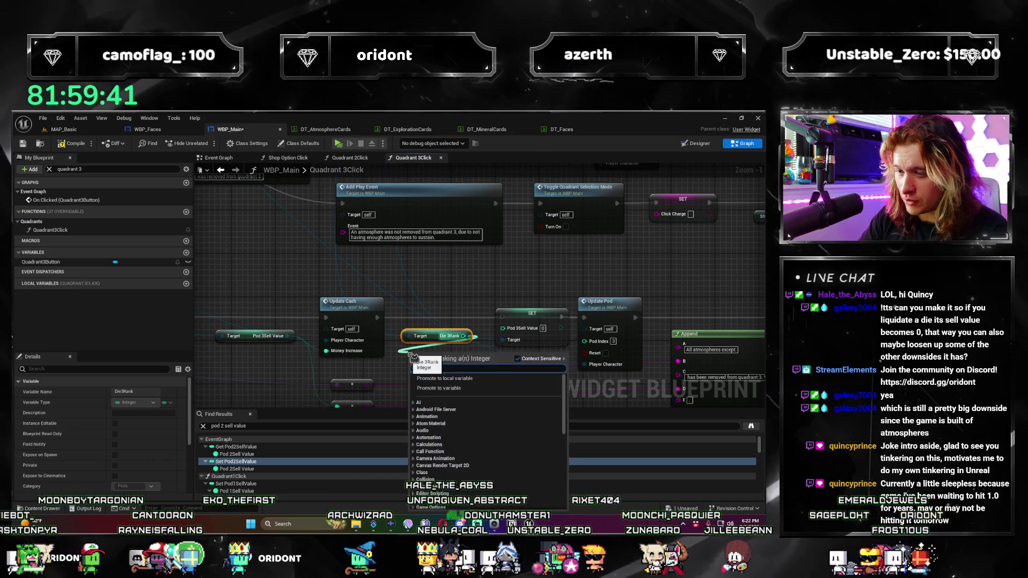
click(440, 399)
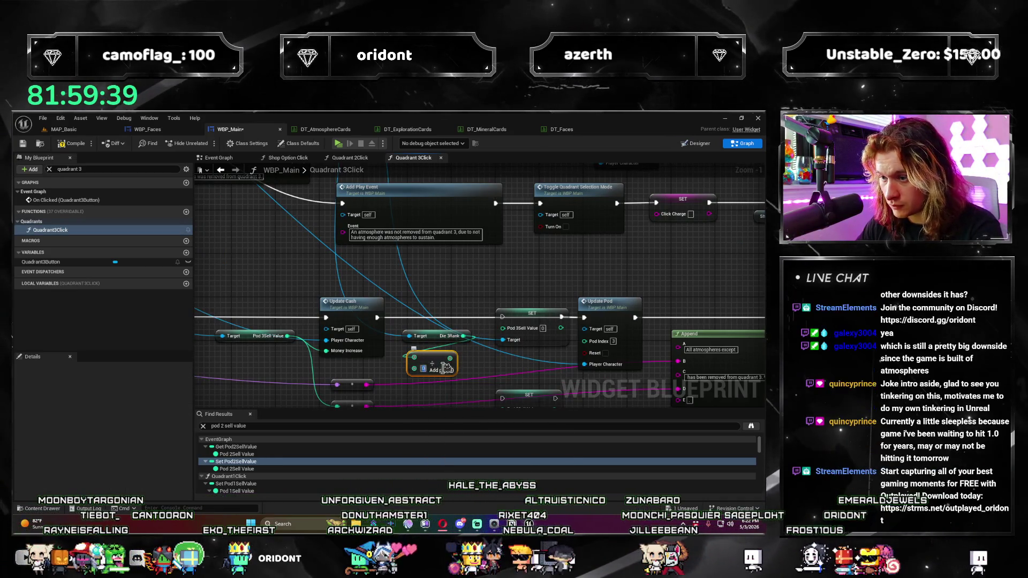
drag(450, 358, 503, 327)
drag(438, 360, 432, 327)
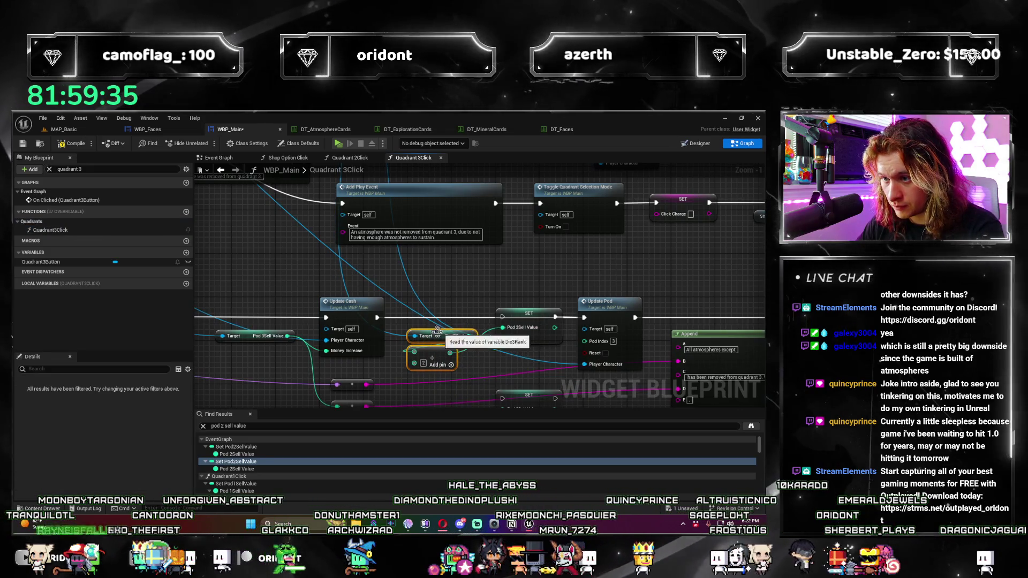
scroll(539, 363, down, 2)
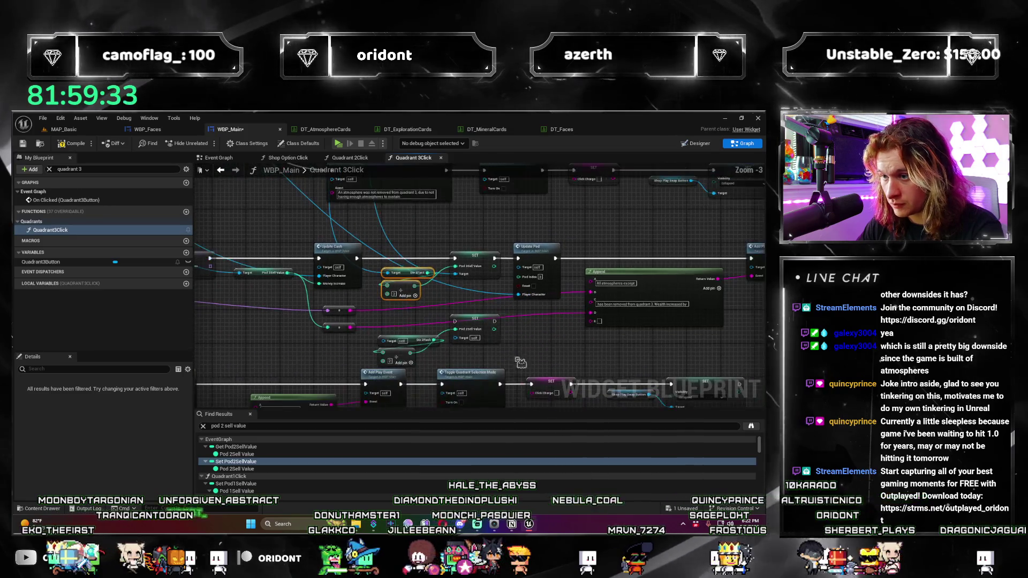
click(396, 330)
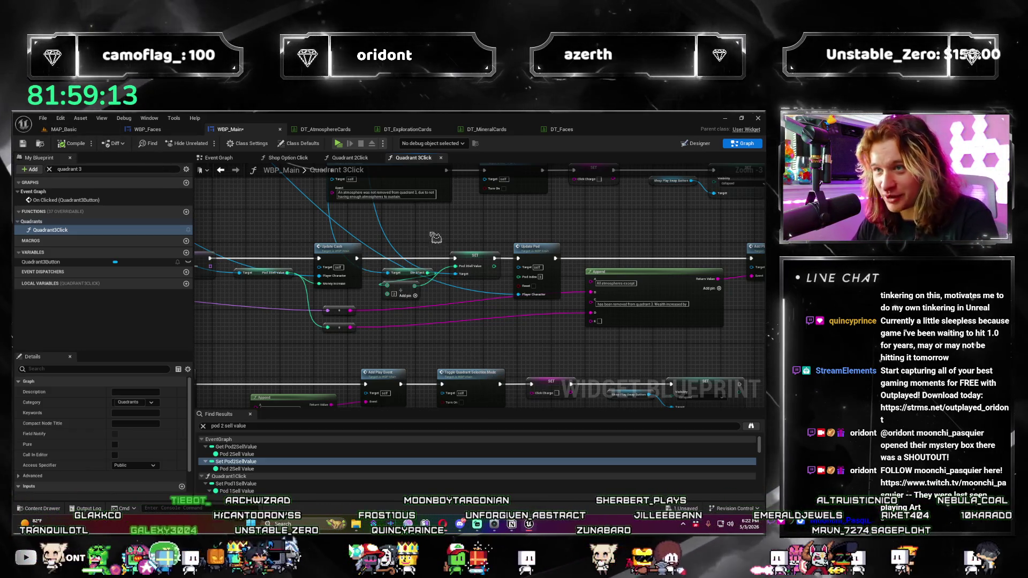
Step: Save all modified assets and bring the Update Pod and Append nodes into view
key(ctrl+s)
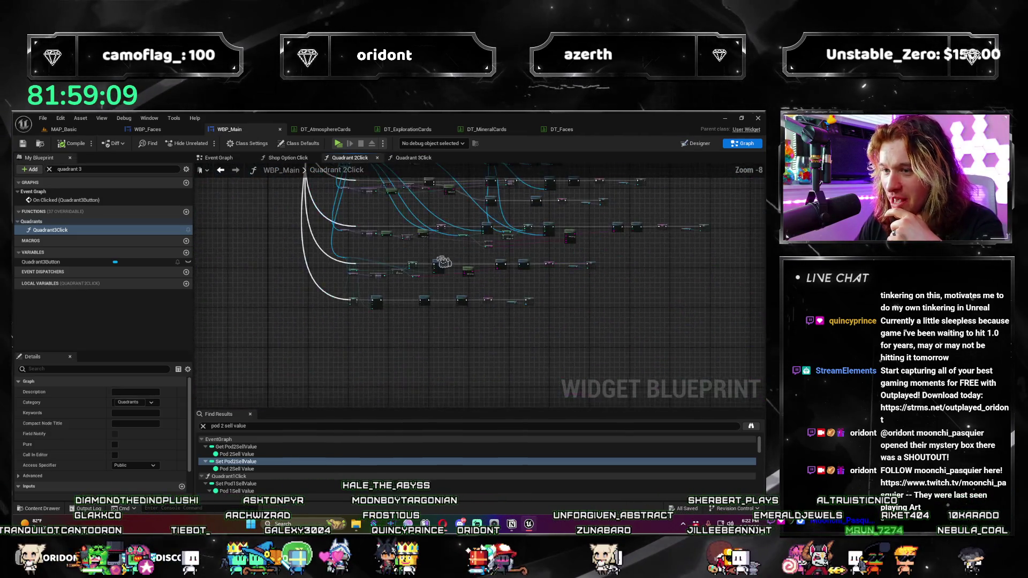
scroll(452, 347, up, 1)
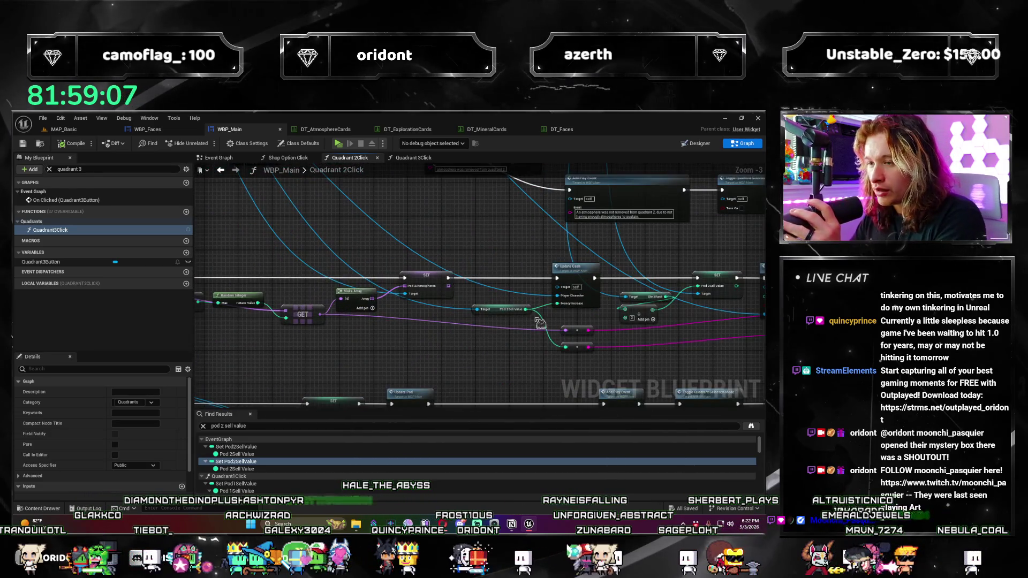
scroll(540, 323, up, 3)
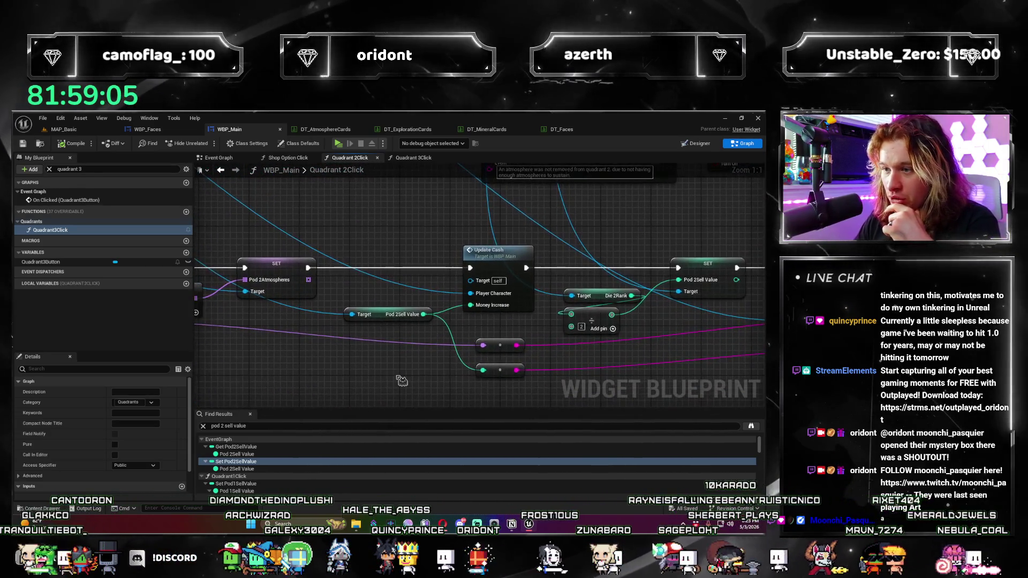
drag(401, 381, 139, 376)
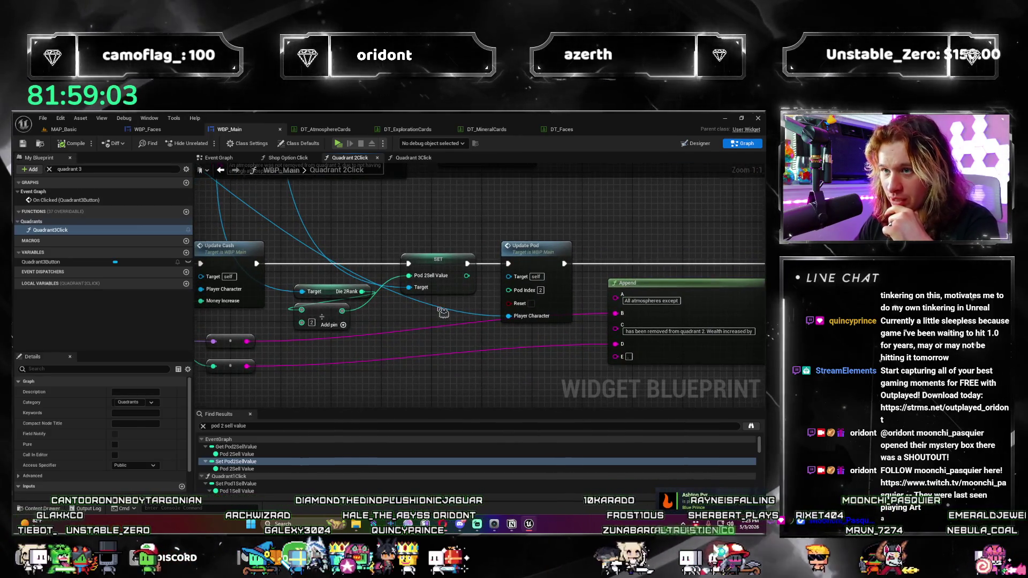
scroll(443, 312, down, 1)
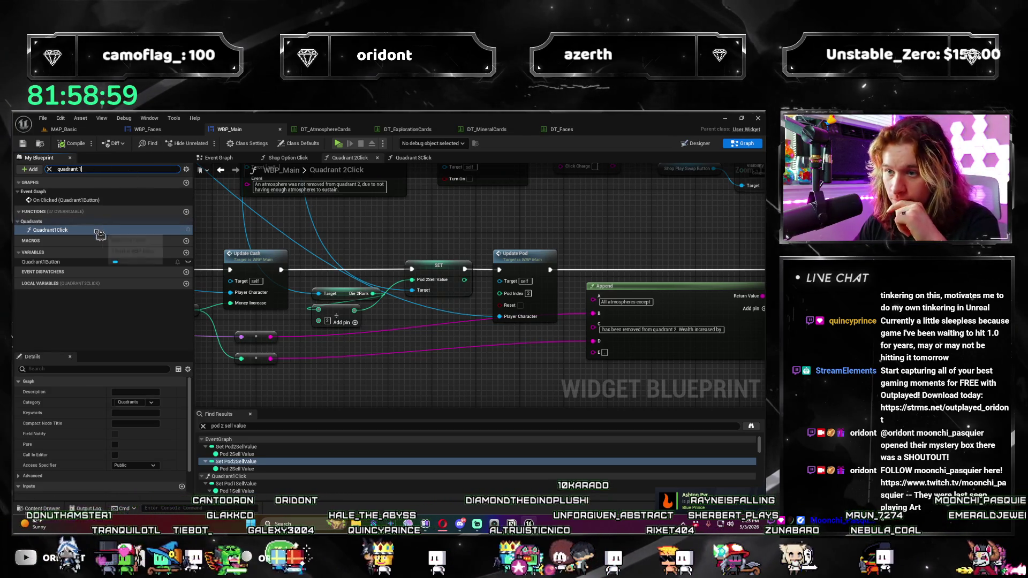
Step: In Quadrant1Click, shift the Update Pod row aside and paste the copied setter nodes
double_click(80, 230)
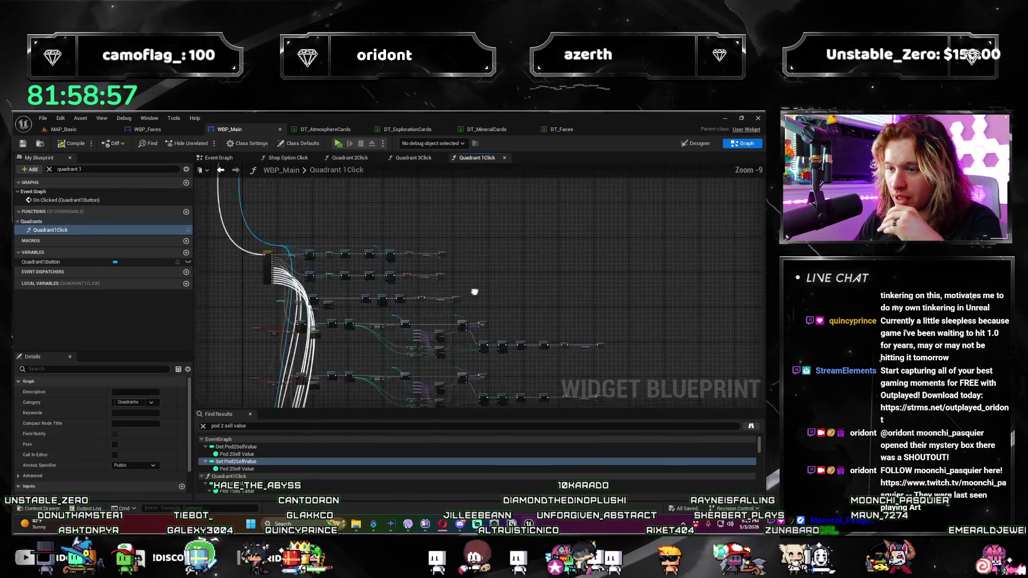
scroll(438, 352, up, 3)
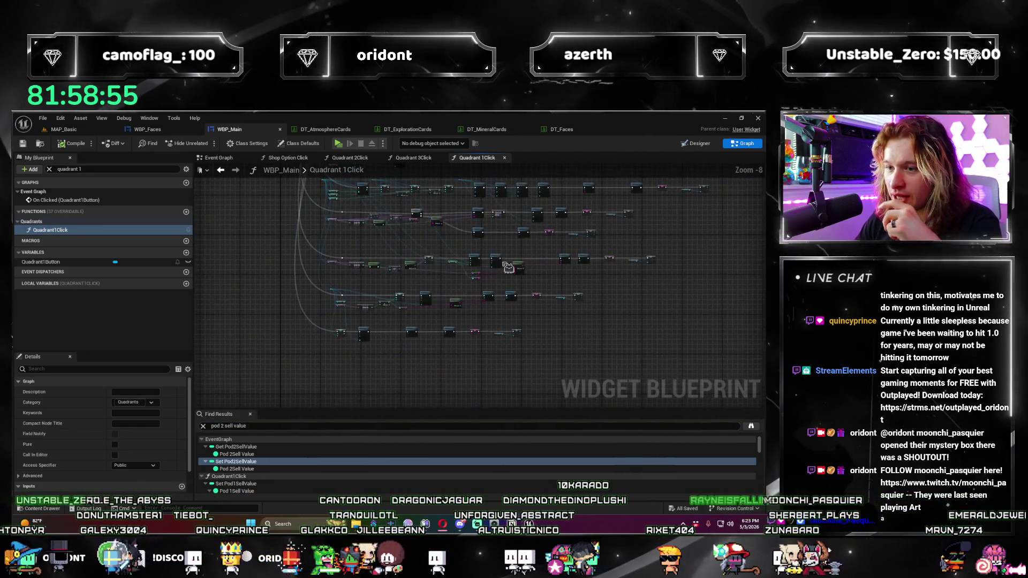
scroll(218, 281, down, 1)
mouse_move(691, 305)
mouse_down()
mouse_move(255, 250)
mouse_move(372, 254)
mouse_up()
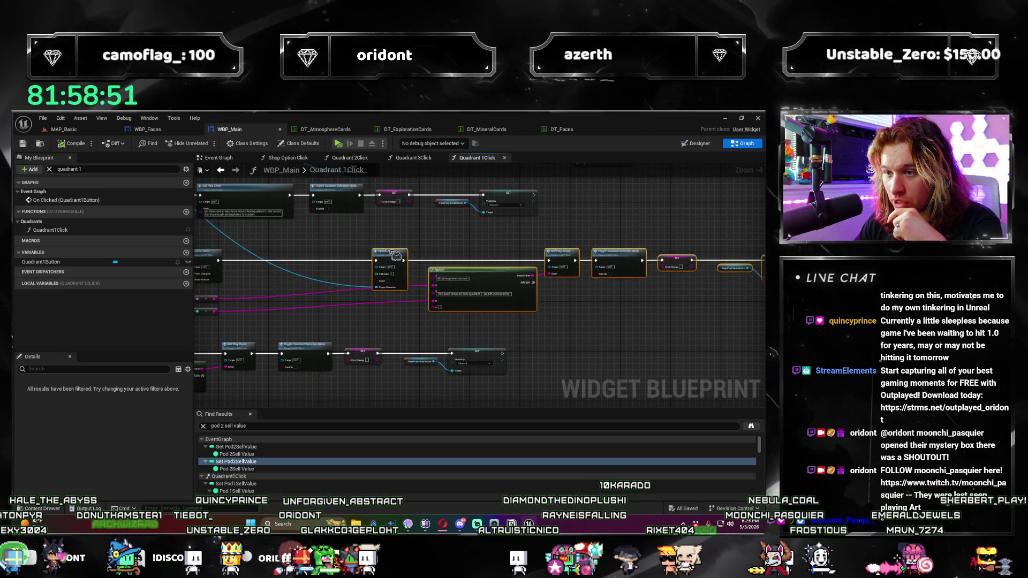
scroll(368, 286, up, 3)
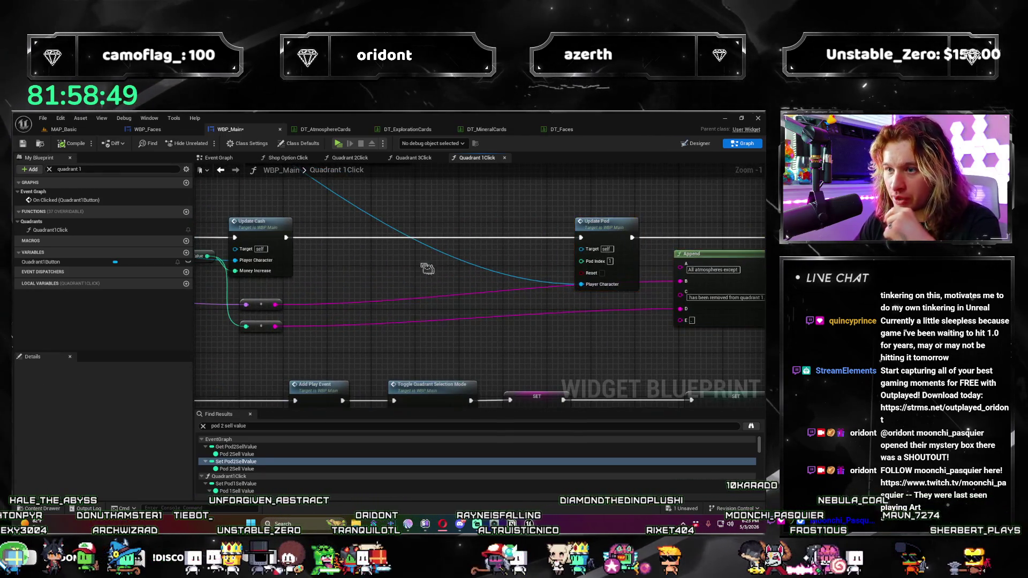
scroll(427, 269, down, 3)
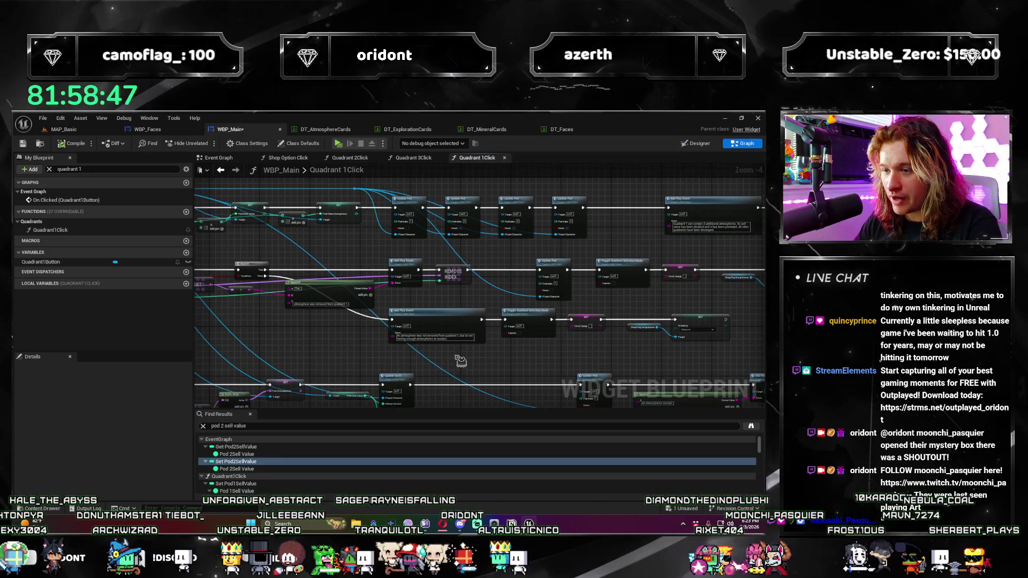
drag(460, 362, 444, 278)
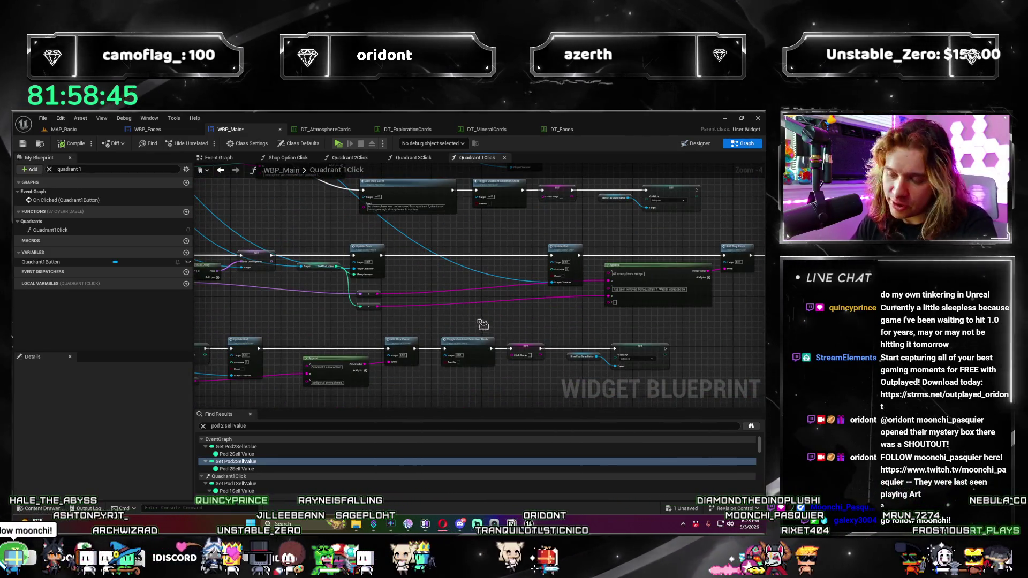
key(ctrl+v)
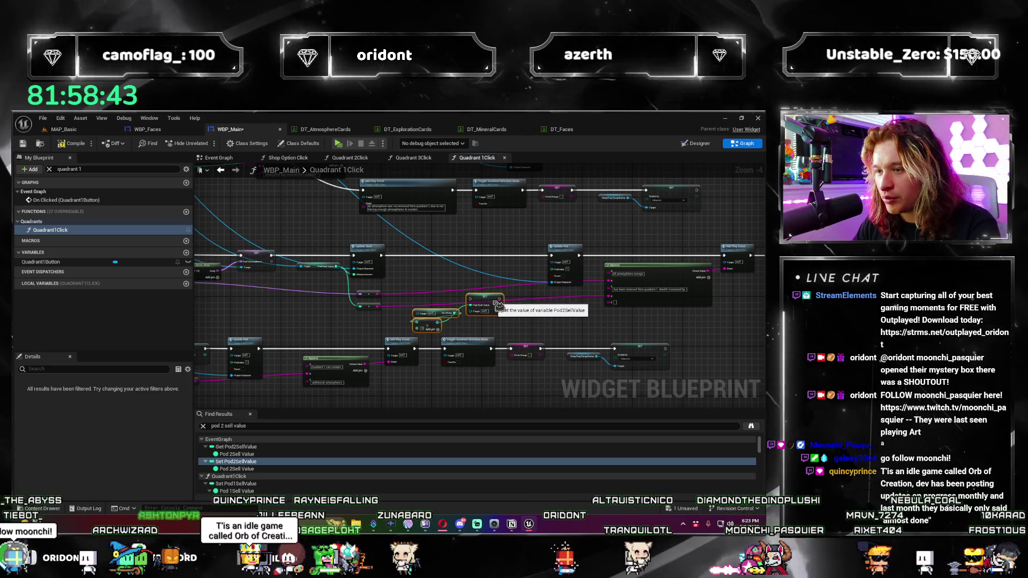
Step: Add a Set Pod 1 Sell Value node and place it on the execution line
scroll(407, 255, down, 2)
scroll(407, 255, up, 3)
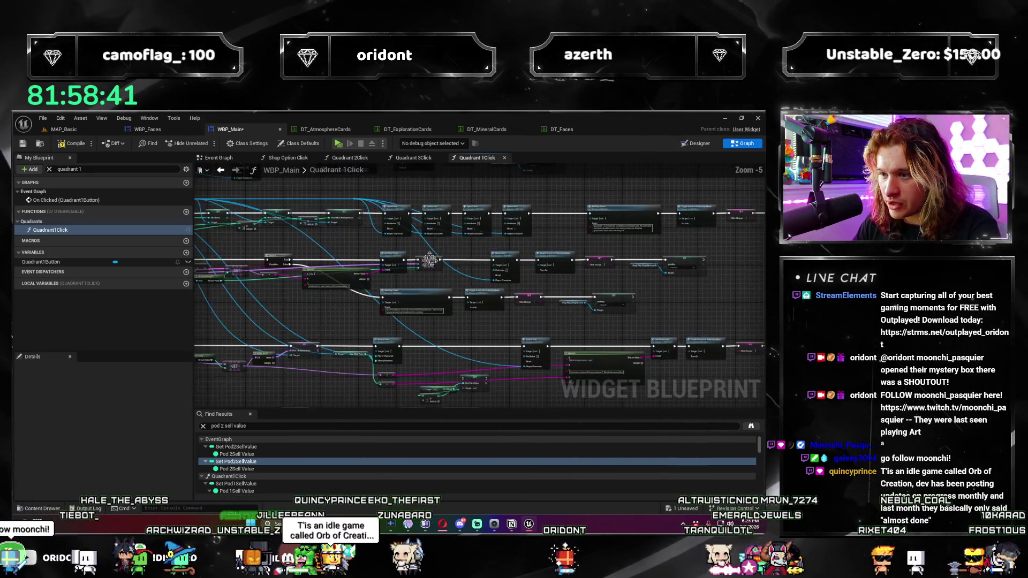
drag(407, 335, 404, 221)
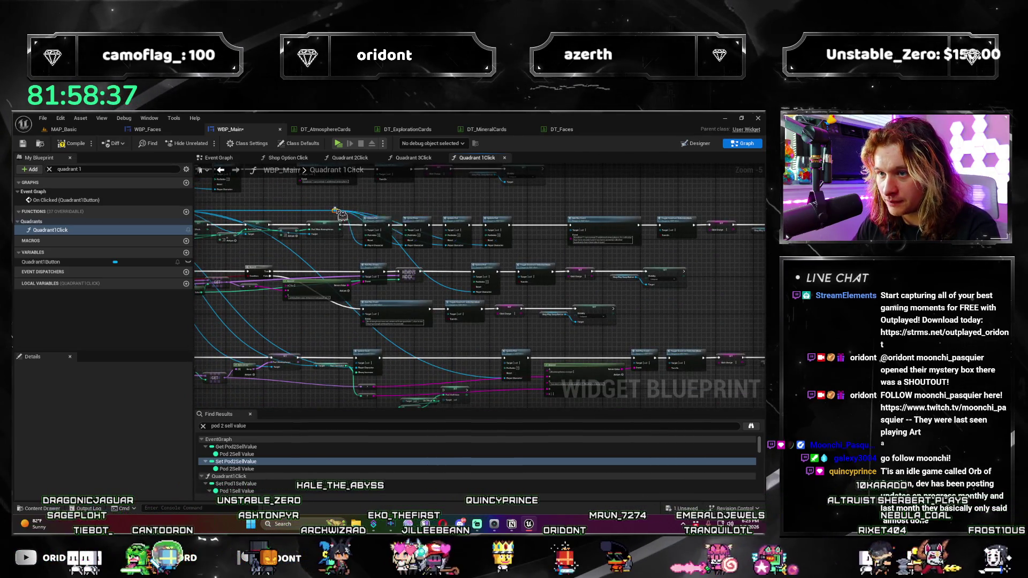
mouse_move(339, 212)
mouse_down()
mouse_move(472, 341)
mouse_move(464, 355)
mouse_up()
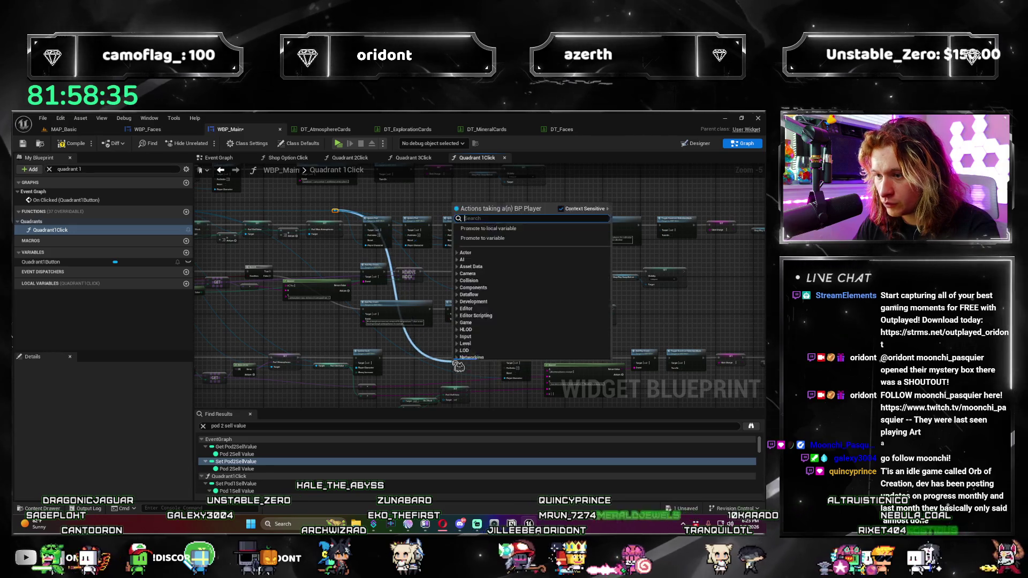
text(pod 1sell)
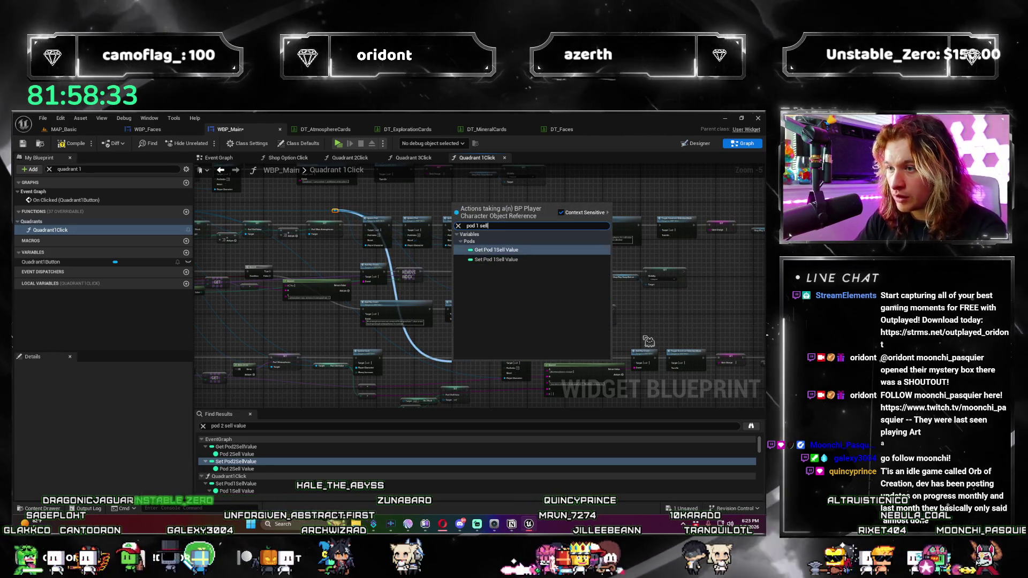
key(Down)
key(Return)
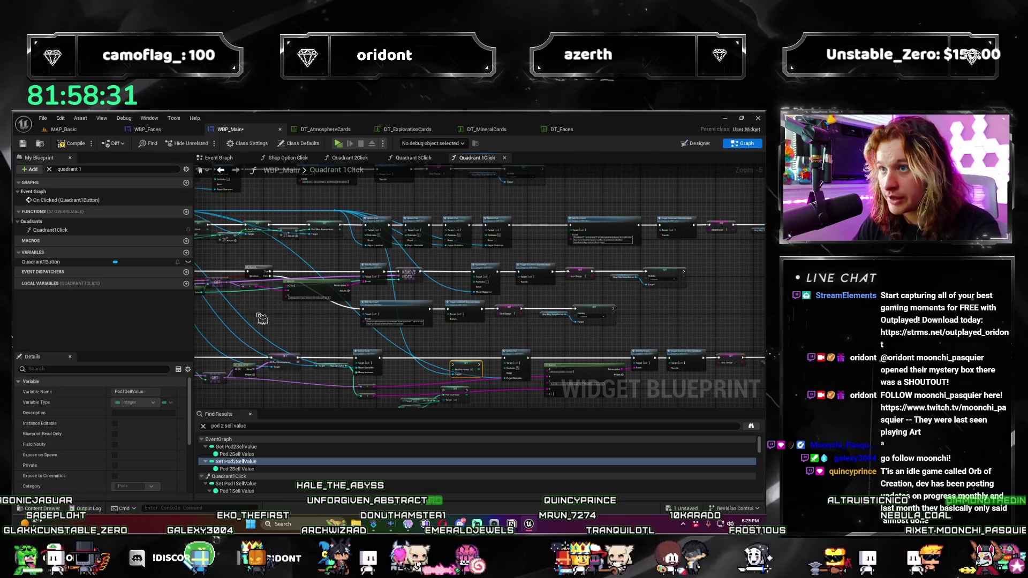
key(Home)
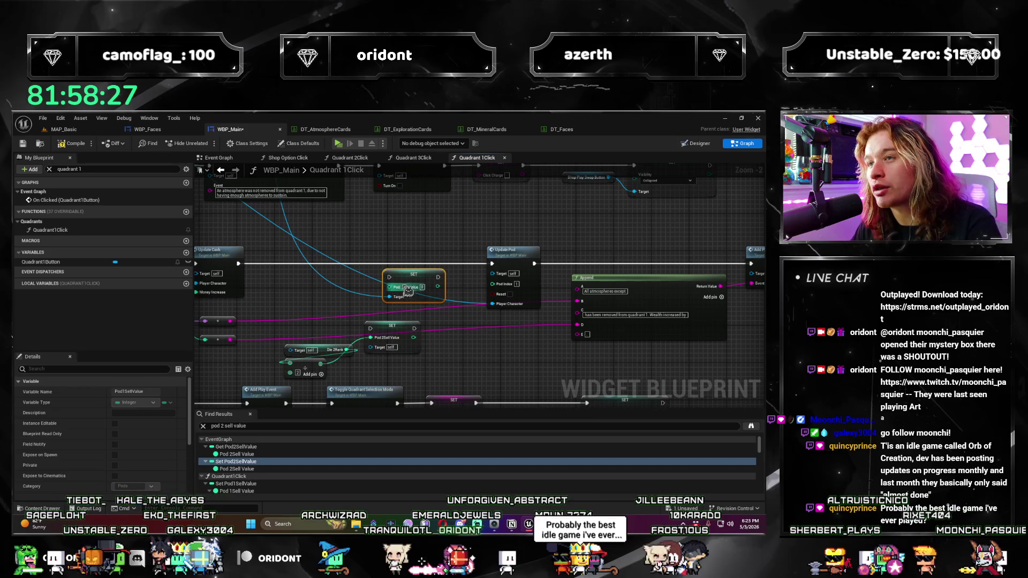
drag(405, 276, 421, 262)
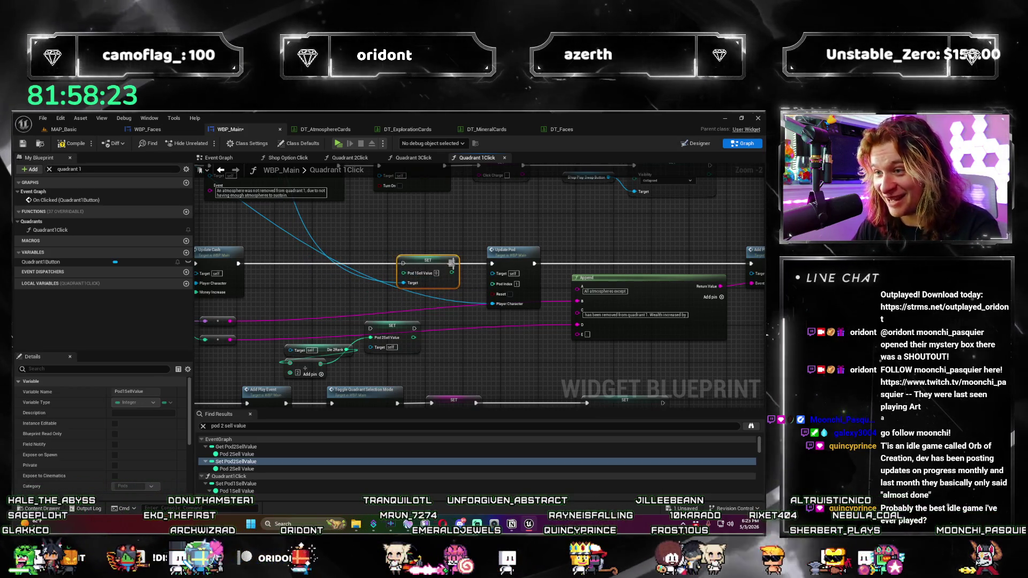
Step: Feed Pod 1 Sell Value with Die 1Rank divided by 2
drag(406, 301, 511, 297)
scroll(512, 296, down, 5)
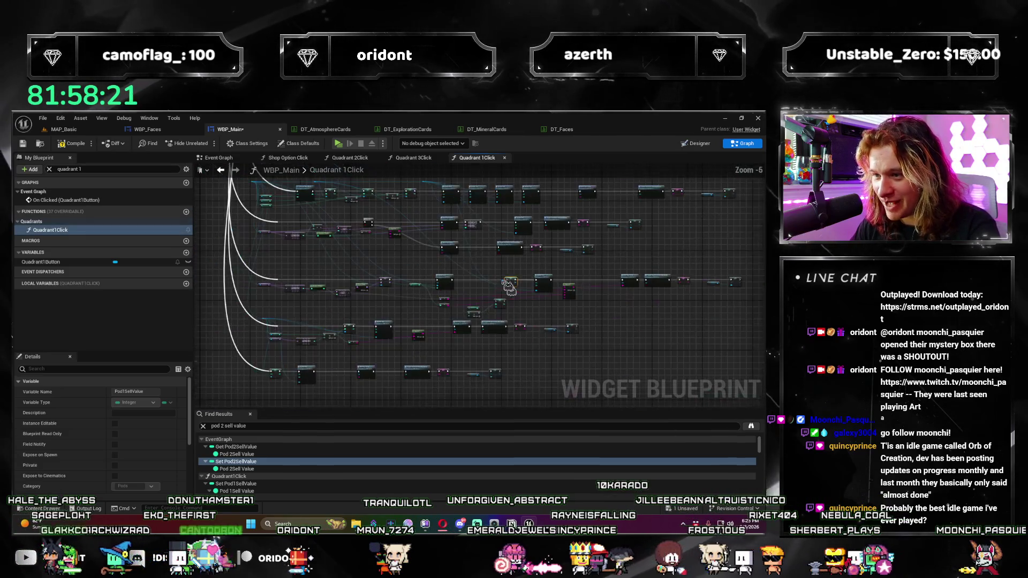
scroll(375, 233, up, 3)
mouse_move(375, 232)
mouse_down()
mouse_move(313, 215)
mouse_move(309, 161)
mouse_up()
drag(342, 202, 420, 369)
text(die 1 rank)
key(Return)
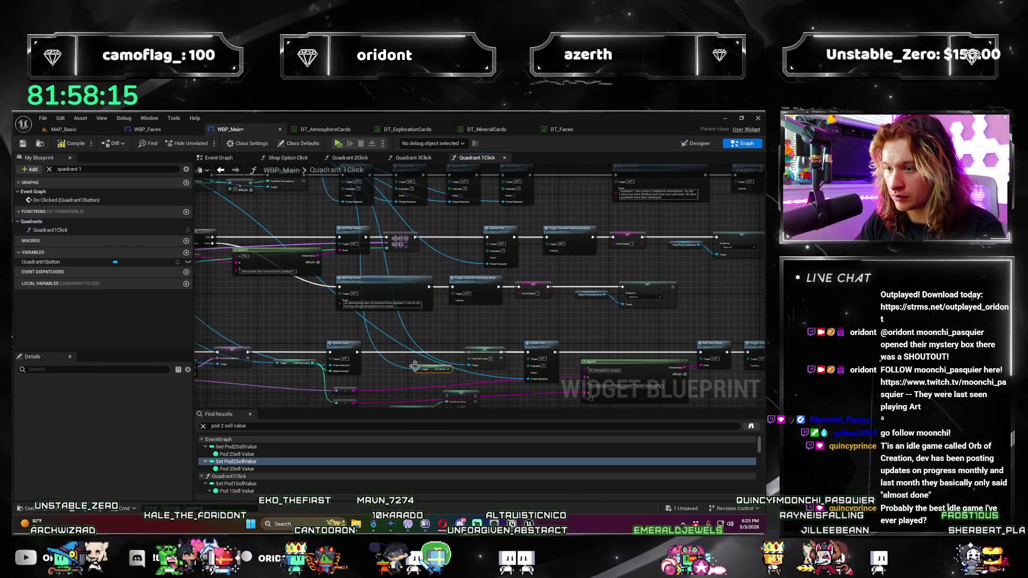
scroll(467, 275, up, 4)
mouse_move(468, 274)
mouse_down()
mouse_move(424, 260)
mouse_move(395, 283)
mouse_up()
key(Return)
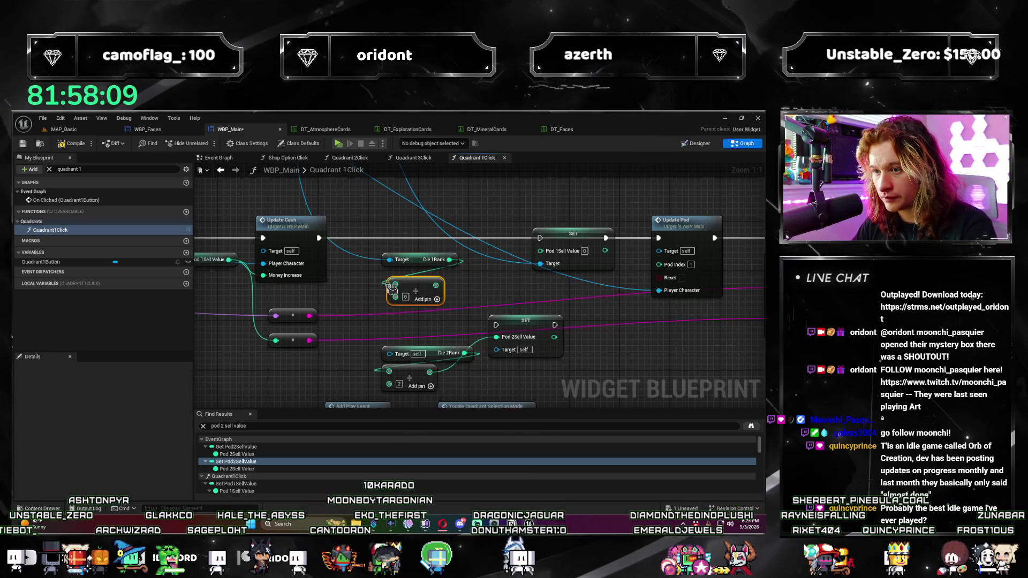
text(2)
drag(436, 285, 581, 259)
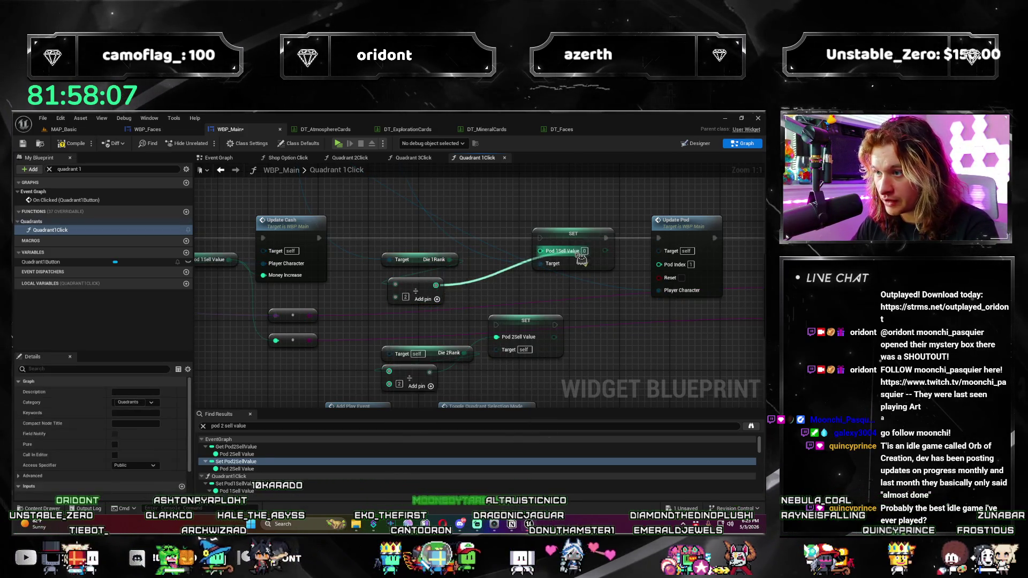
drag(426, 290, 413, 285)
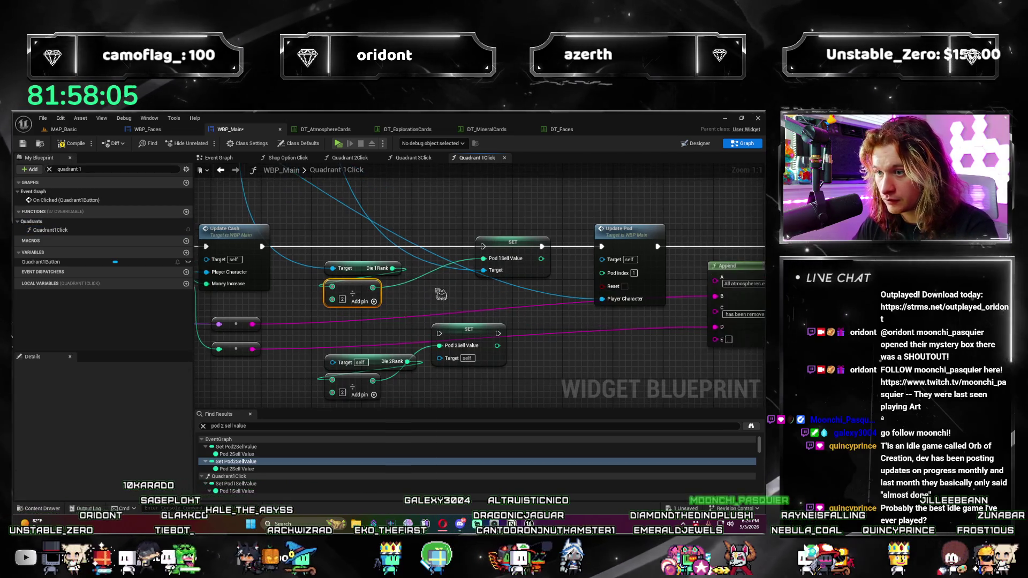
Step: Run the Pod 1 Sell Value setter after Update Cash and save the blueprint
mouse_move(261, 246)
mouse_down()
mouse_move(458, 263)
mouse_move(483, 246)
mouse_up()
drag(473, 394, 411, 357)
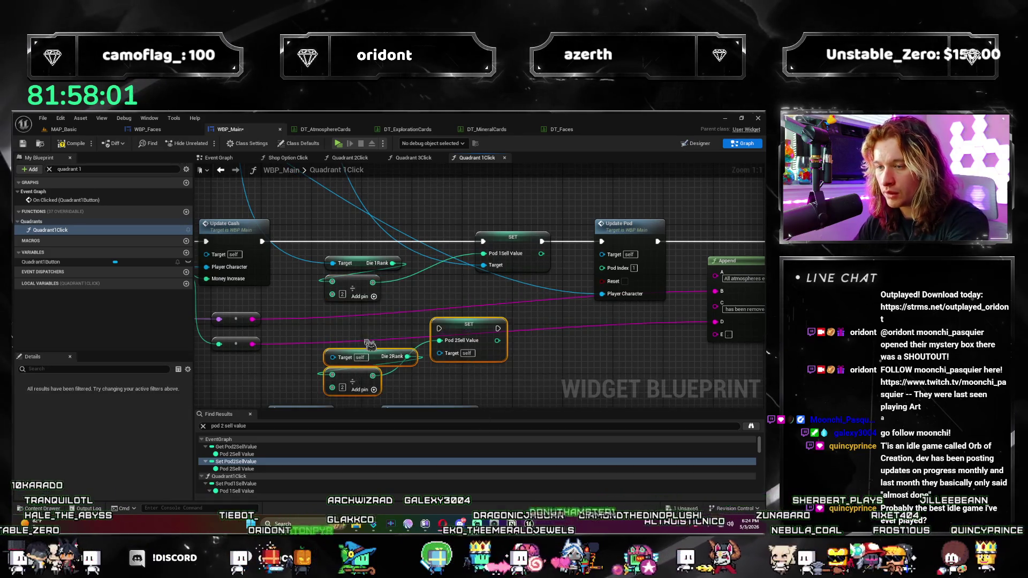
click(369, 344)
scroll(442, 338, down, 4)
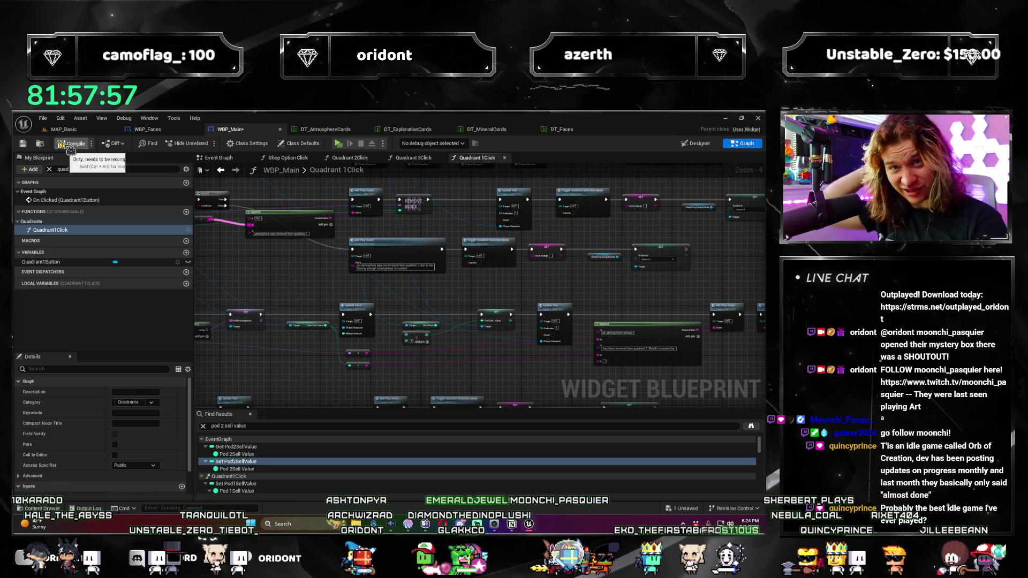
key(ctrl+s)
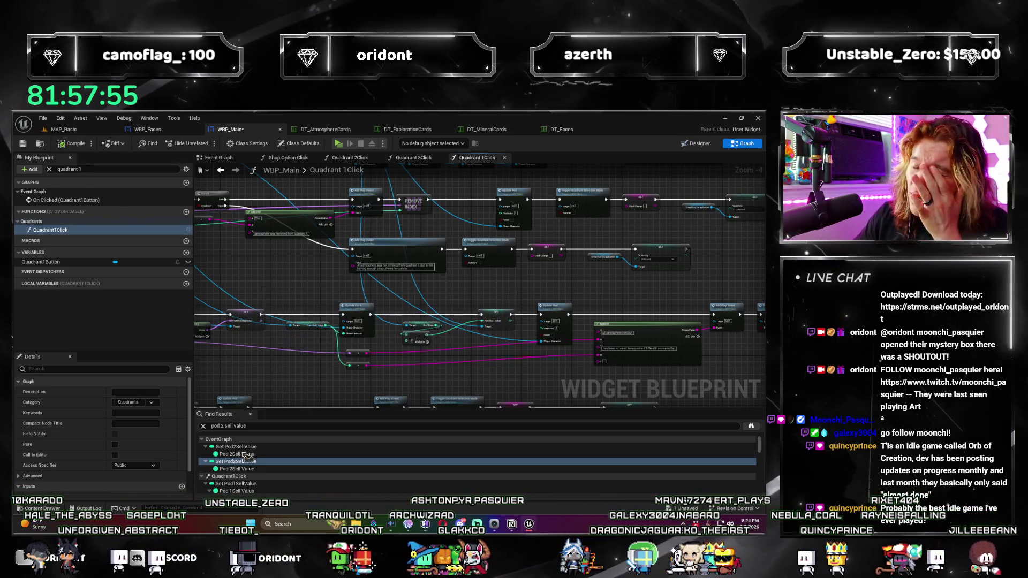
Step: Clear the old text from the blueprint search box
click(90, 169)
key(ctrl+a)
key(BackSpace)
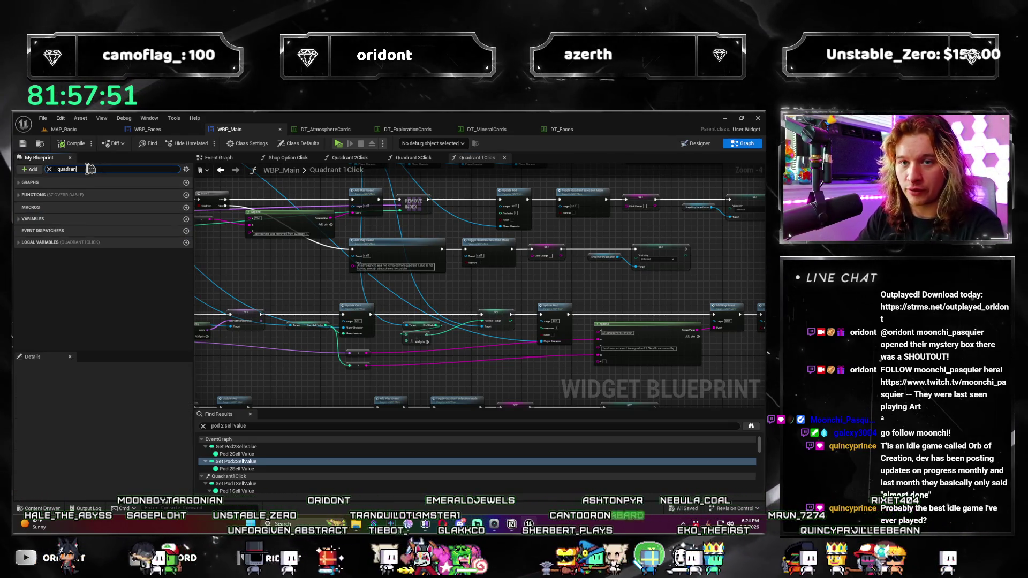
Step: Search 't 4', open Quadrant4Click, make room by Update Pod, and paste the copied nodes
text(t 4)
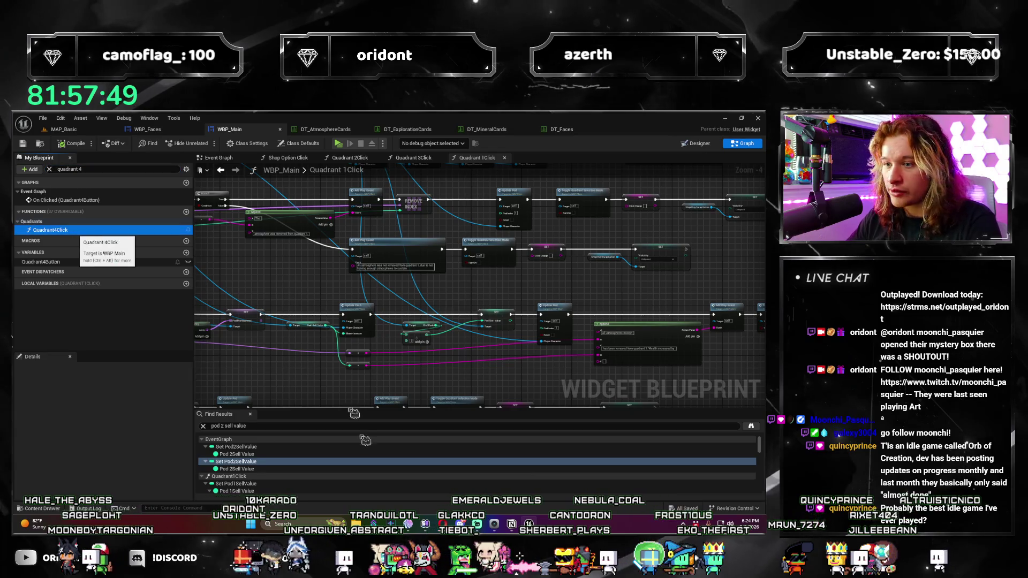
double_click(69, 230)
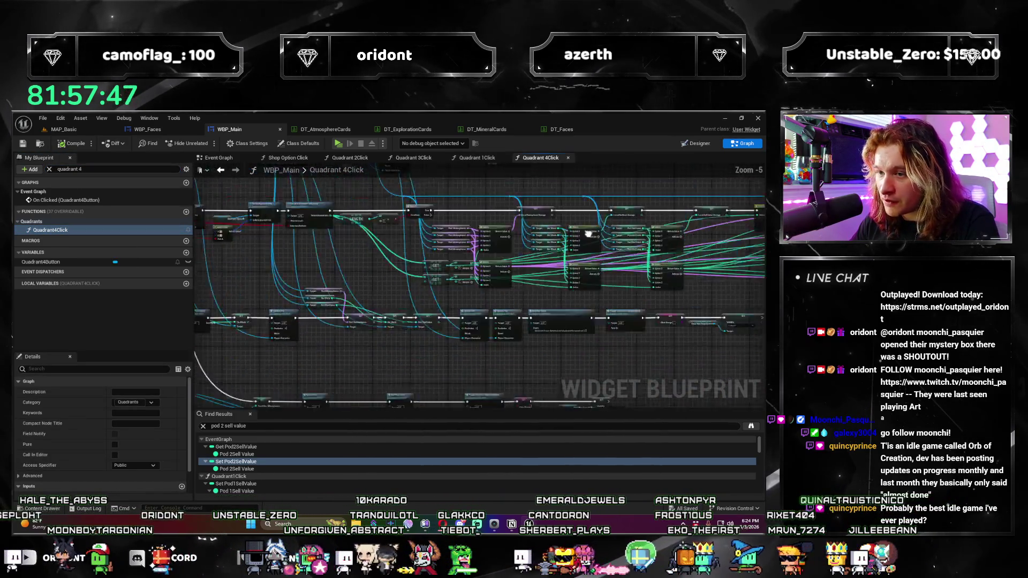
scroll(589, 234, up, 4)
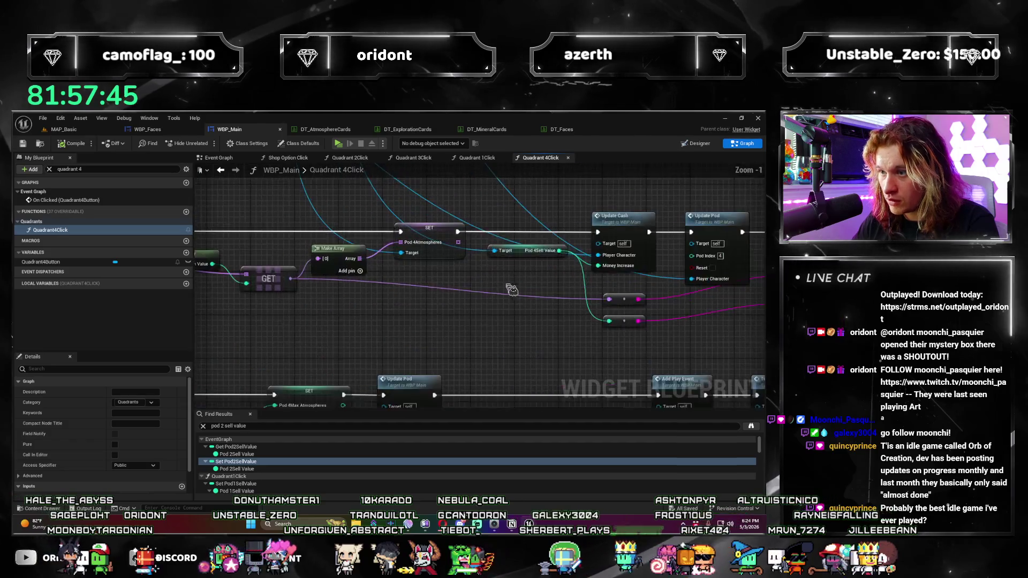
scroll(511, 289, down, 3)
mouse_move(696, 308)
mouse_down()
mouse_move(286, 247)
mouse_move(449, 257)
mouse_up()
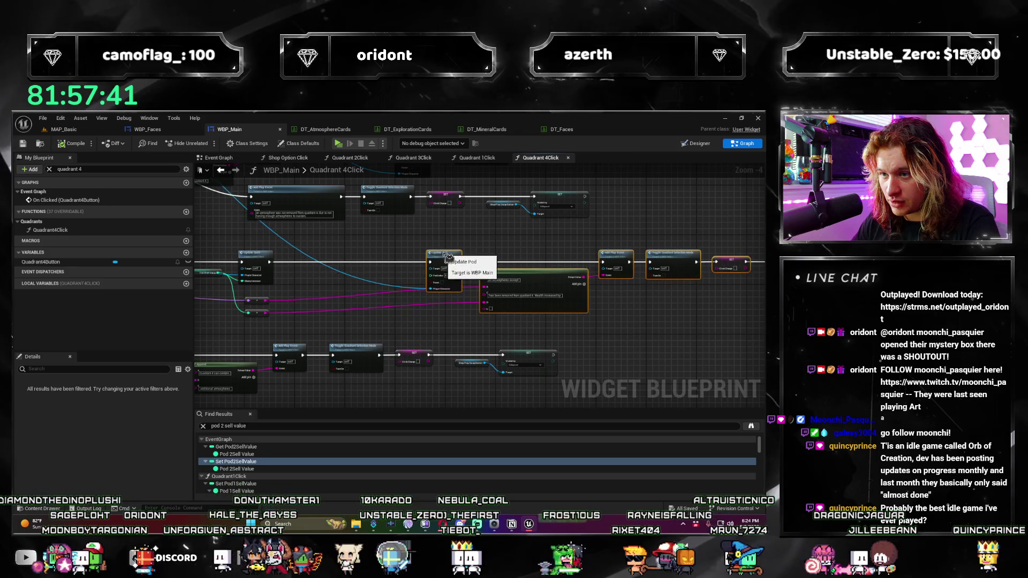
scroll(365, 291, up, 2)
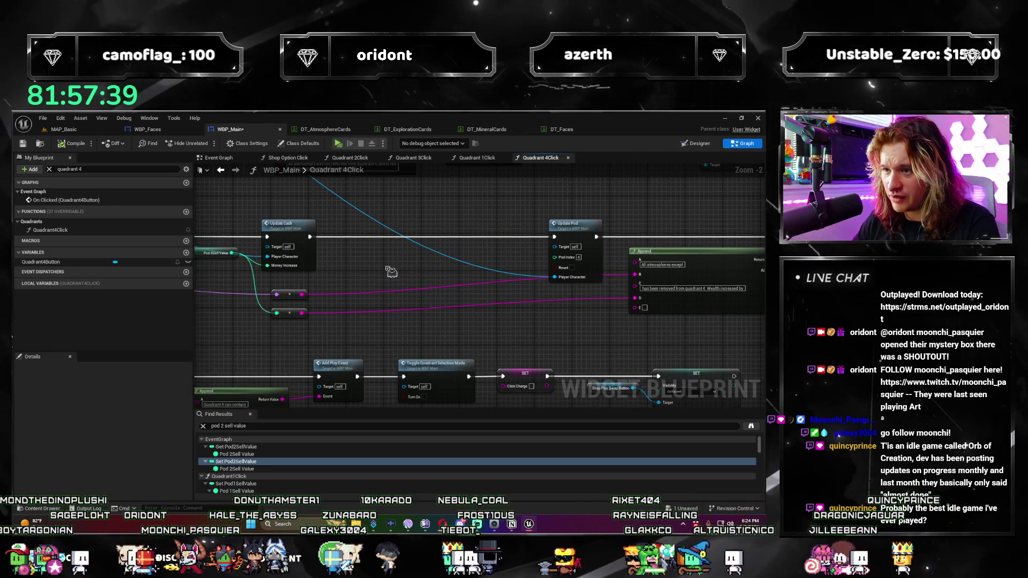
key(ctrl+v)
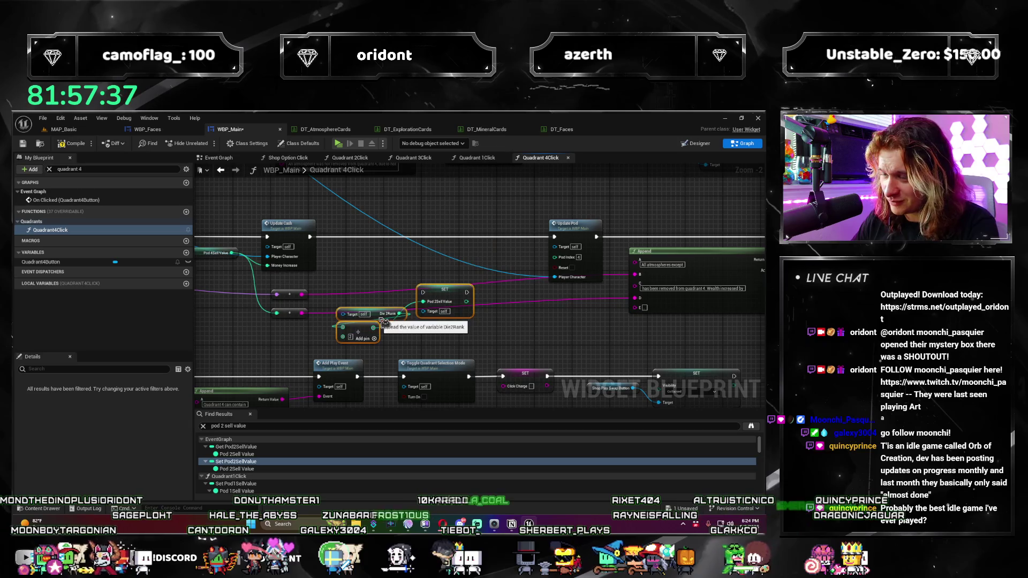
scroll(384, 276, down, 3)
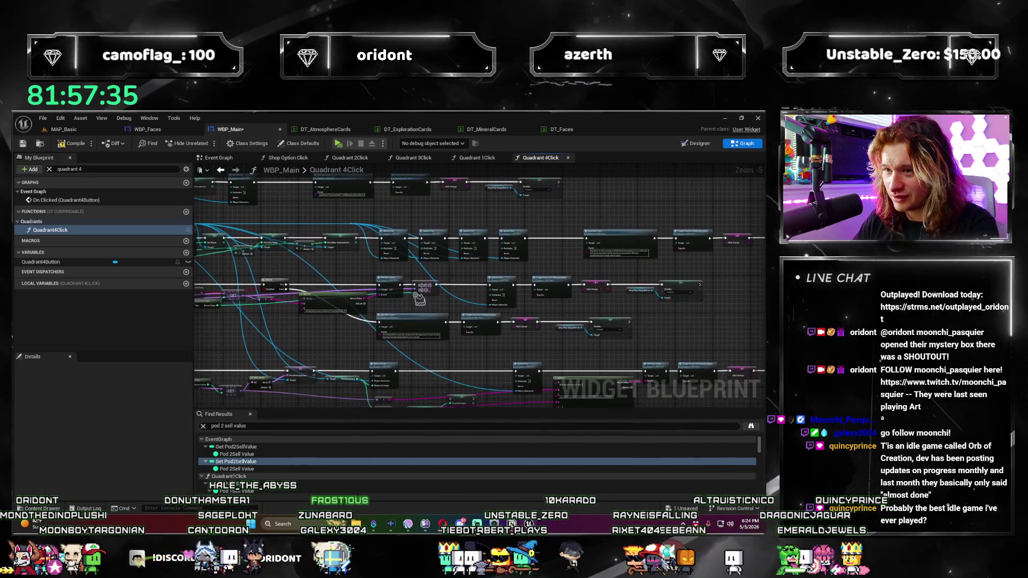
Step: Add a SET Pod 4Sell Value node wired into Update Pod
mouse_move(351, 225)
mouse_down()
mouse_move(386, 311)
mouse_move(471, 370)
mouse_up()
text(d 4 se)
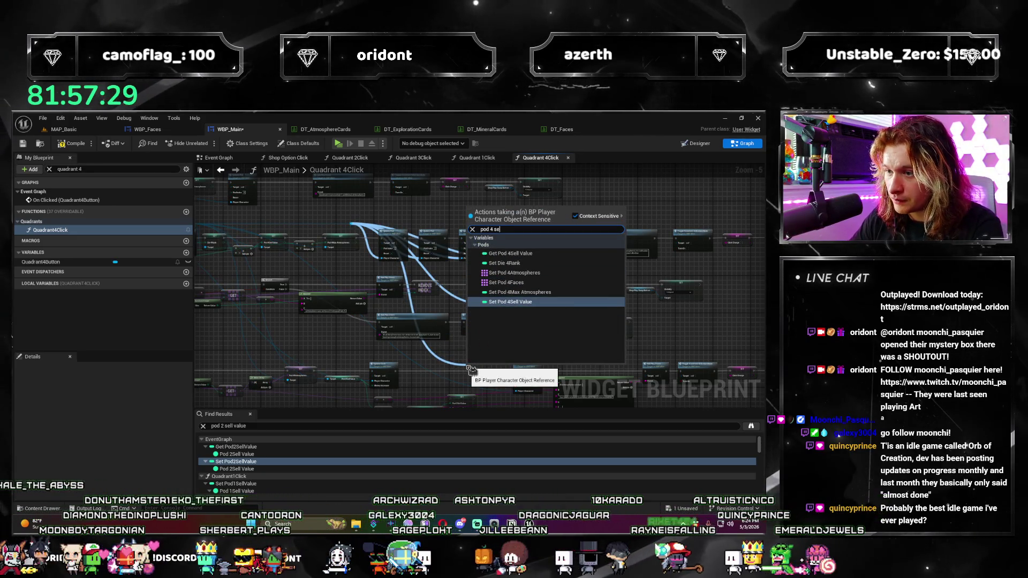
key(Return)
scroll(412, 284, up, 3)
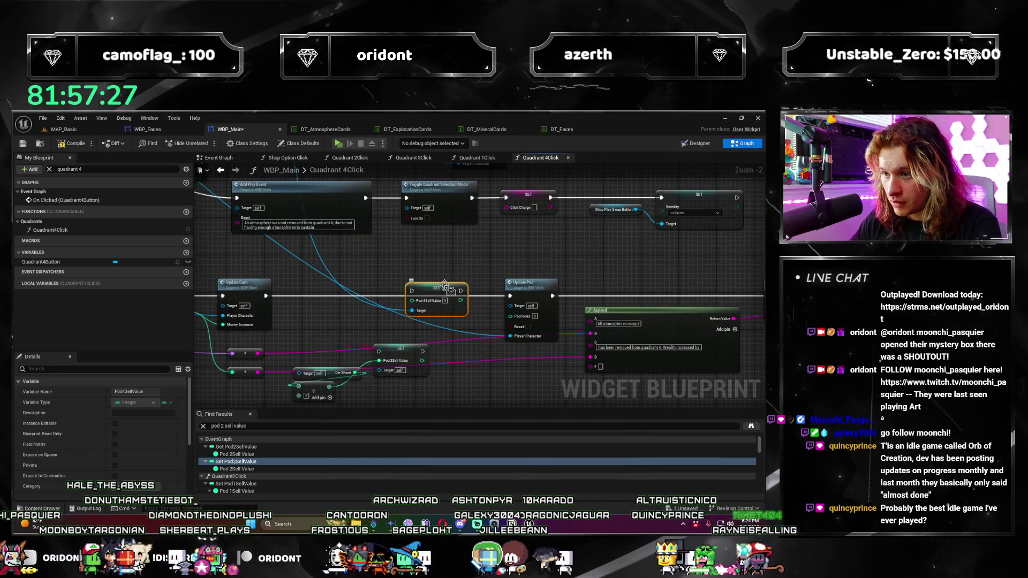
drag(513, 302, 510, 296)
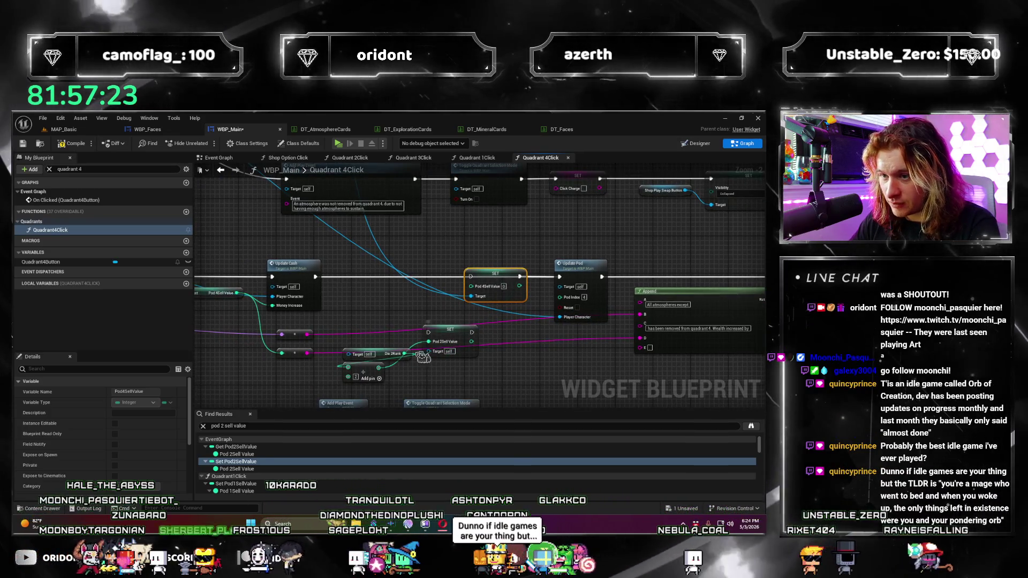
click(423, 320)
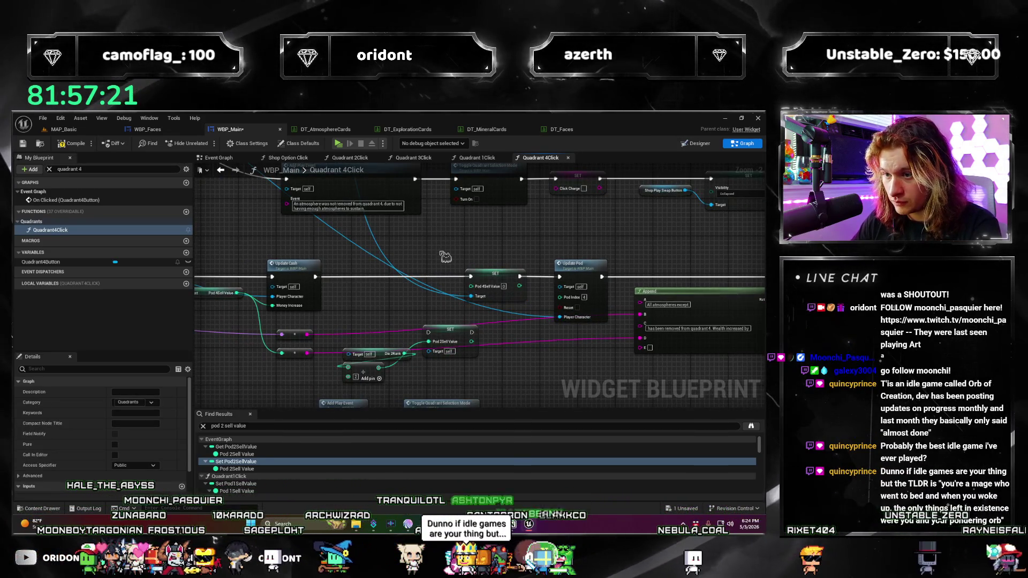
drag(438, 231, 302, 208)
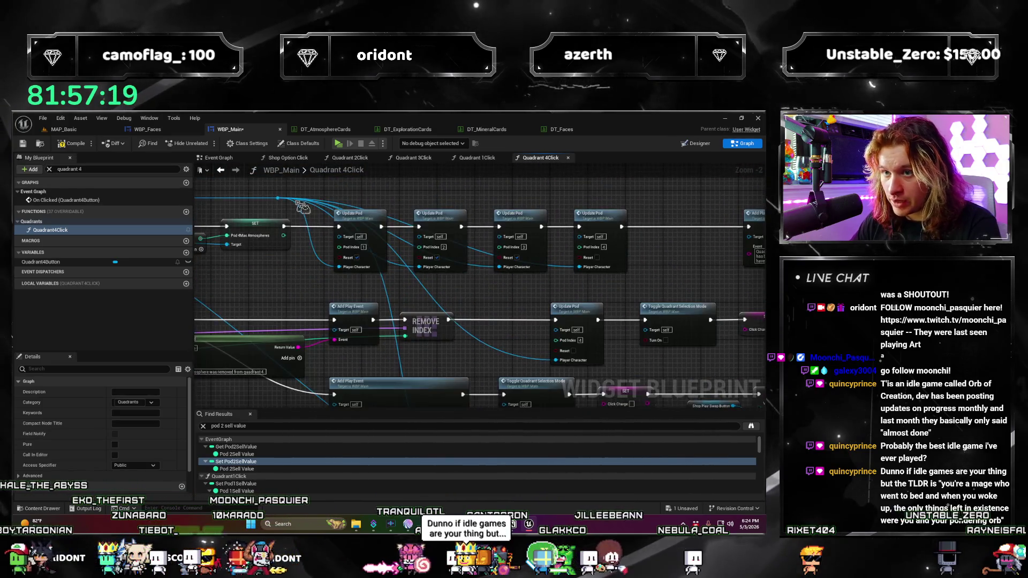
Step: Feed Pod 4Sell Value from a Die4Rank getter through a Divide node
drag(356, 362, 360, 161)
mouse_move(324, 166)
mouse_down()
mouse_move(377, 361)
mouse_move(412, 301)
mouse_up()
text(get die4)
key(Return)
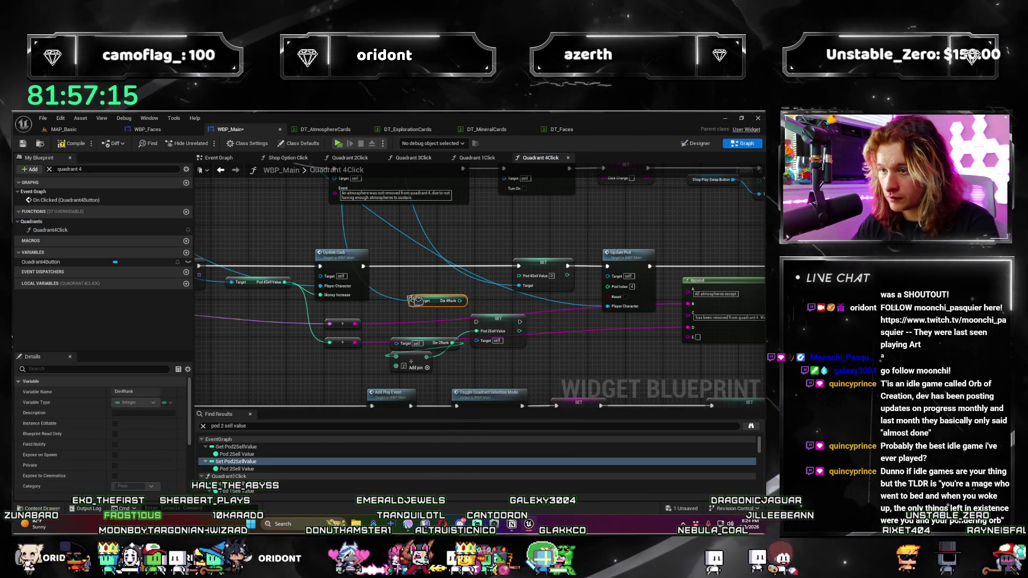
mouse_move(441, 303)
mouse_down()
mouse_move(441, 285)
mouse_move(407, 305)
mouse_up()
text(div)
key(Return)
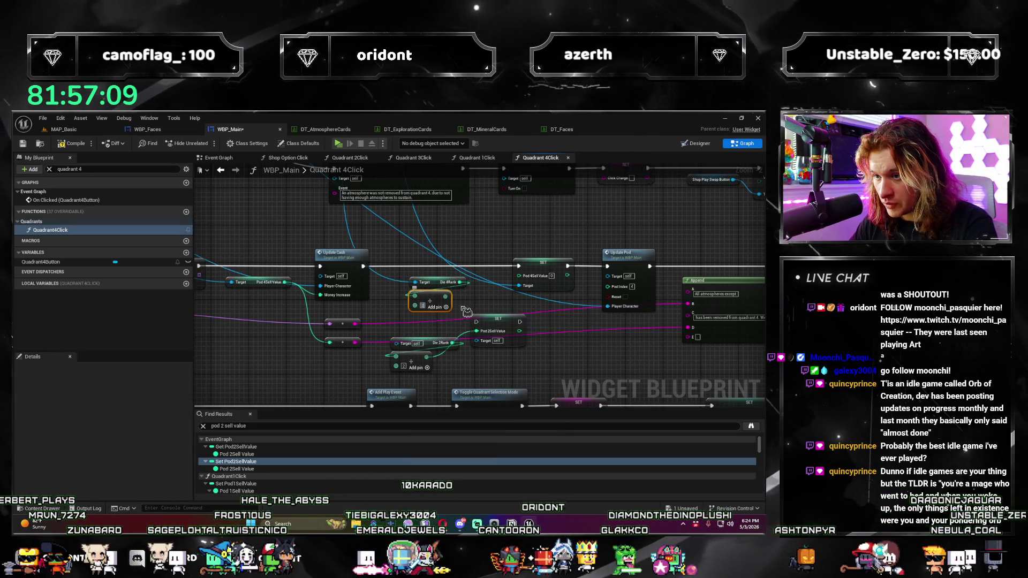
click(445, 303)
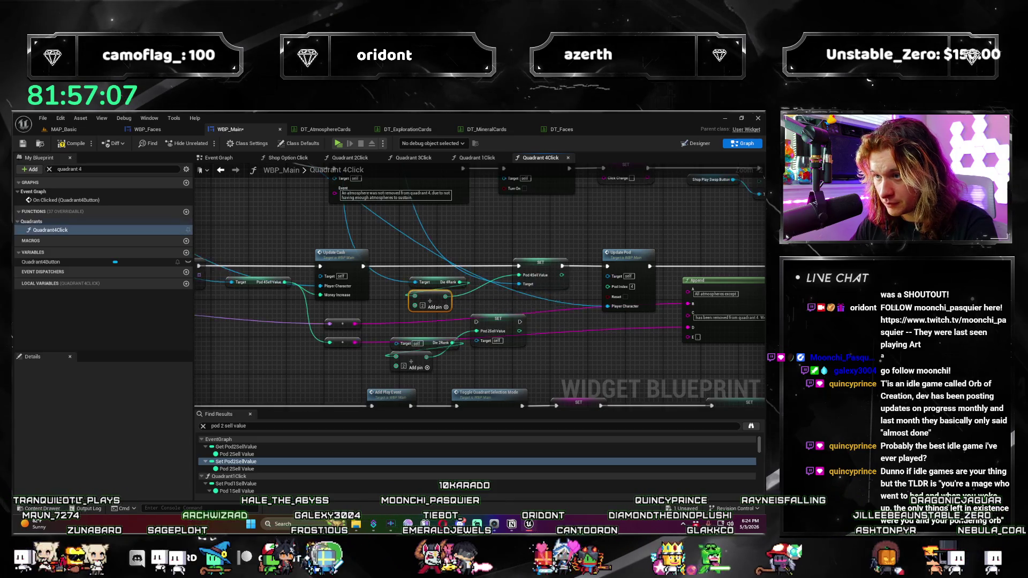
drag(519, 377, 496, 360)
drag(400, 306, 218, 331)
Step: Compile and save the WBP_Main widget blueprint
click(71, 144)
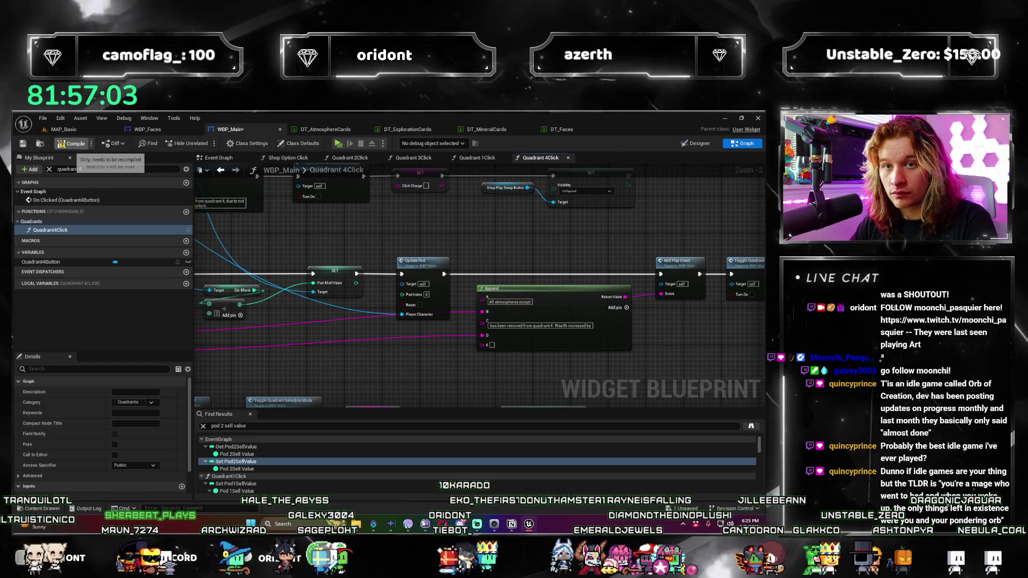
key(ctrl+s)
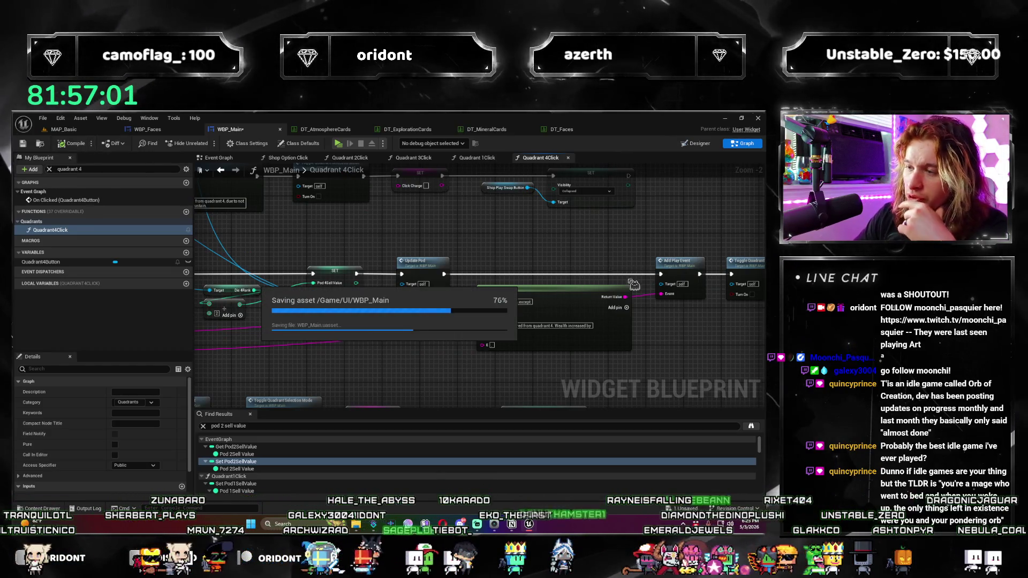
scroll(506, 234, down, 3)
scroll(407, 310, up, 2)
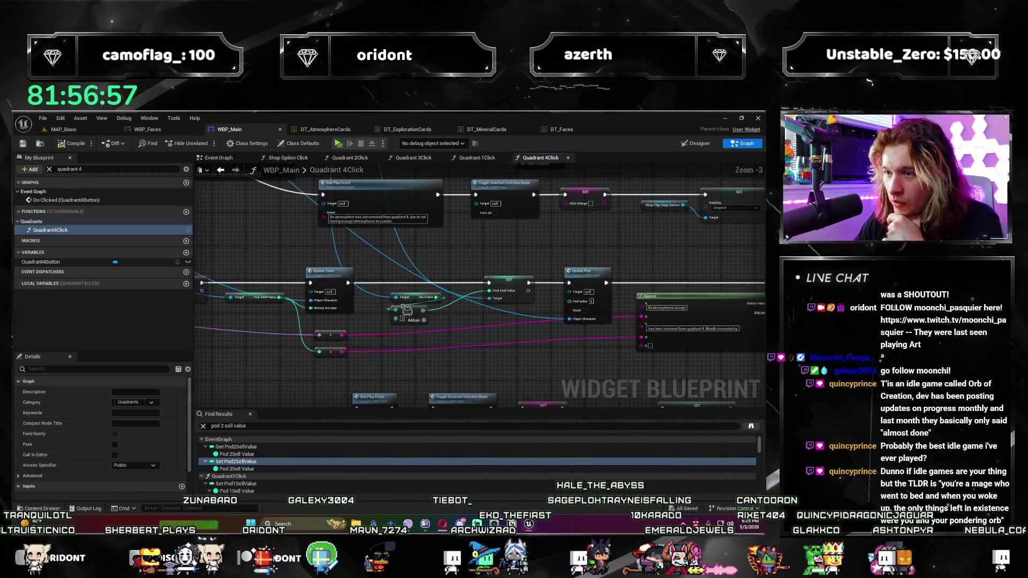
scroll(406, 306, up, 3)
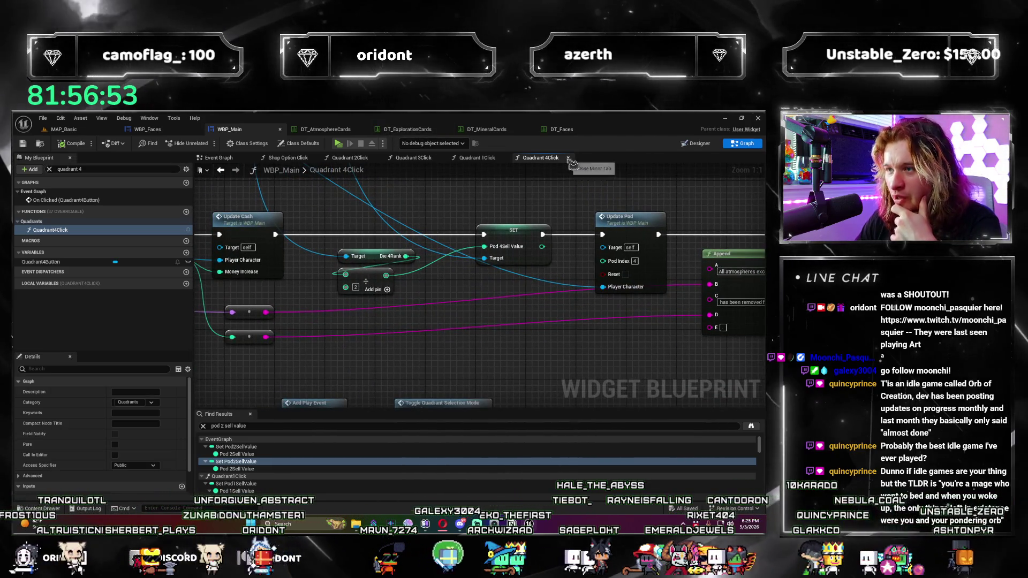
Step: Close the Quadrant 1–4 Click graph tabs and switch to DT_ExplorationCards
middle_click(515, 161)
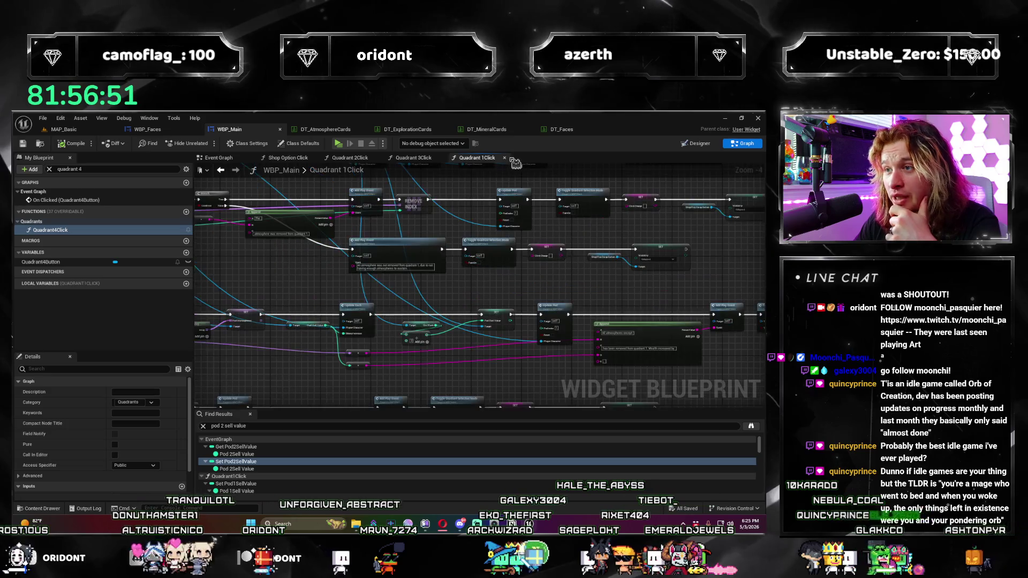
middle_click(451, 159)
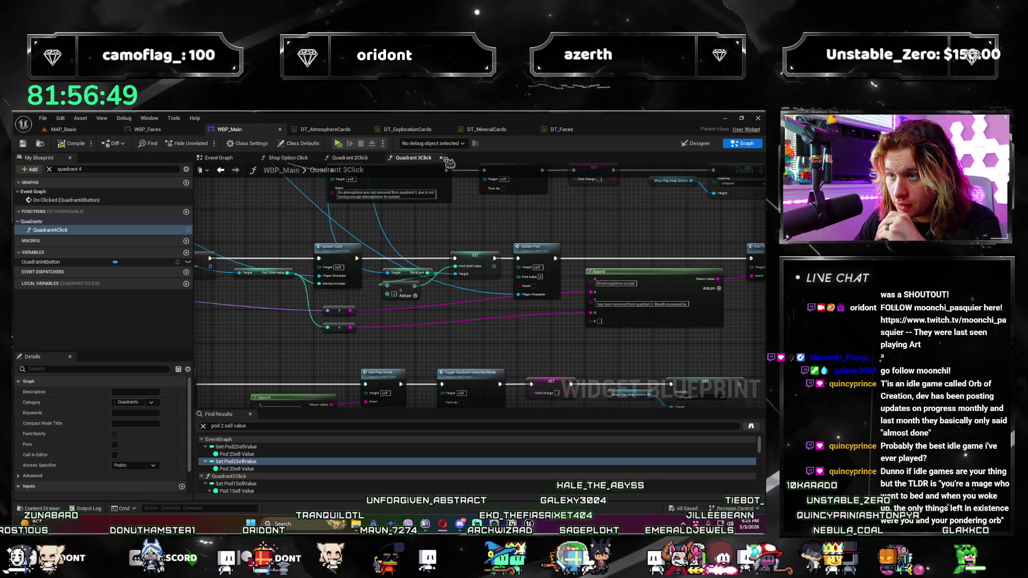
middle_click(386, 163)
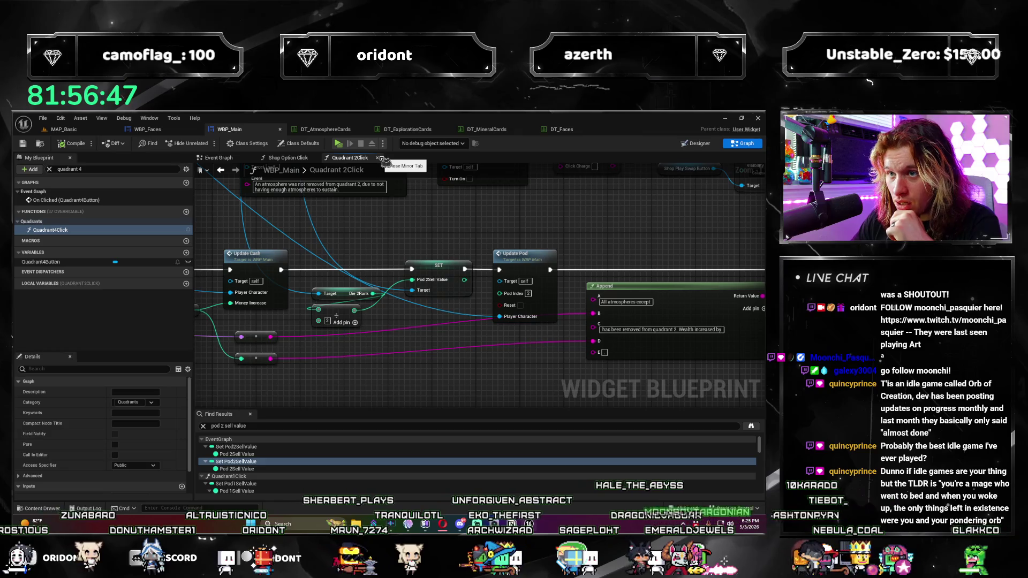
middle_click(373, 156)
click(408, 129)
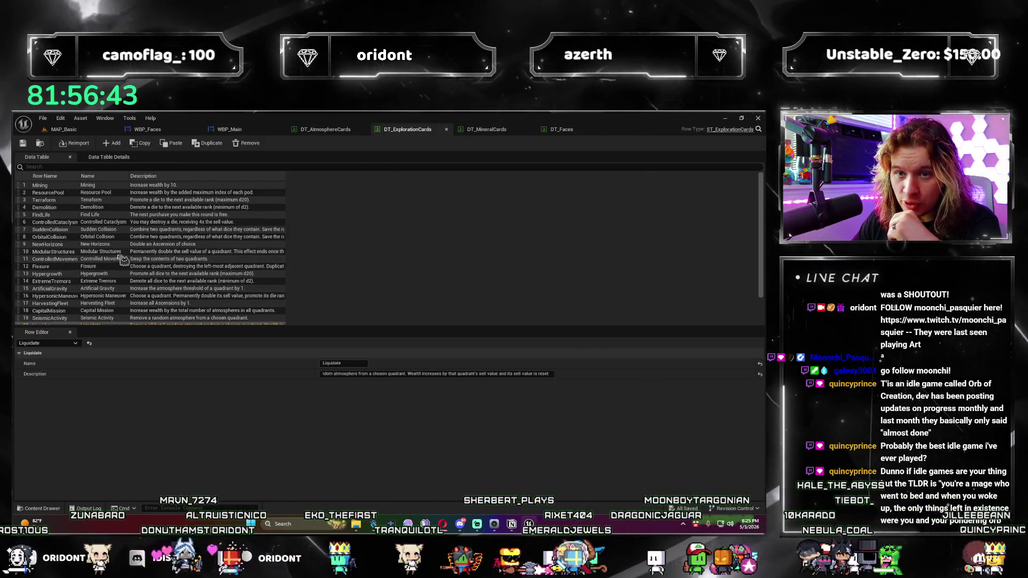
Step: Change 'contents' to 'sell value' in the ModularStructures description, then return to MAP_Basic
click(104, 252)
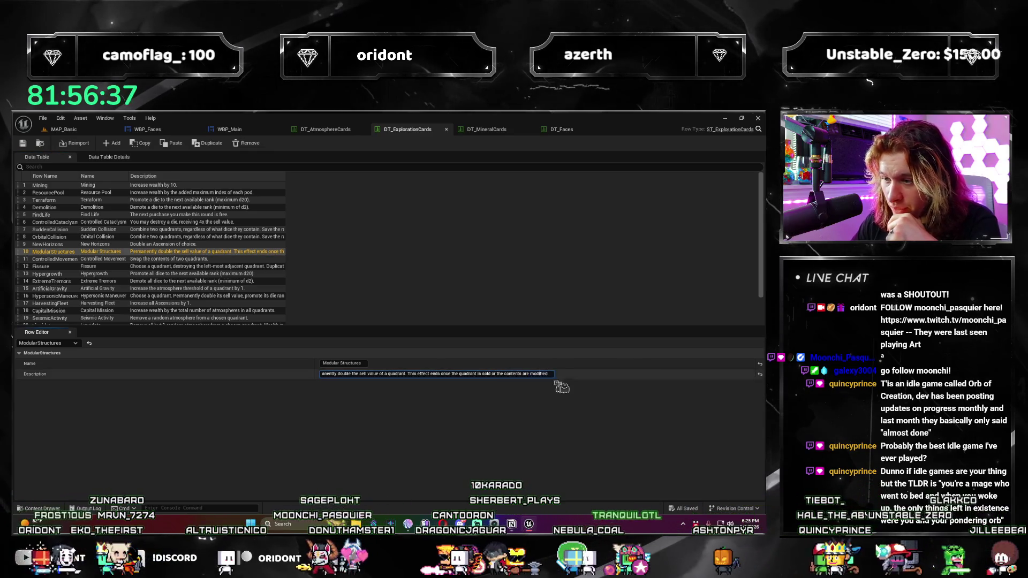
double_click(515, 373)
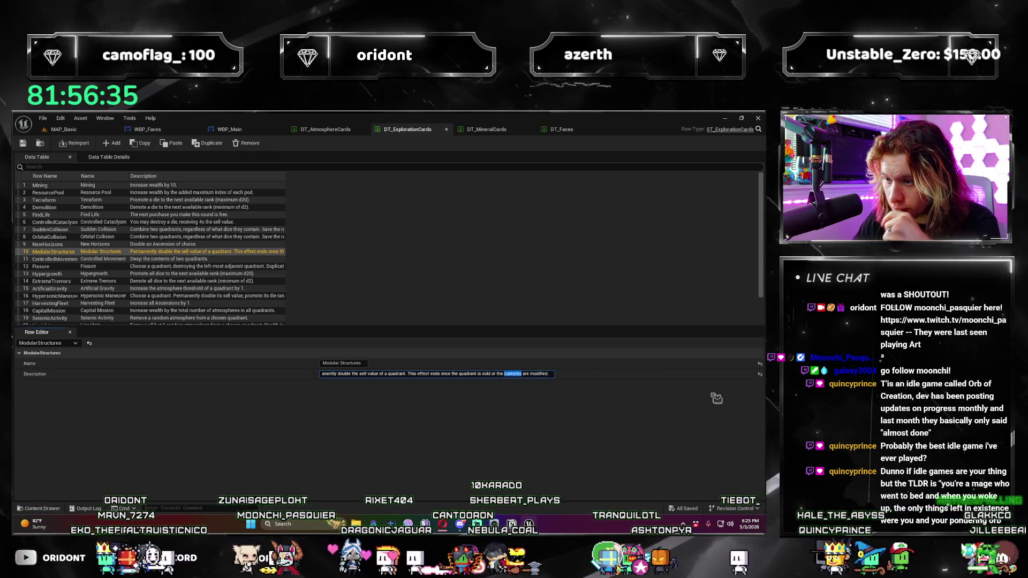
text(sell value)
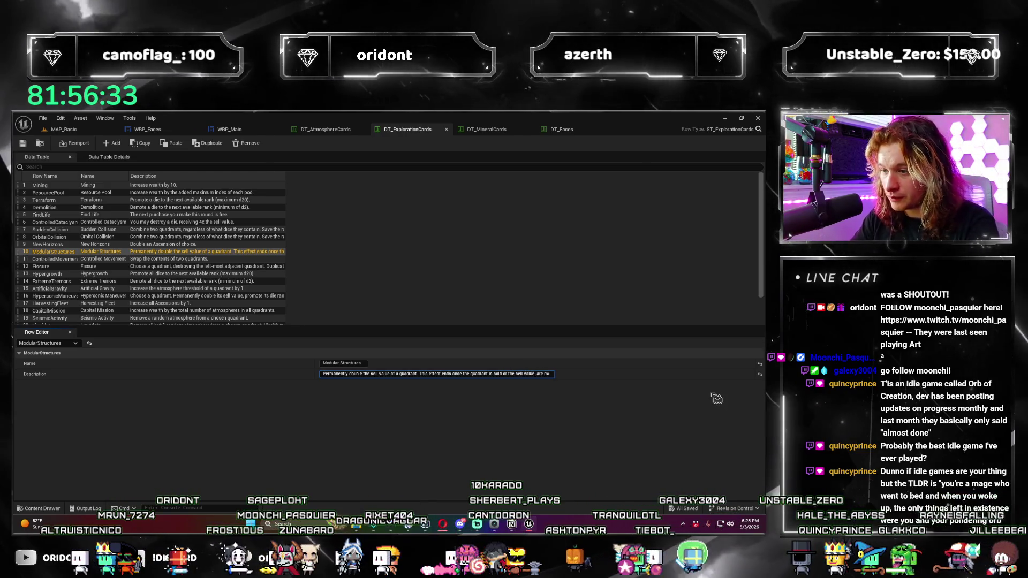
key(ctrl+shift+Right)
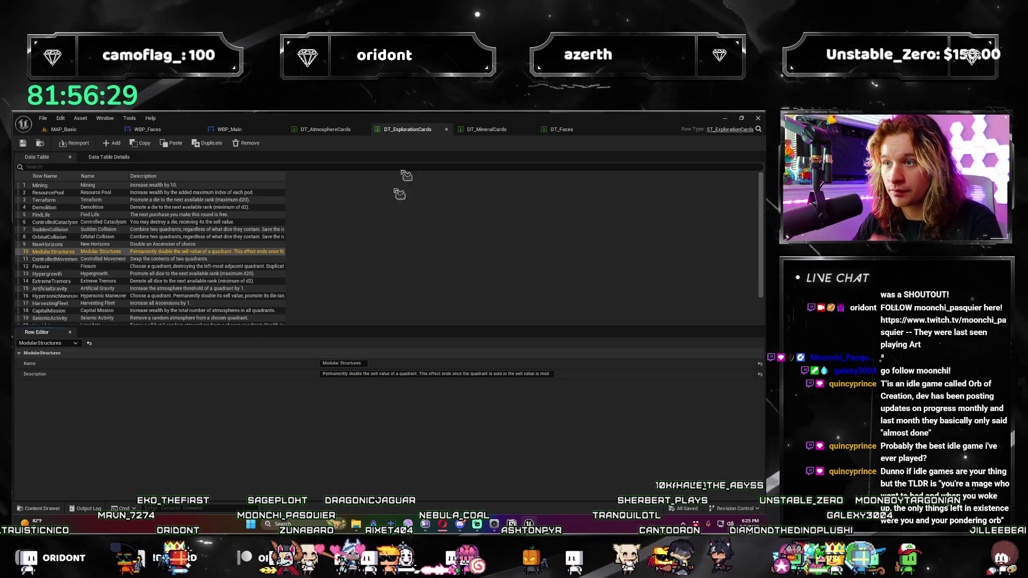
click(82, 131)
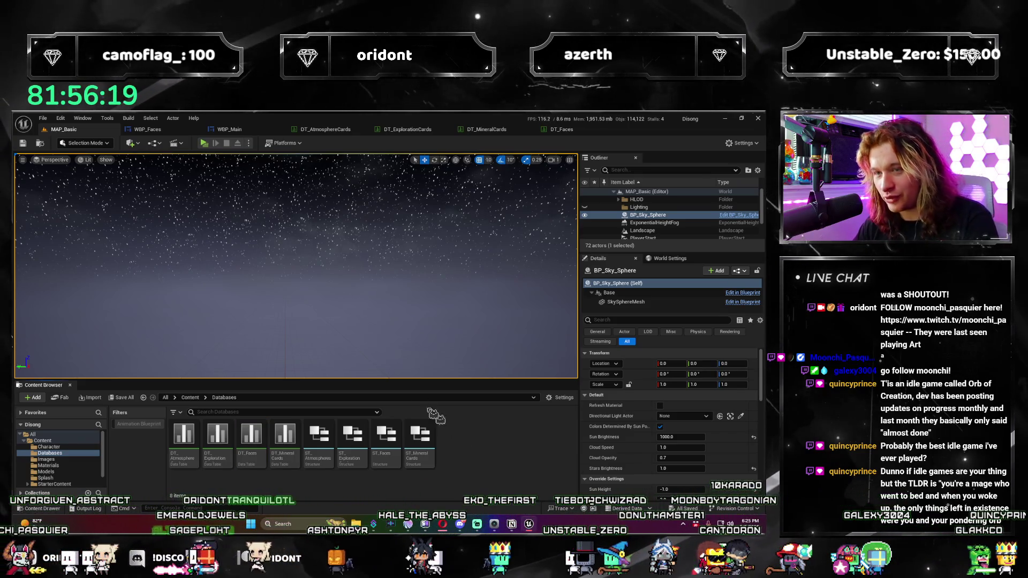
Step: Launch the standalone preview, take an Unstable d8 Atmosphere die, and advance a round
click(213, 144)
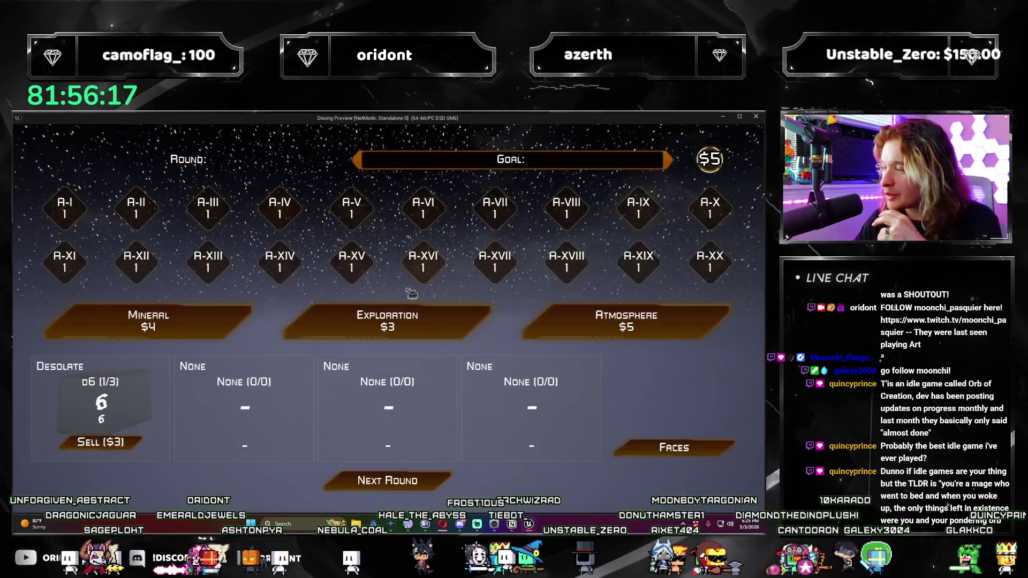
click(402, 477)
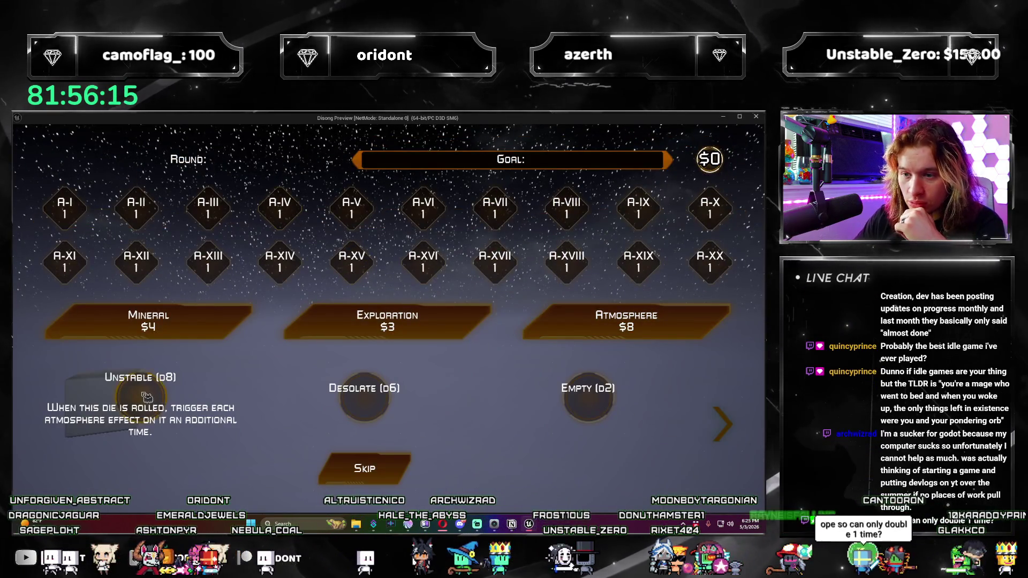
click(146, 397)
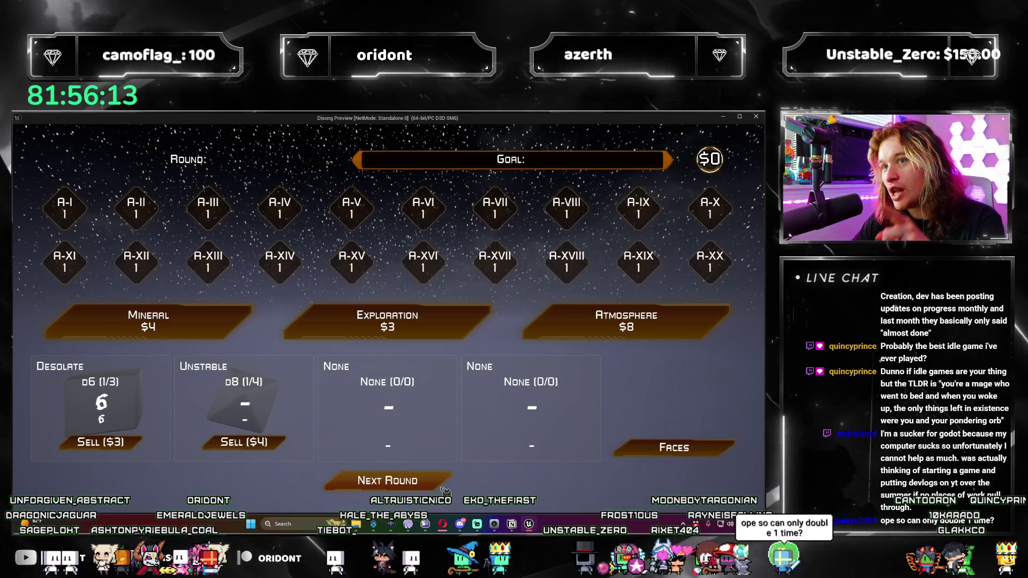
click(435, 484)
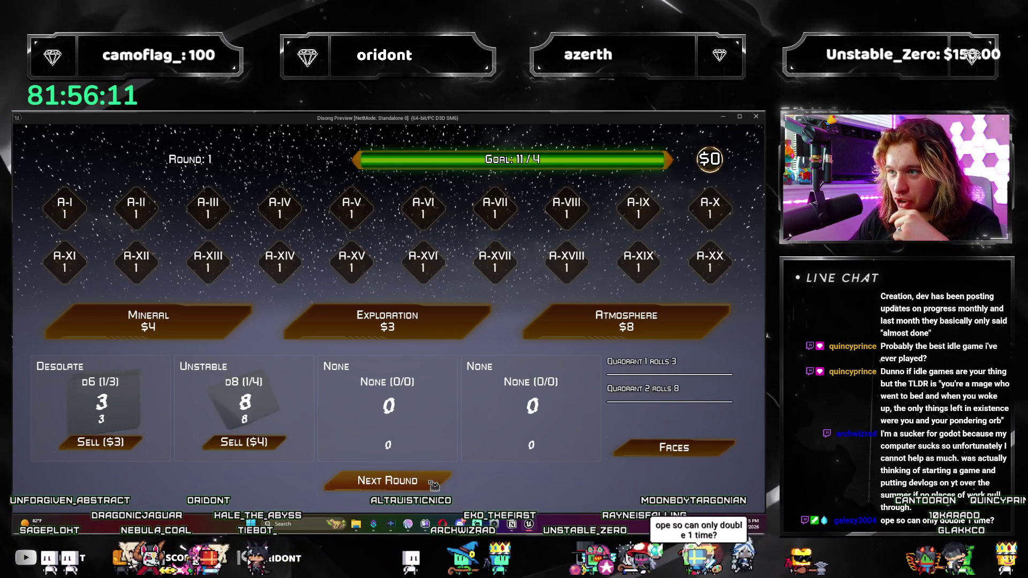
click(434, 485)
Step: Add another Unstable d8 and a High Carbon die, then roll round 3
click(560, 328)
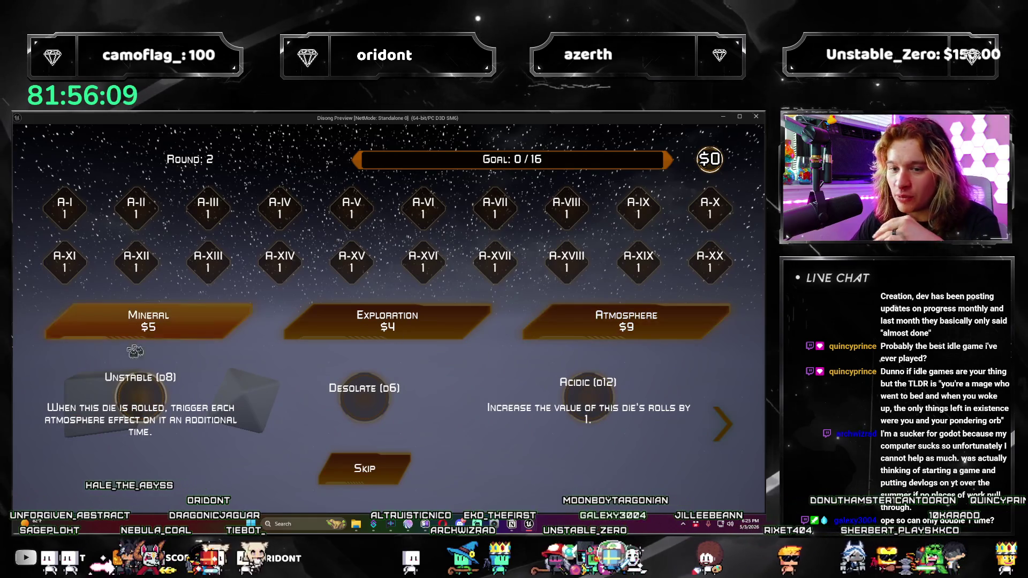
click(138, 398)
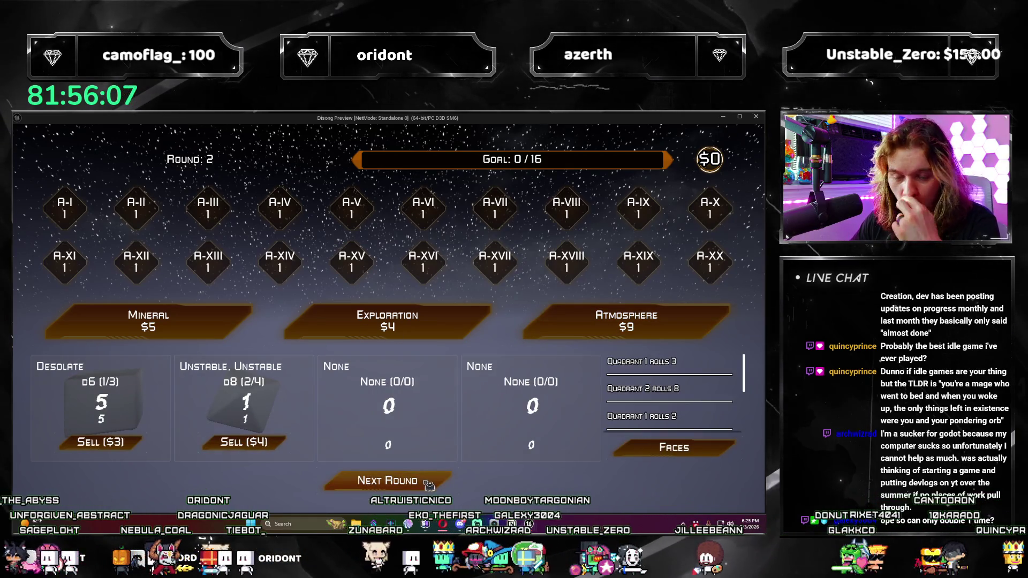
click(429, 486)
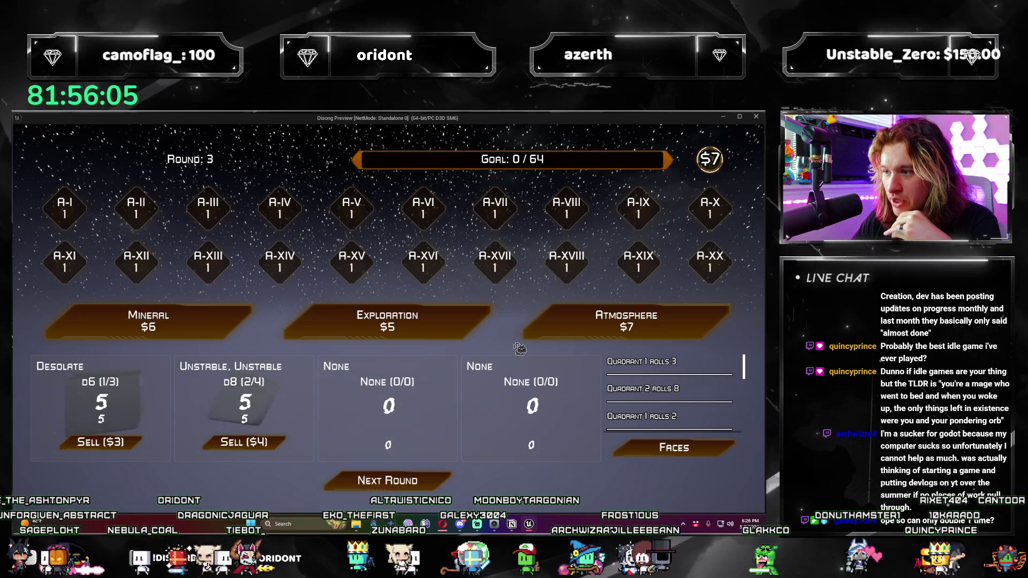
click(557, 327)
click(554, 412)
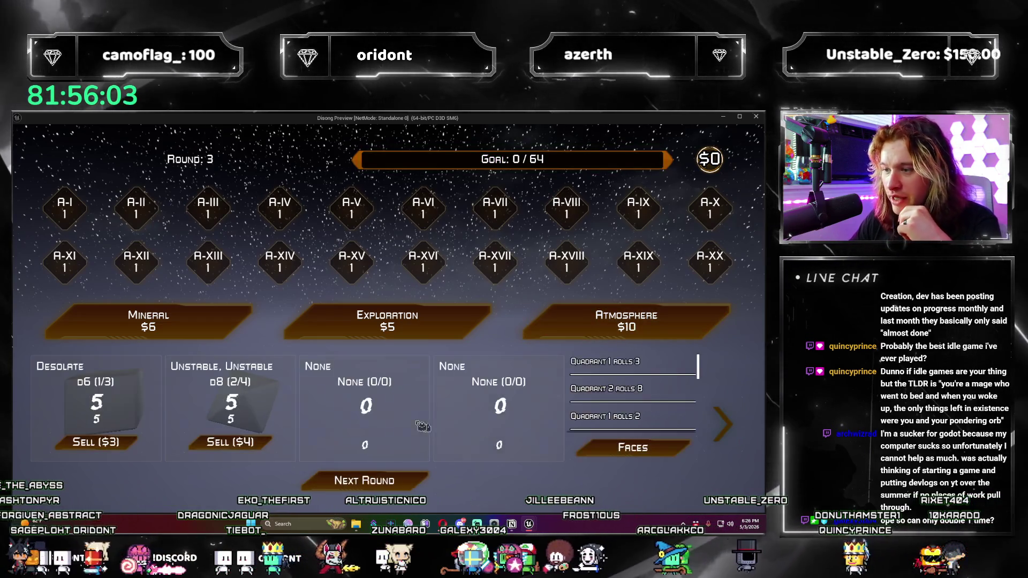
click(437, 482)
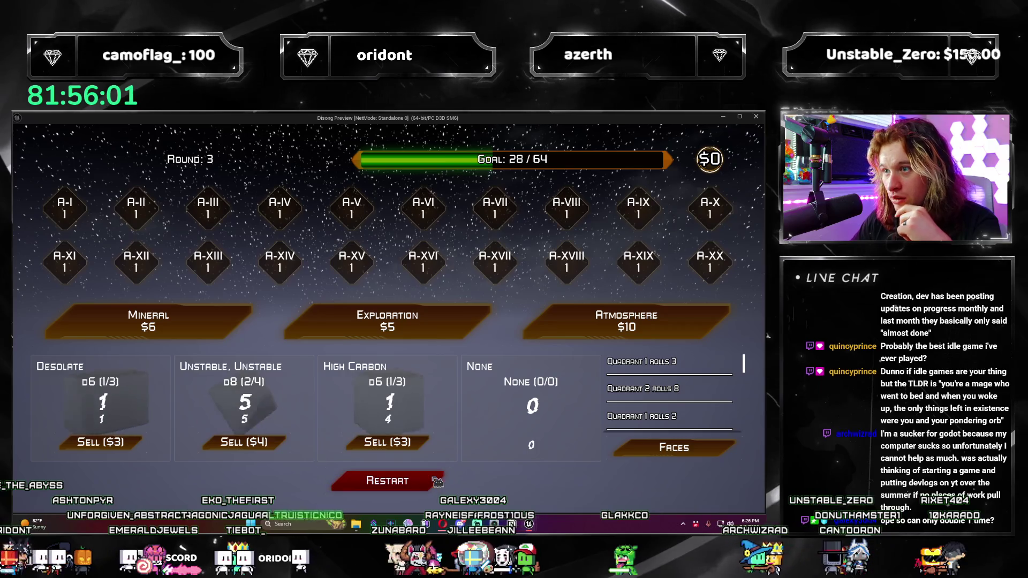
Step: Restart after the failed round, close the preview, and switch to the WBP_Main graph
click(428, 482)
click(756, 116)
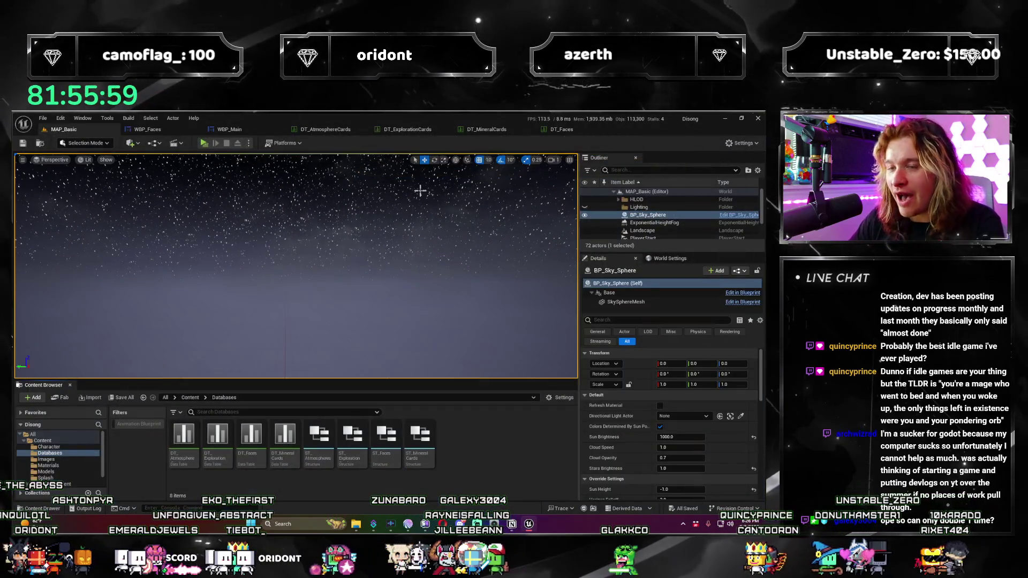
click(161, 131)
click(229, 129)
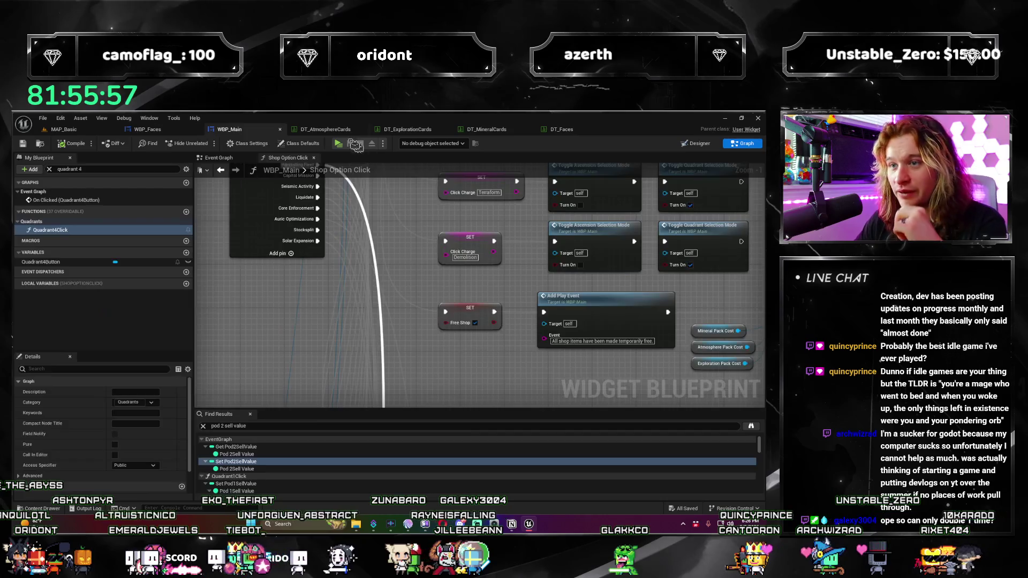
Step: Switch to the DT_AtmosphereCards data table tab
click(325, 129)
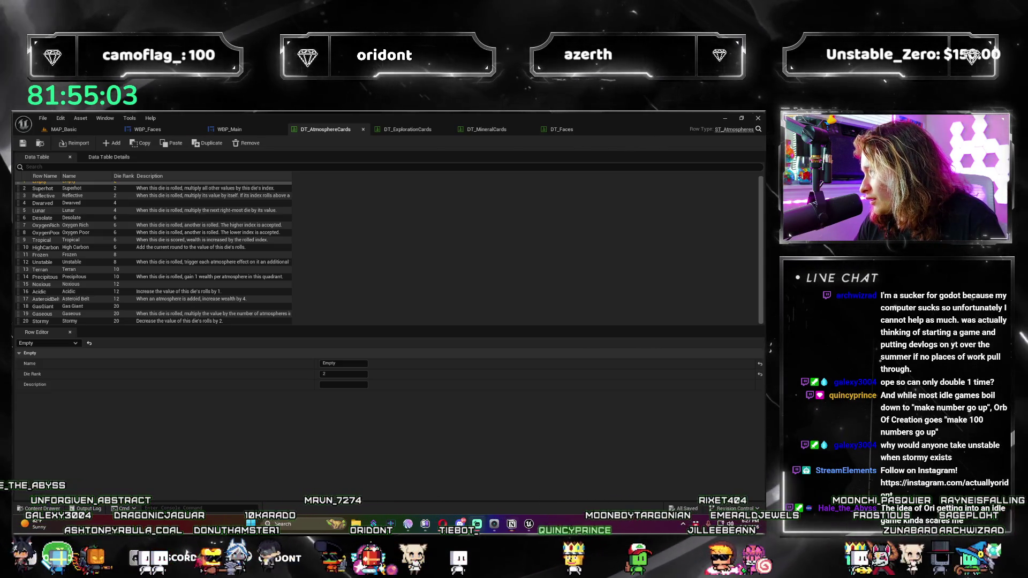
key(super+d)
key(super+d)
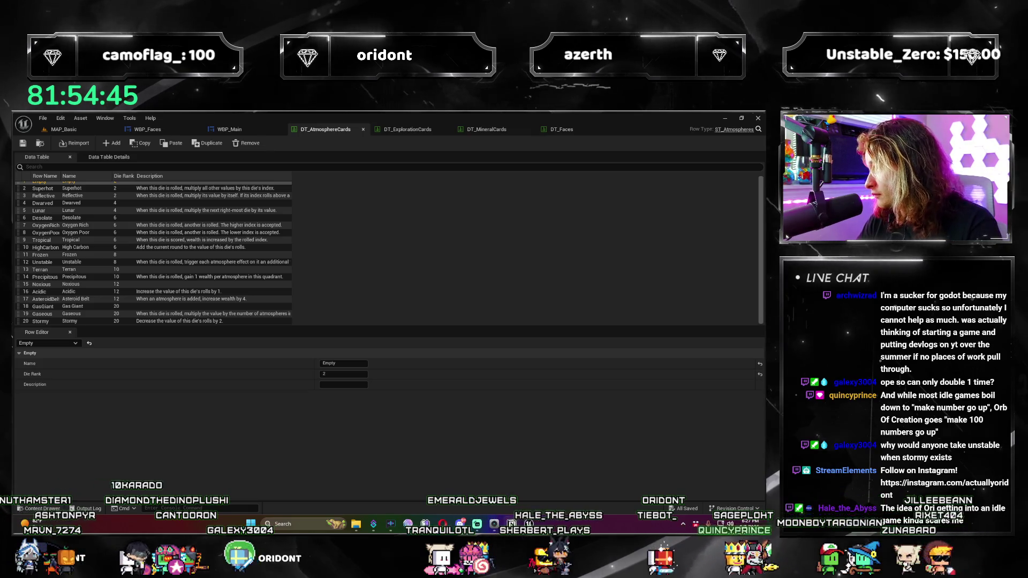
key(alt+Tab)
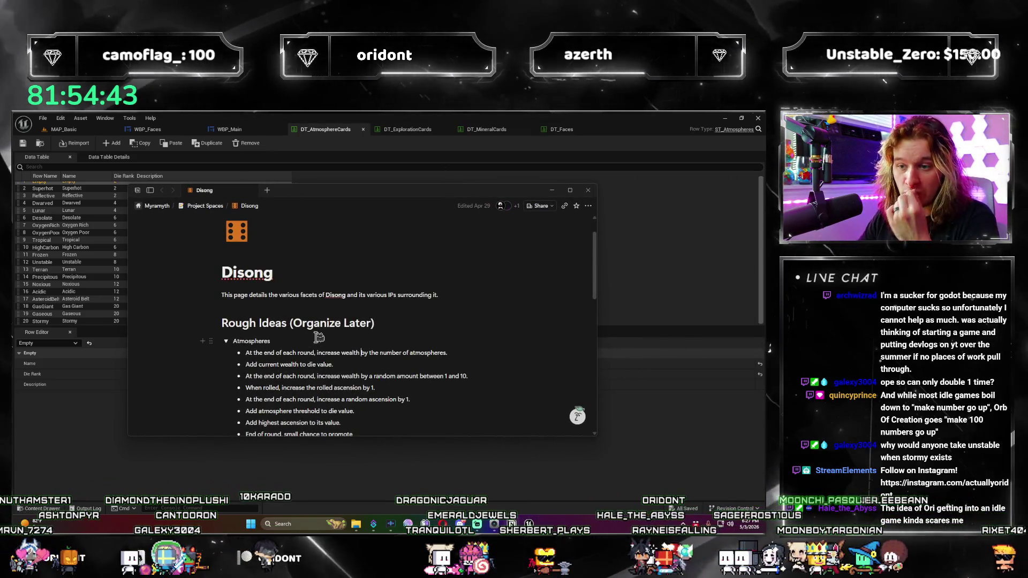
scroll(319, 337, down, 3)
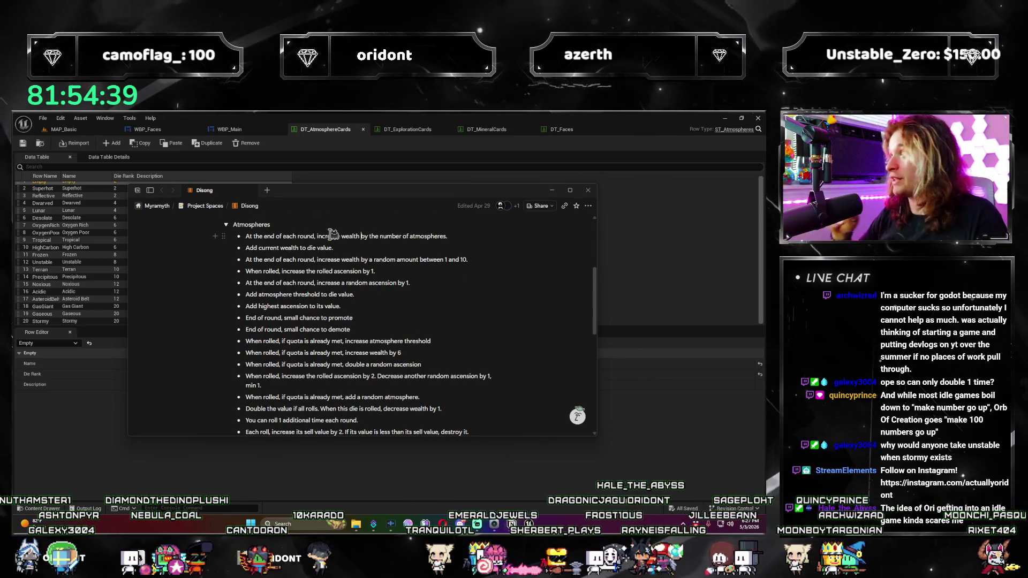
key(alt+Tab)
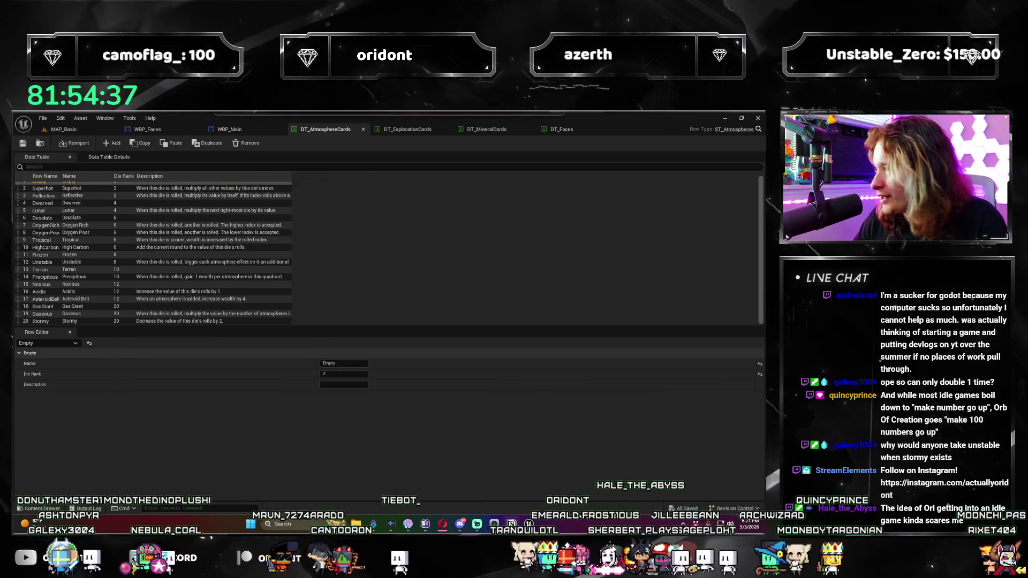
Step: Launch the standalone preview, buy an Atmosphere pack with the Lunar d4, and advance to round 2
click(82, 124)
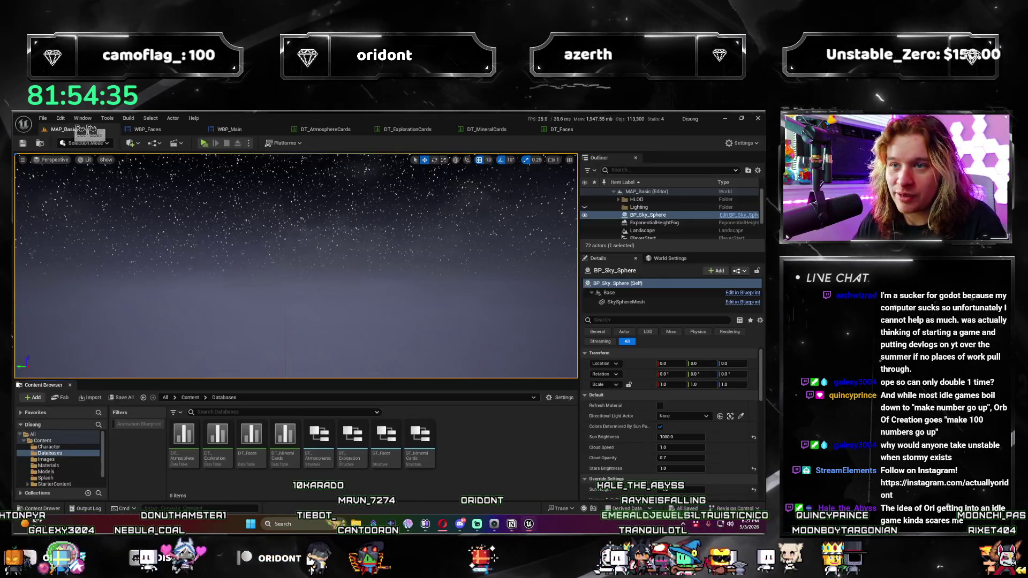
key(alt+p)
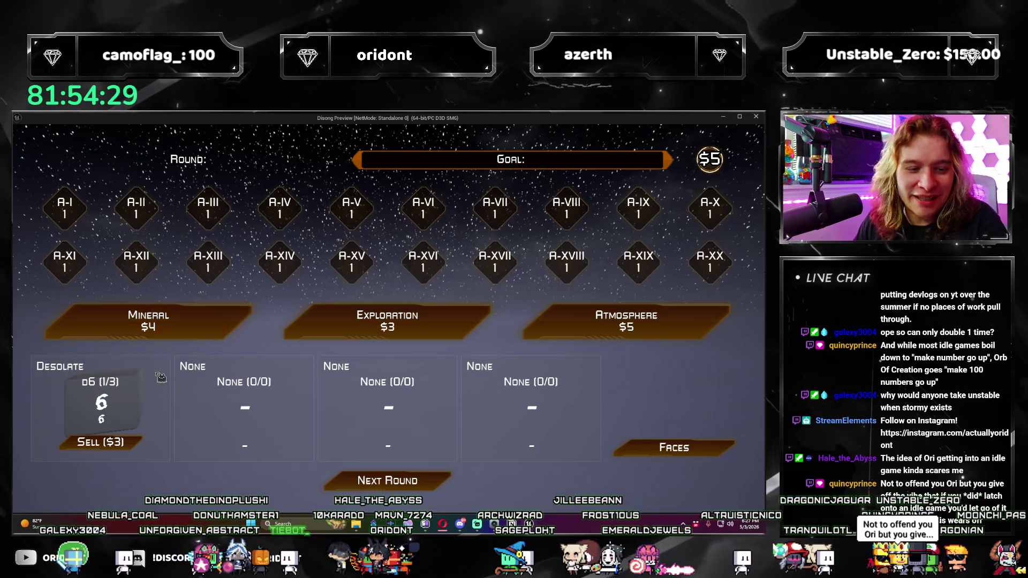
click(606, 335)
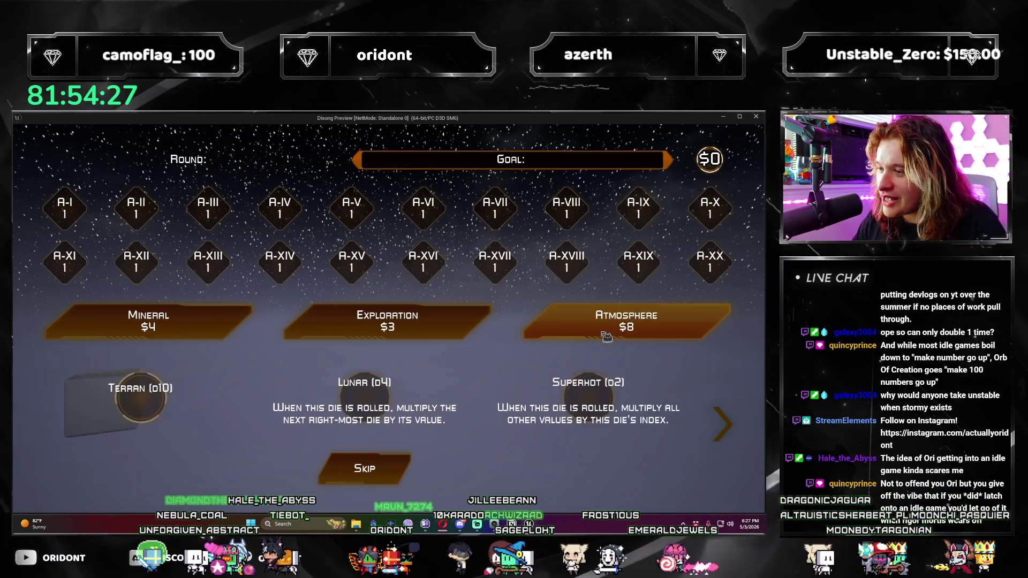
click(355, 401)
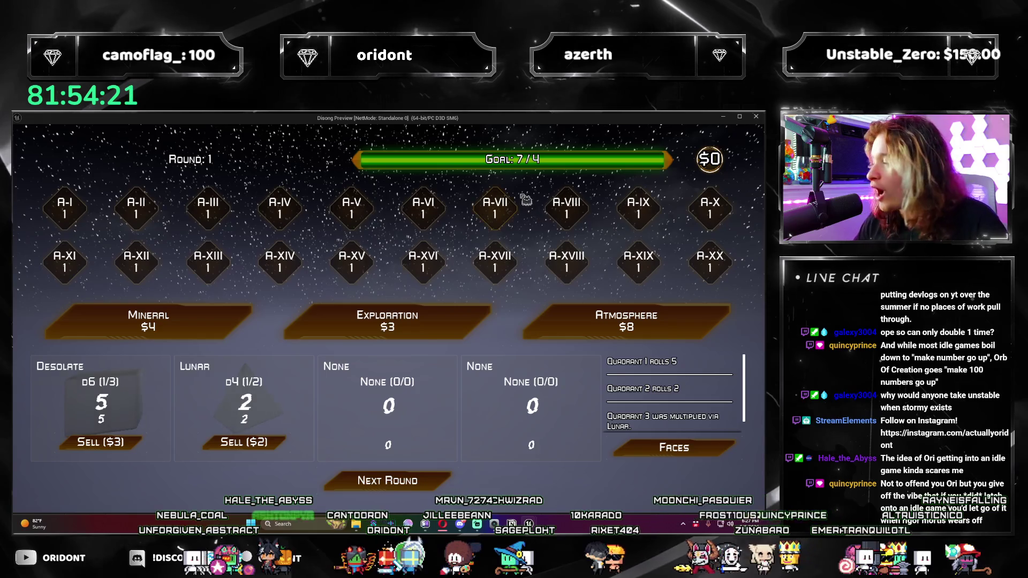
click(429, 486)
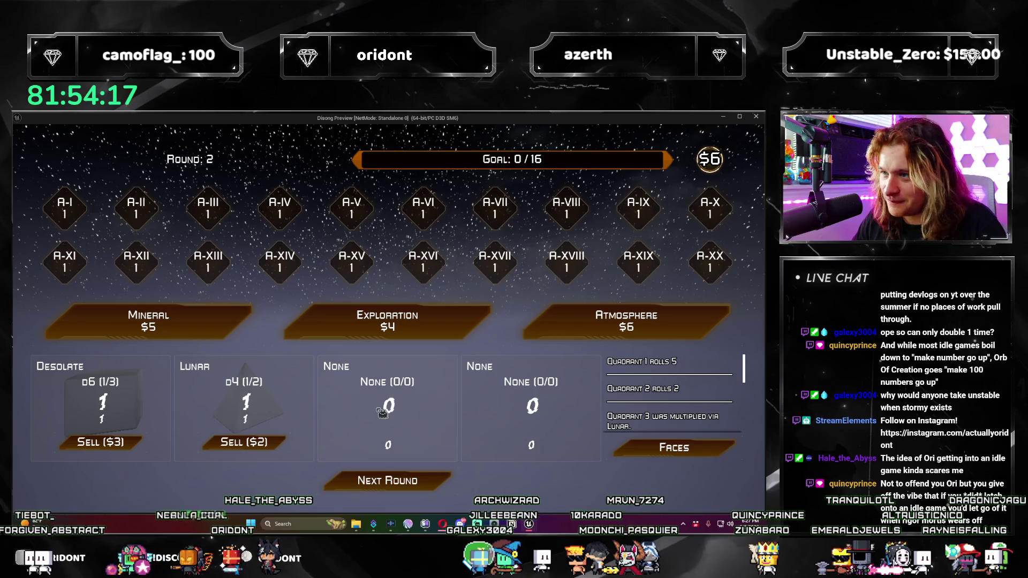
Step: Add a Tropical d6, roll round 2, and advance to round 3
click(562, 332)
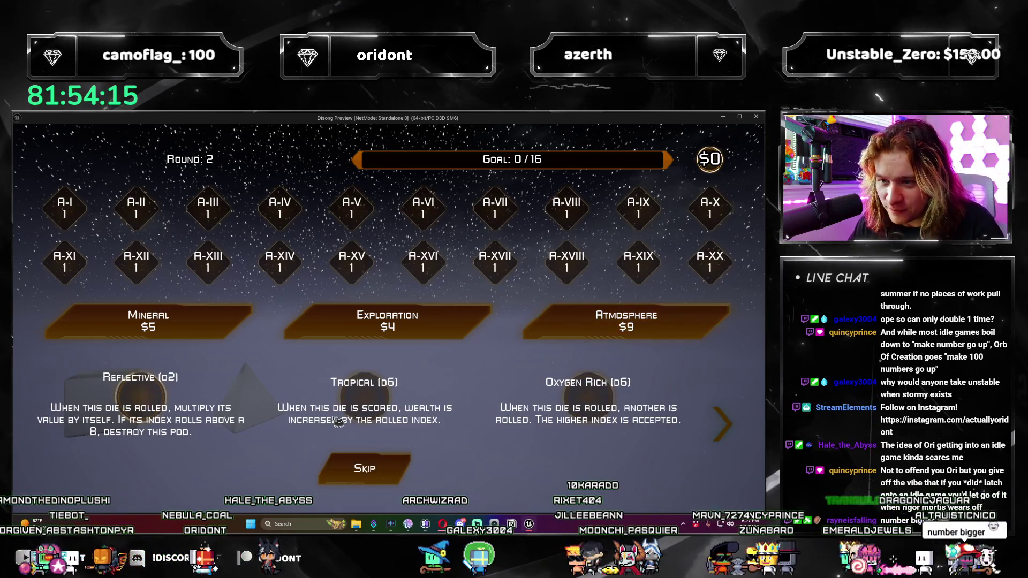
click(386, 399)
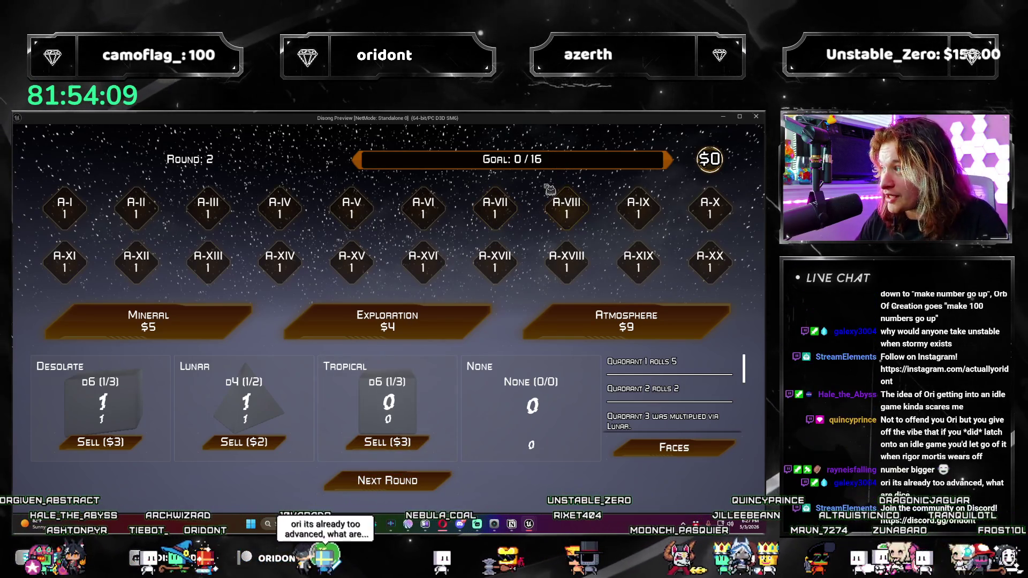
click(438, 483)
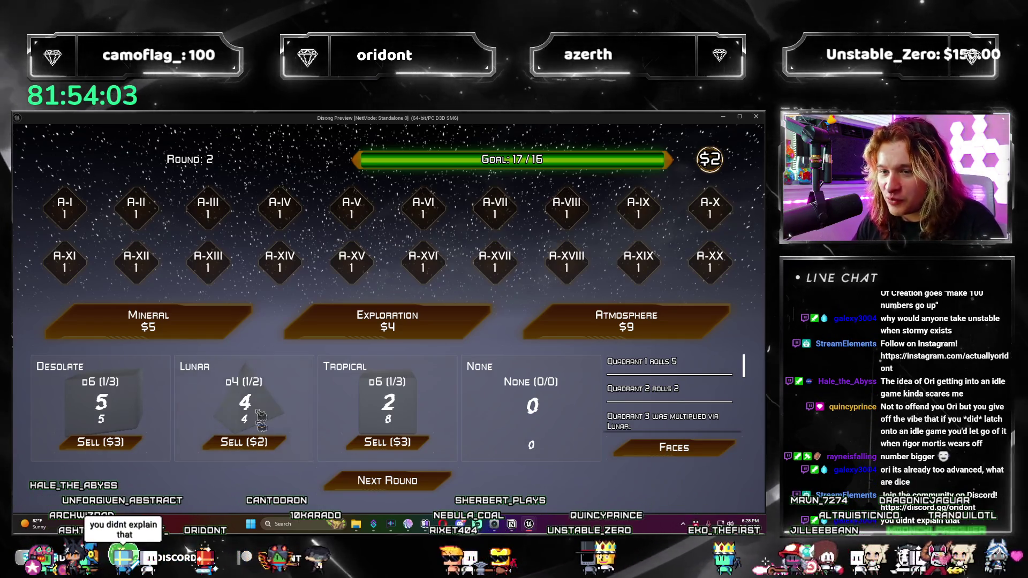
mouse_move(210, 373)
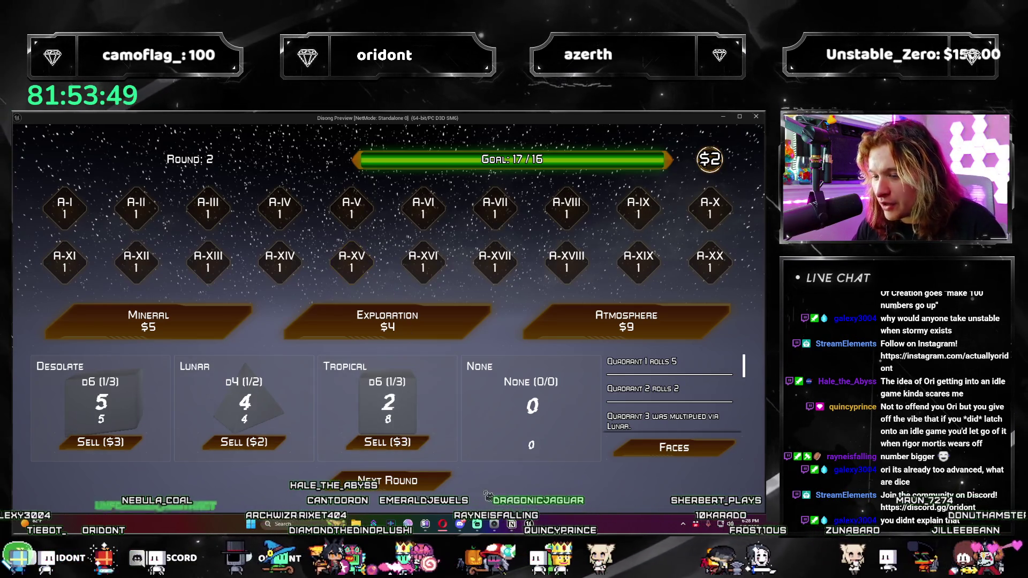
click(445, 489)
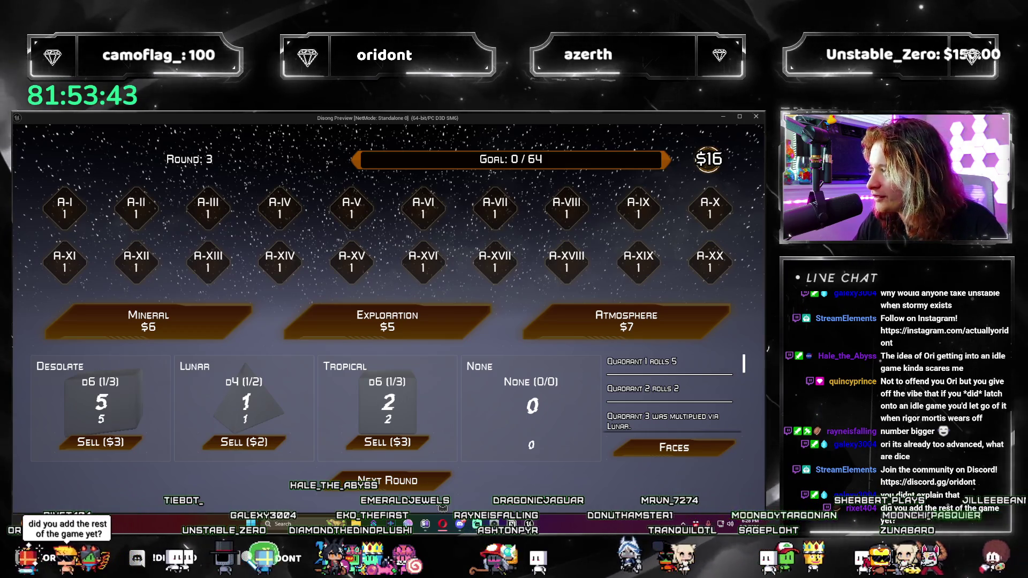
Step: In round 3, add Tropical, Auric Optimizations and a Gas Giant d20, rolling twice
click(626, 321)
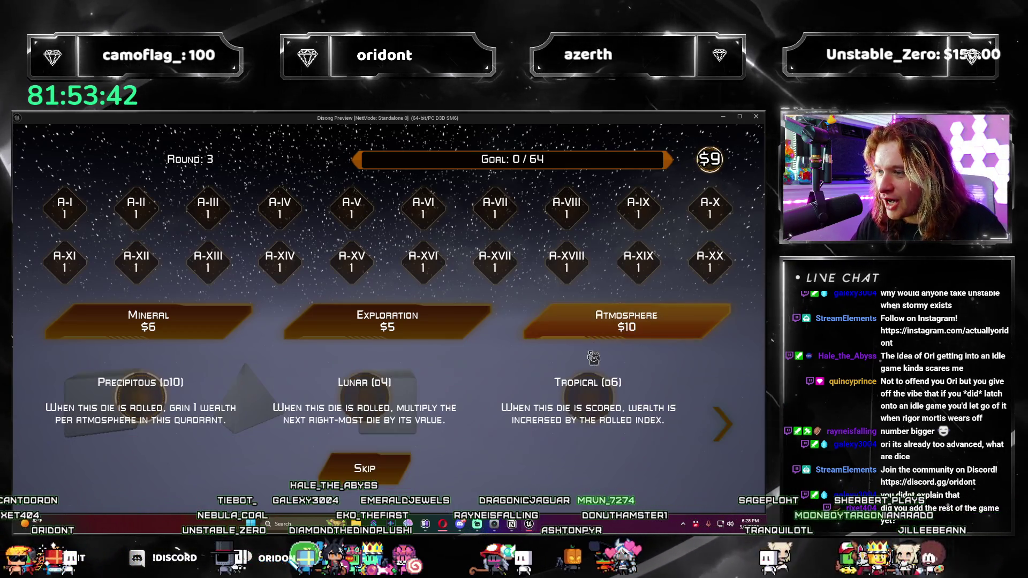
click(603, 407)
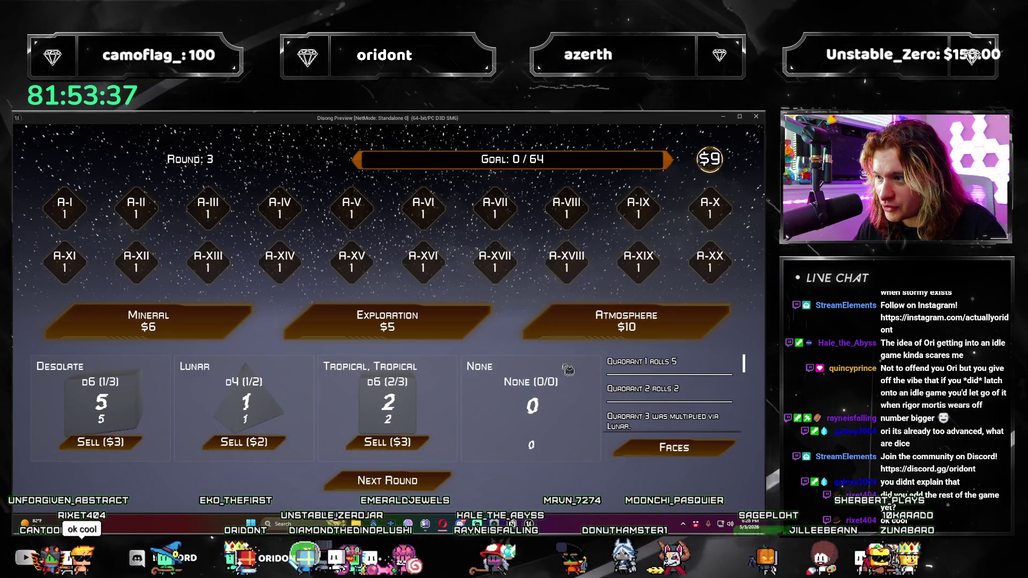
click(387, 321)
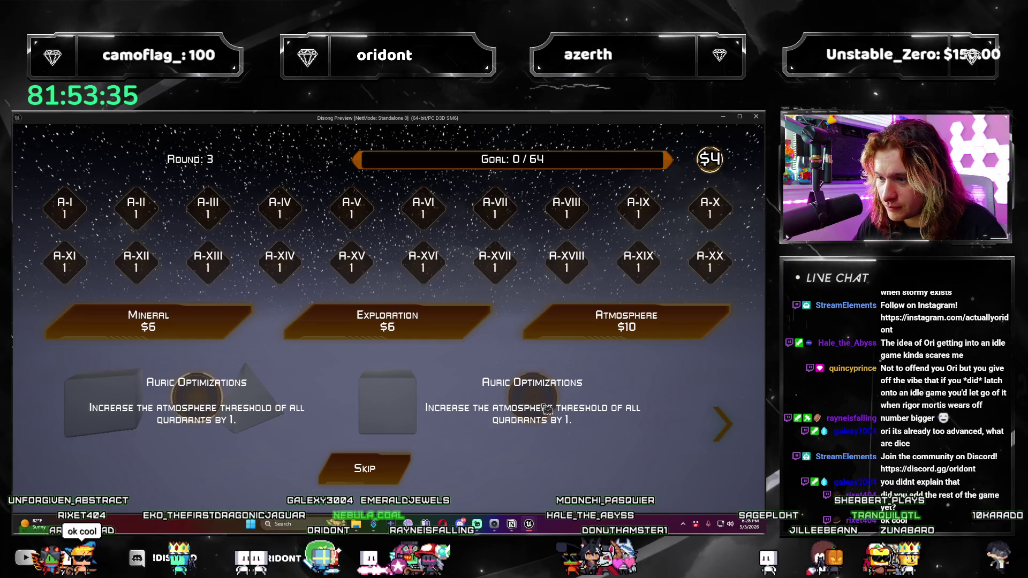
click(220, 403)
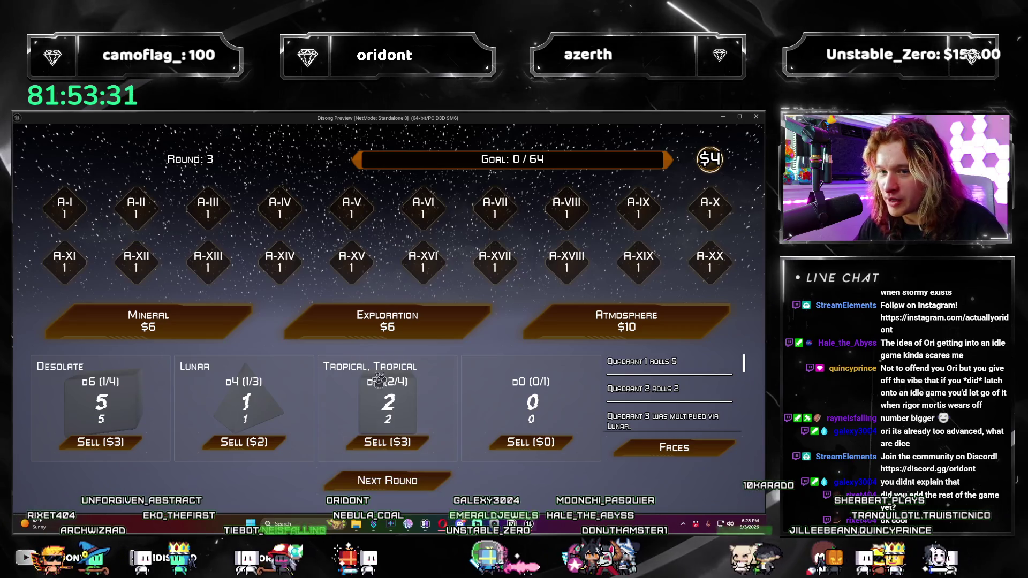
click(432, 483)
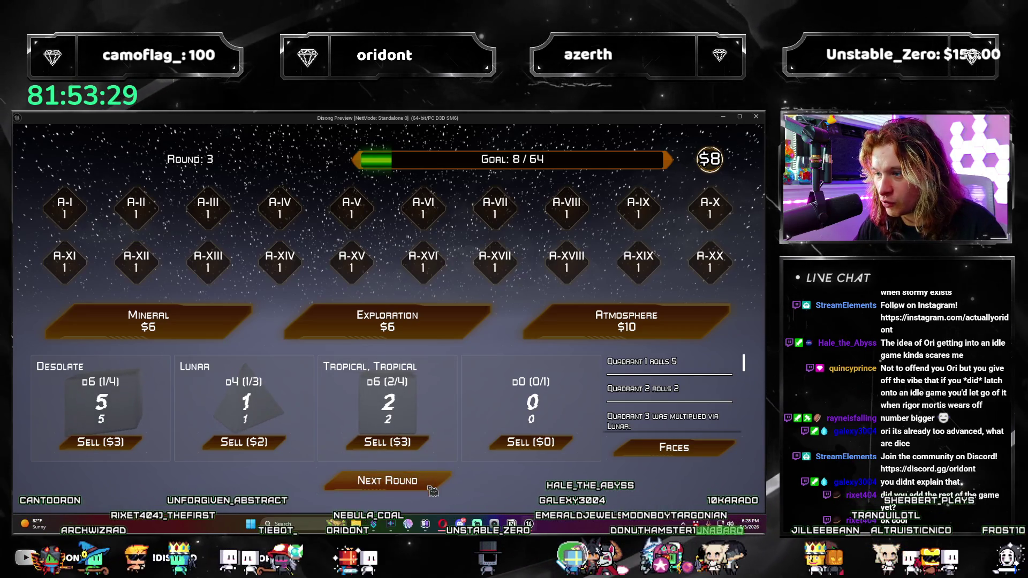
click(562, 313)
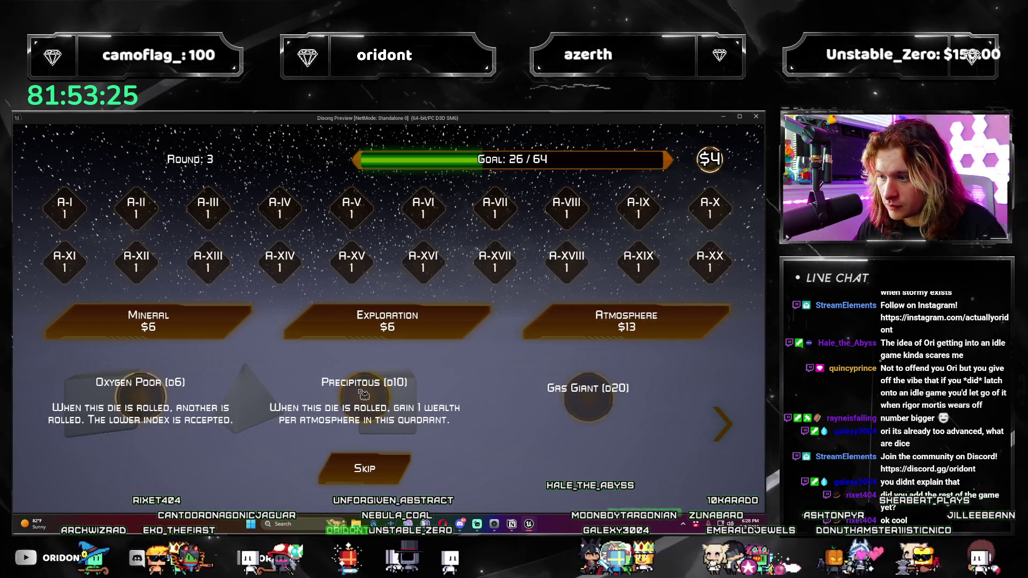
click(610, 425)
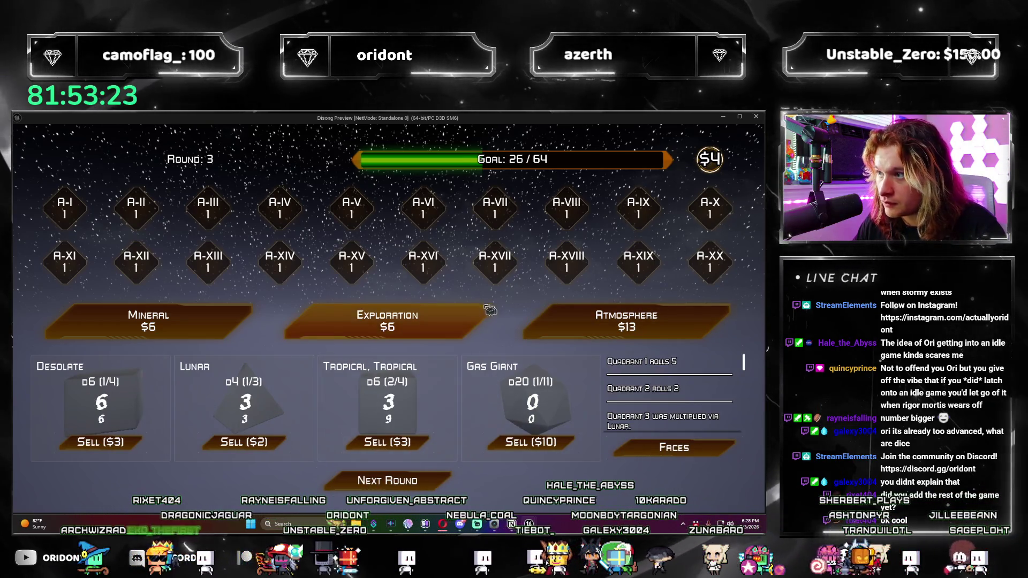
click(438, 485)
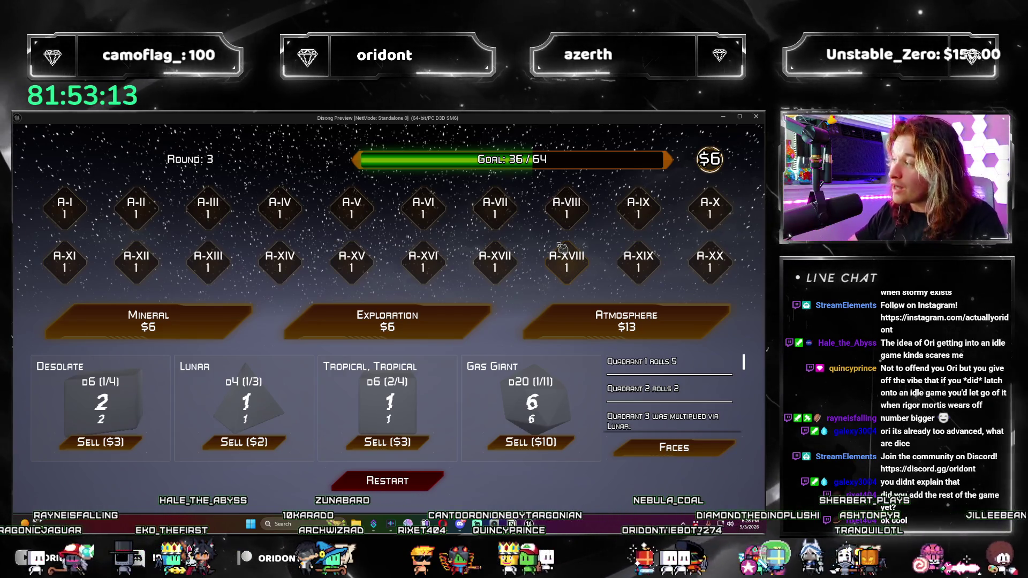
Step: Restart the game, take a Stormy d20, roll round 1, and advance to round 2
key(r)
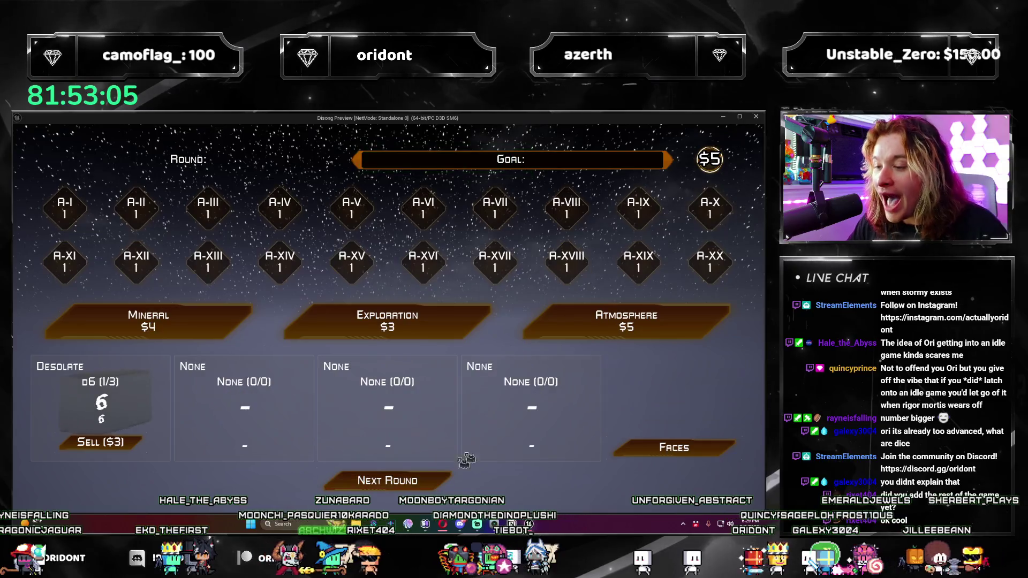
click(567, 341)
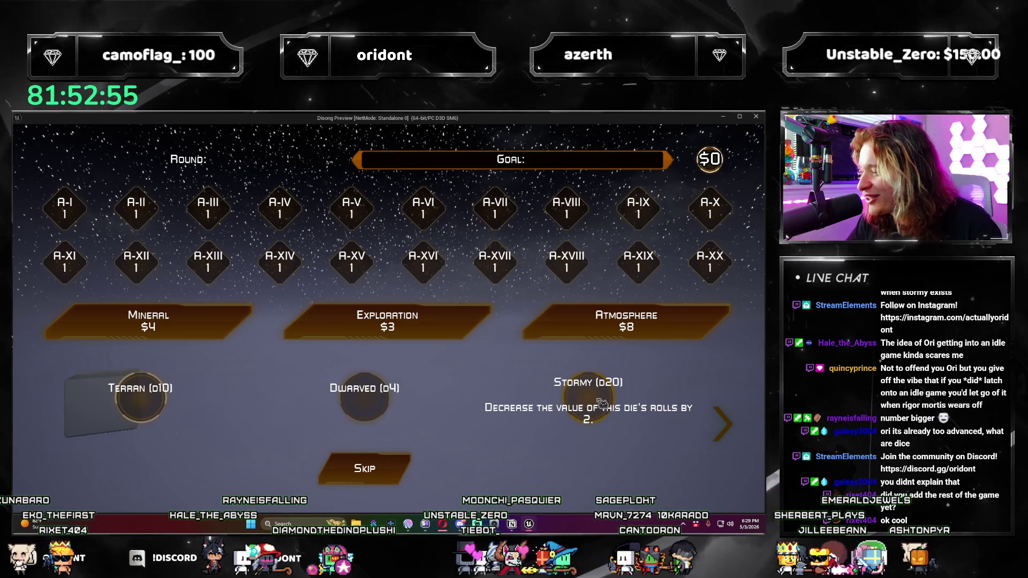
click(600, 403)
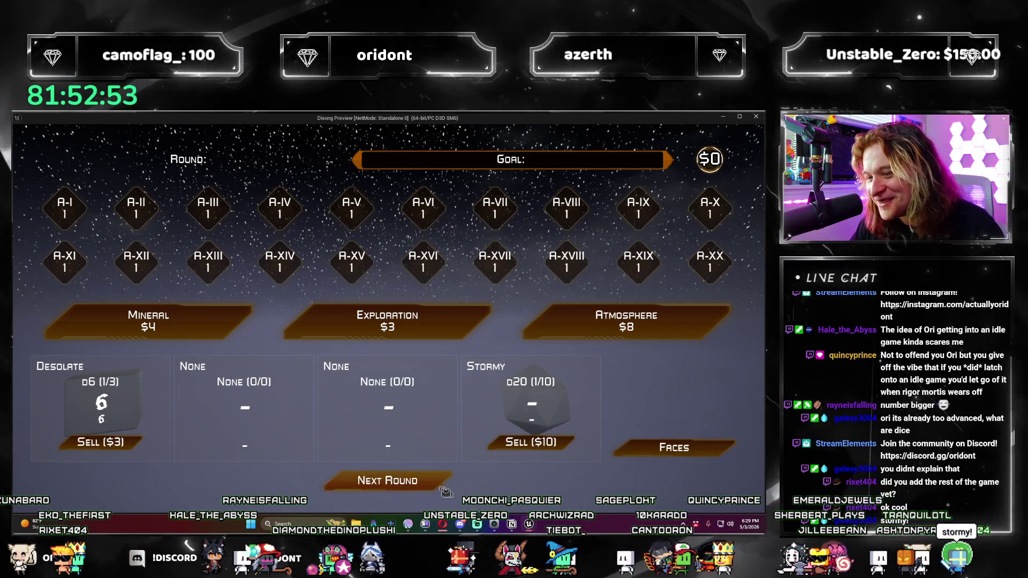
click(438, 488)
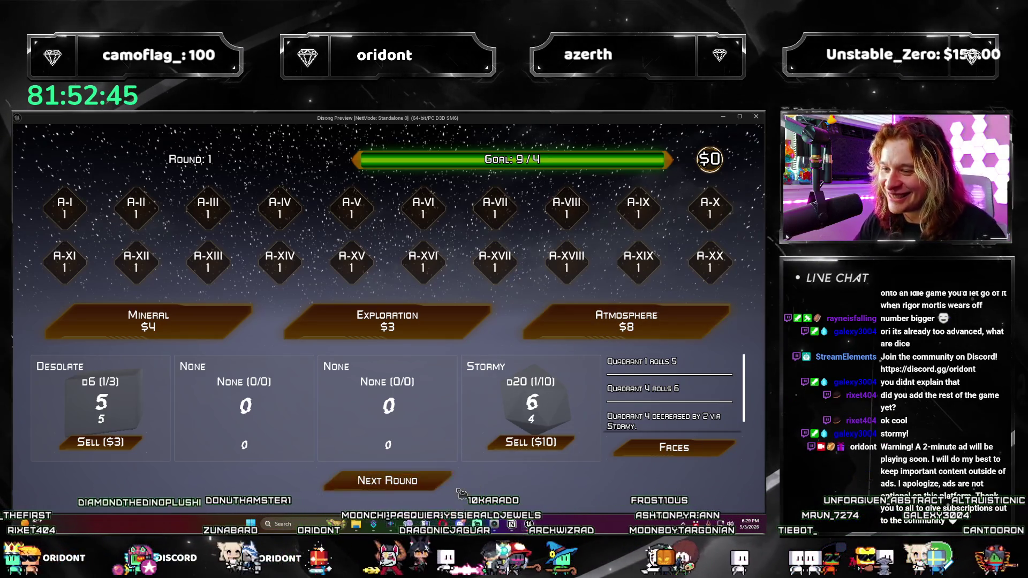
click(443, 485)
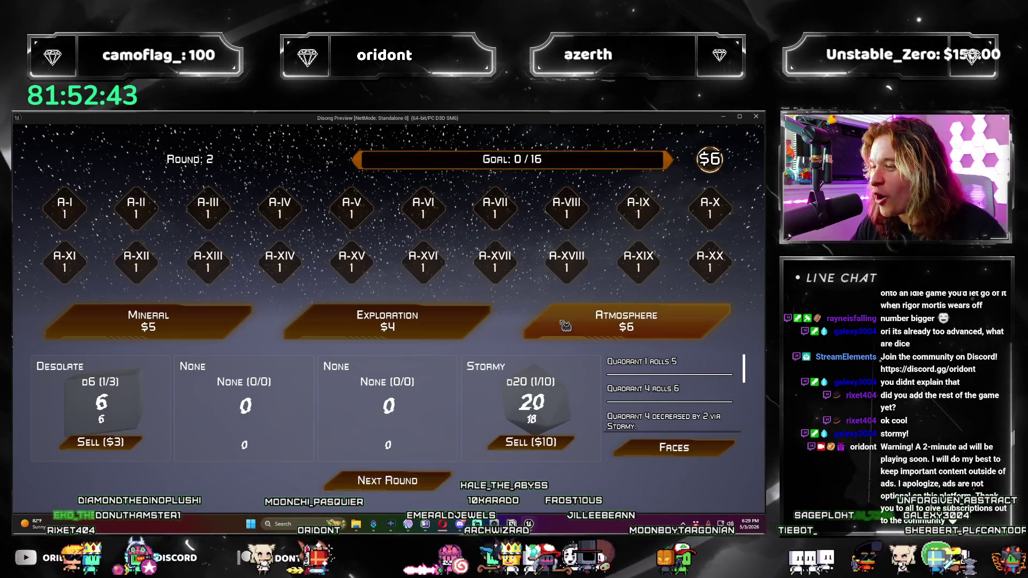
Step: Add the Superhot die in round 2, then the Lunar die in round 3, rerolling for 148/64
click(555, 321)
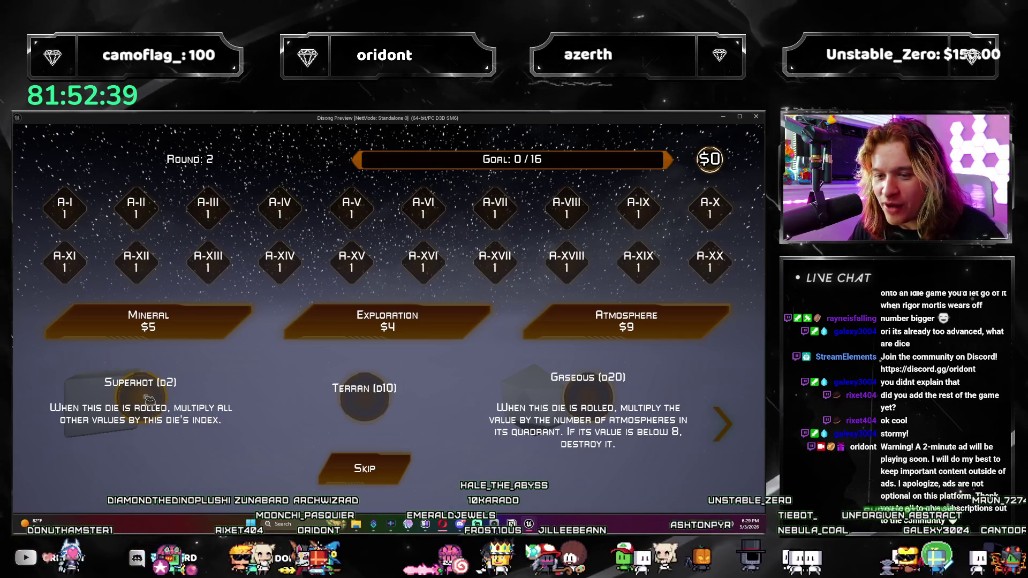
click(148, 399)
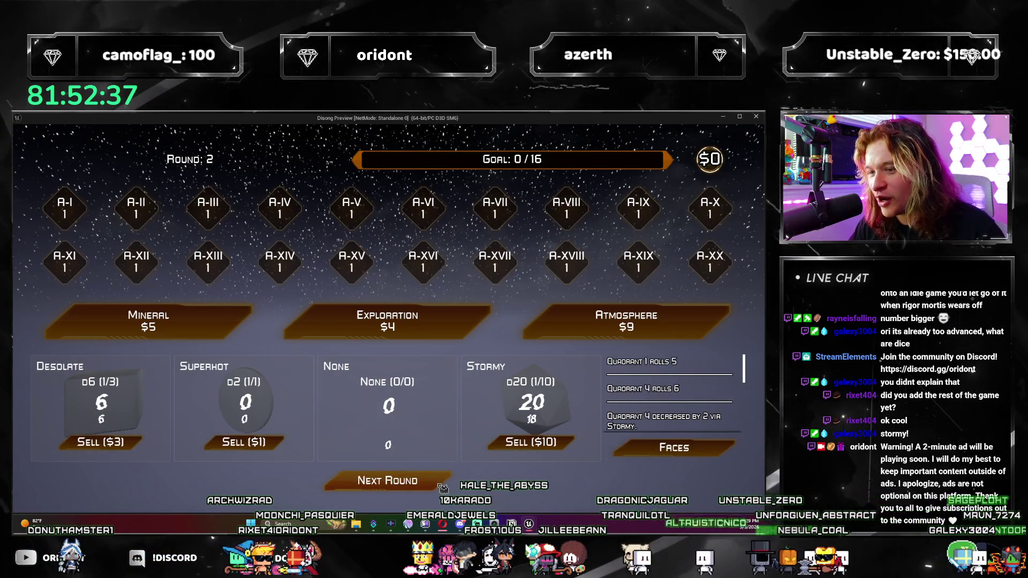
click(443, 488)
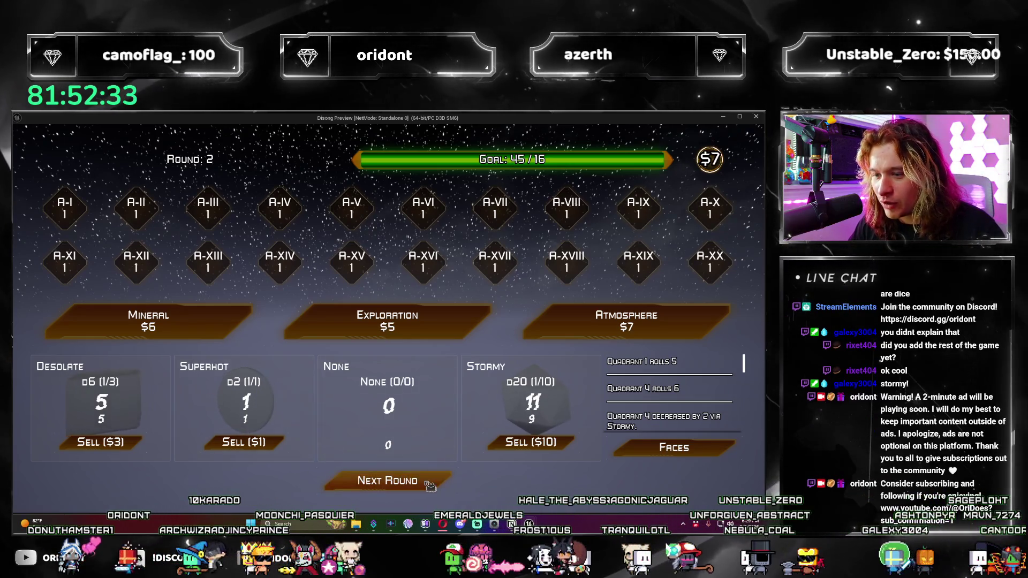
click(430, 486)
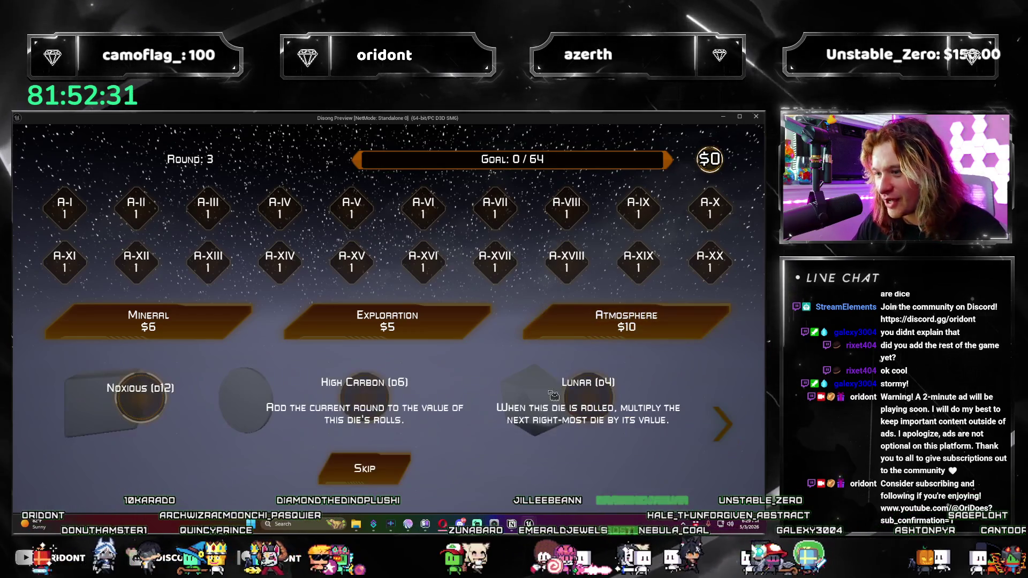
click(553, 395)
click(439, 488)
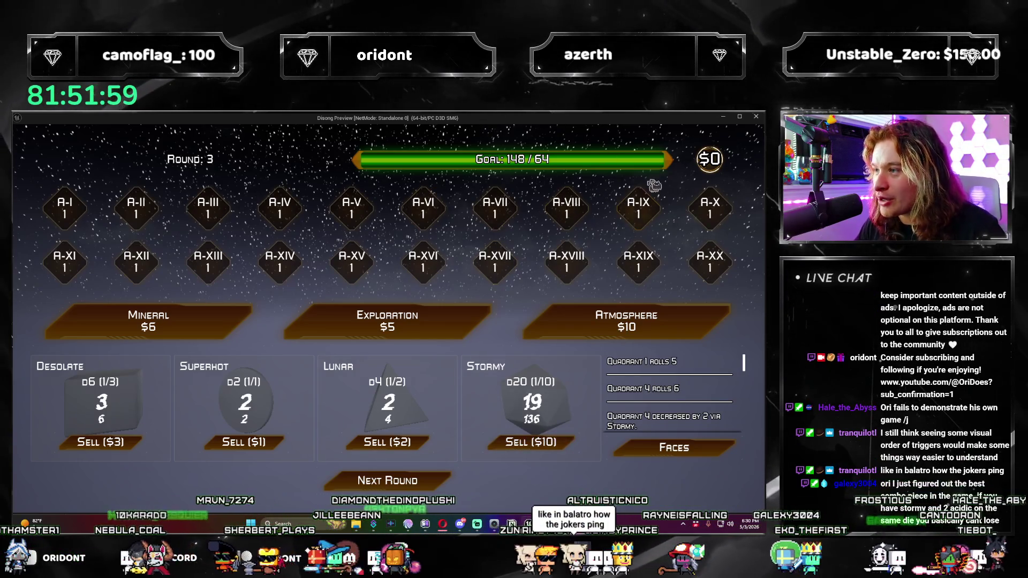
click(451, 484)
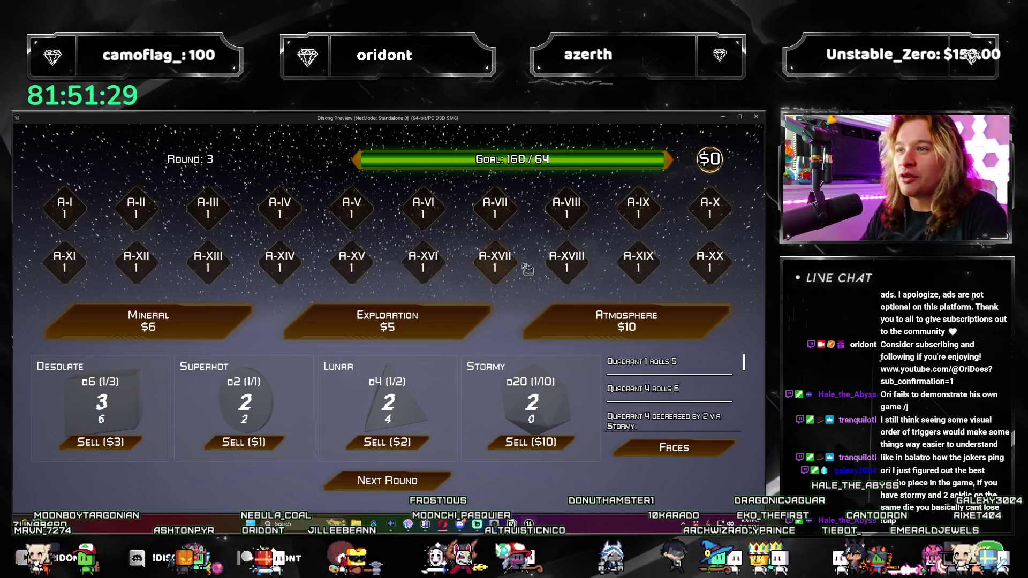
Step: Apply the 11 face to Quadrant 3, advance to round 4, restart, and stop the preview
click(442, 482)
click(216, 223)
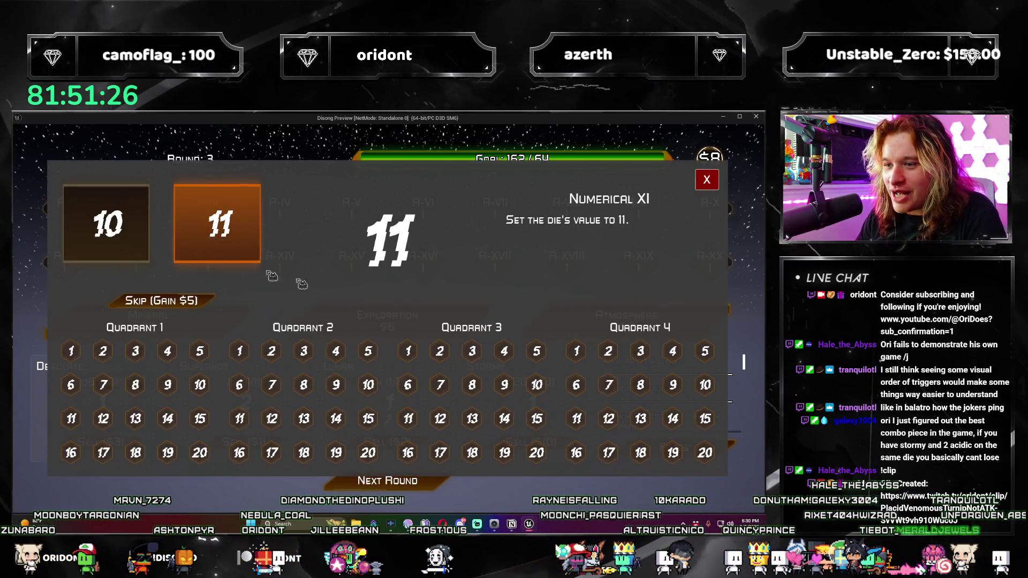
click(410, 352)
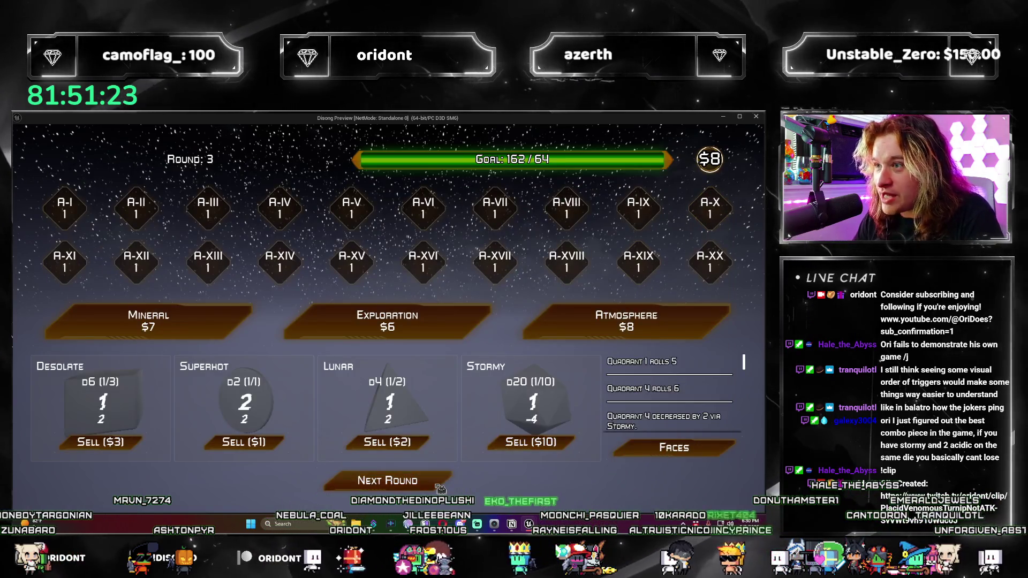
click(437, 484)
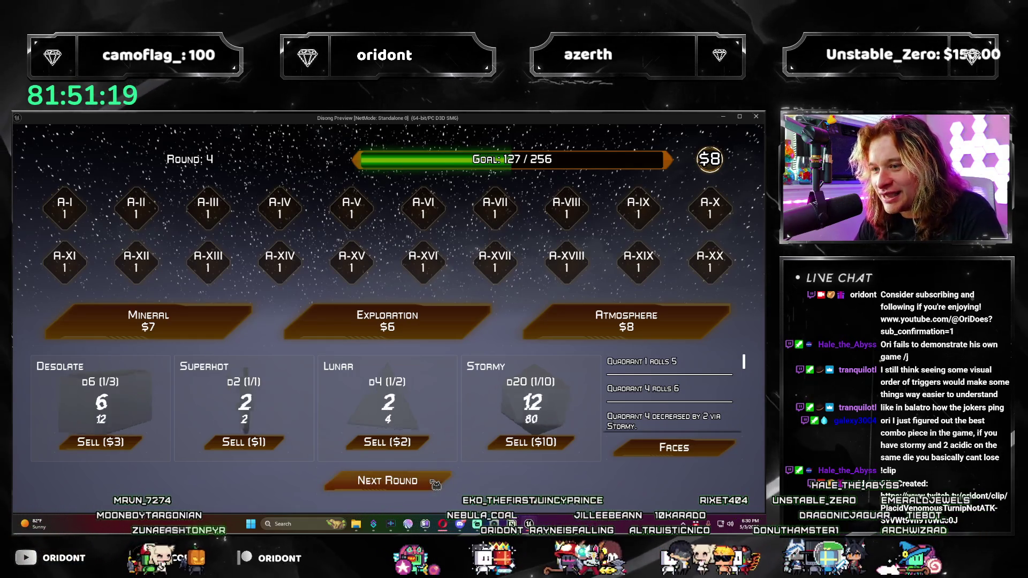
click(435, 484)
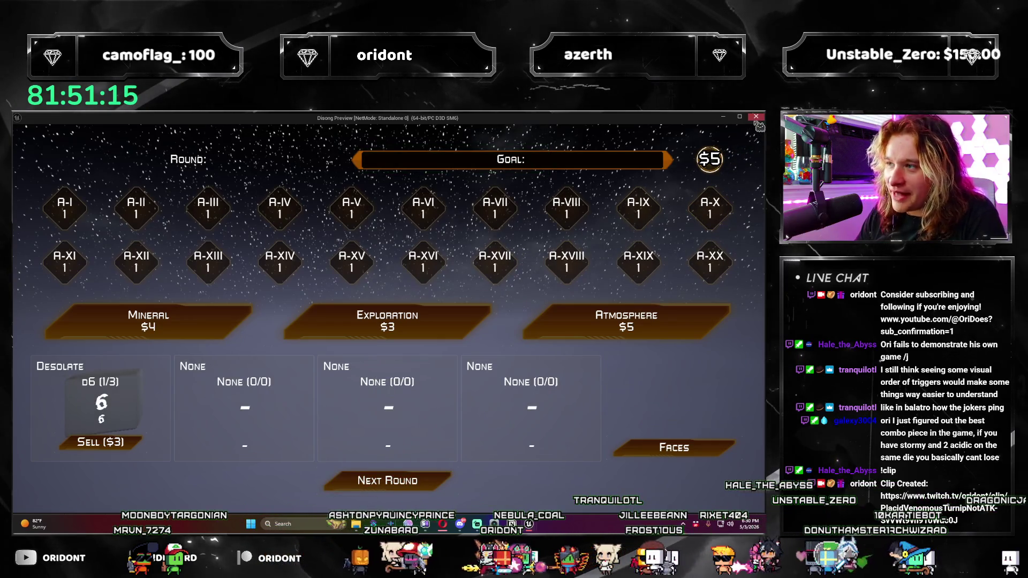
key(Escape)
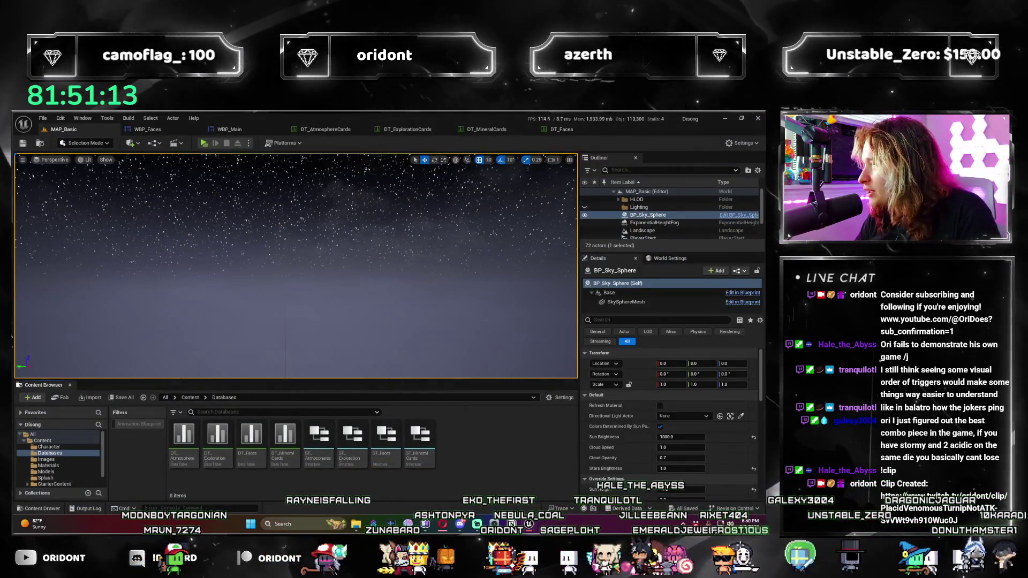
Step: Switch to the Notion Disong notes and scroll to the Explorations and Fixes sections
key(alt+Tab)
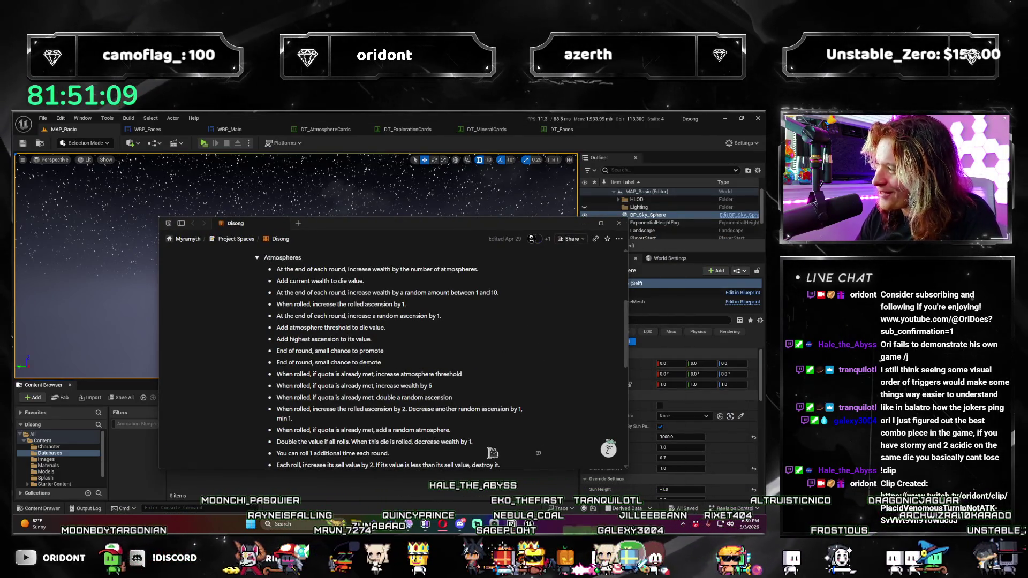
scroll(450, 401, down, 5)
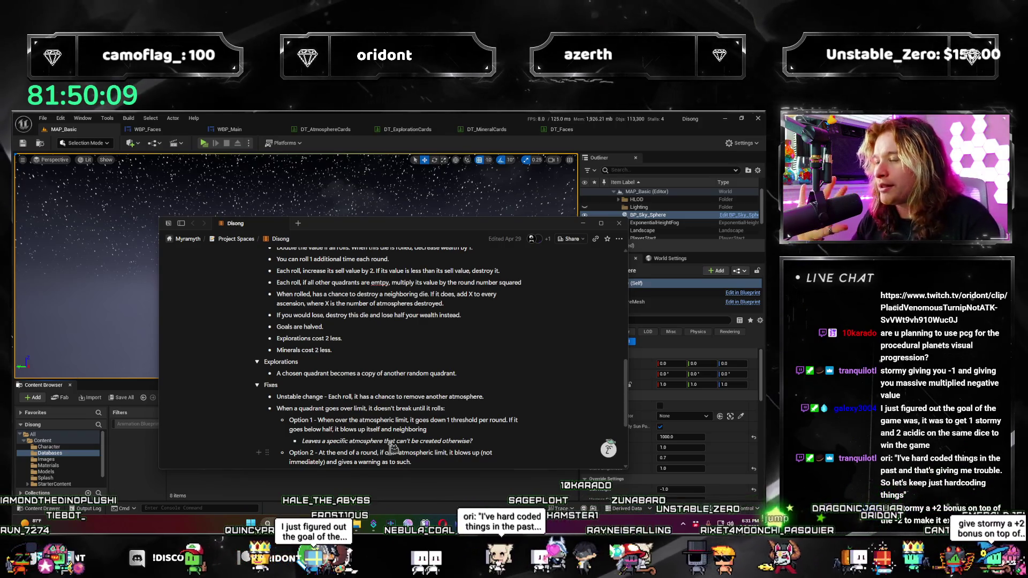
scroll(471, 299, down, 3)
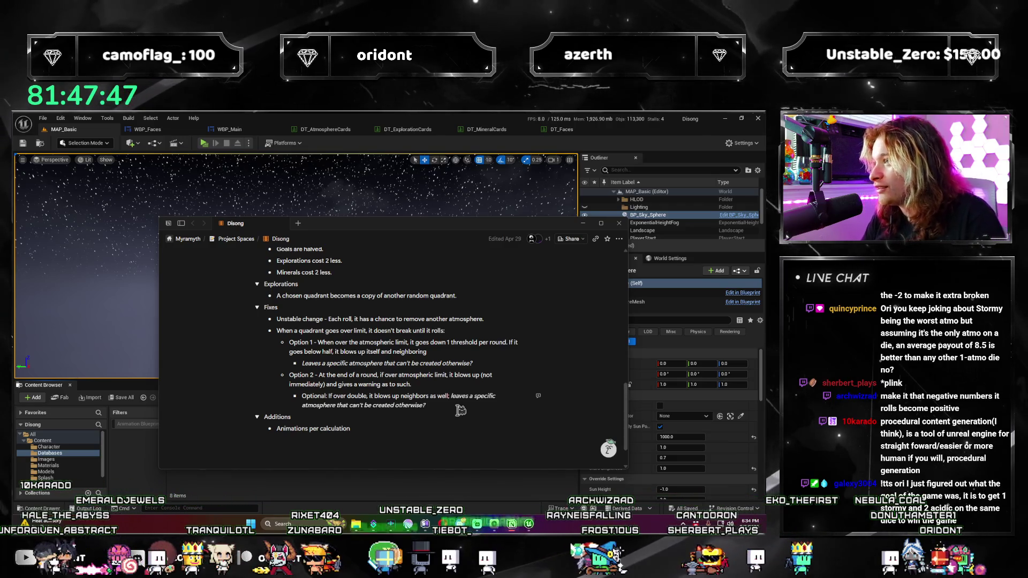
Step: Look over the DT_AtmosphereCards table, then return to the MAP_Basic level
click(296, 133)
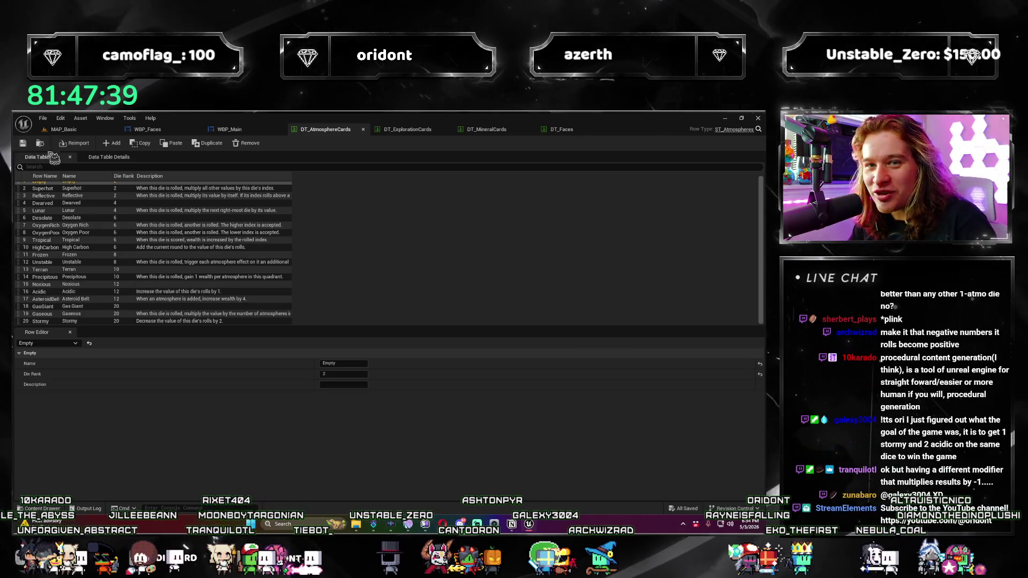
click(72, 130)
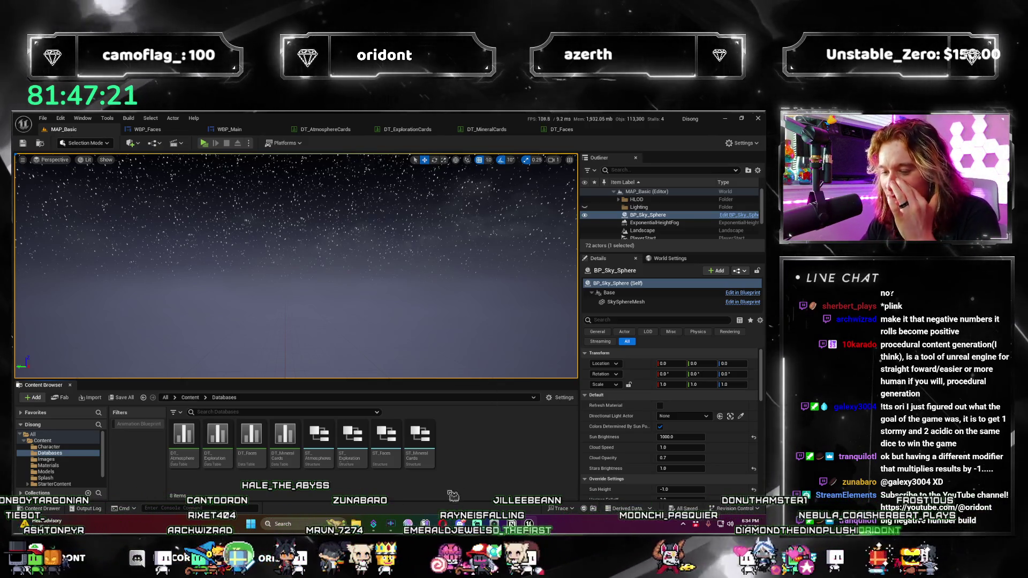
Step: Bring up the WBP_Faces widget blueprint on its New Face Option graph
mouse_move(442, 524)
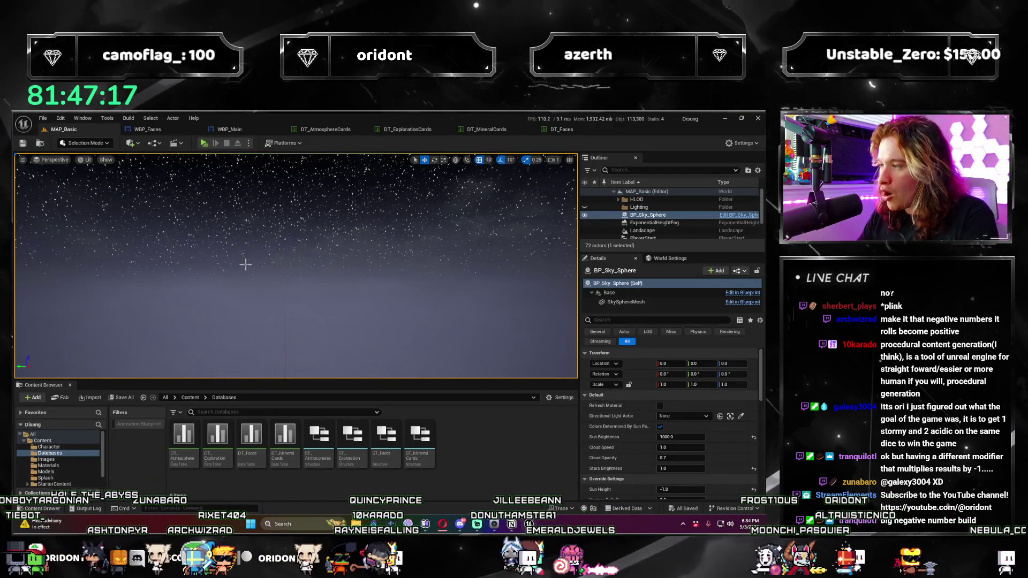
click(157, 130)
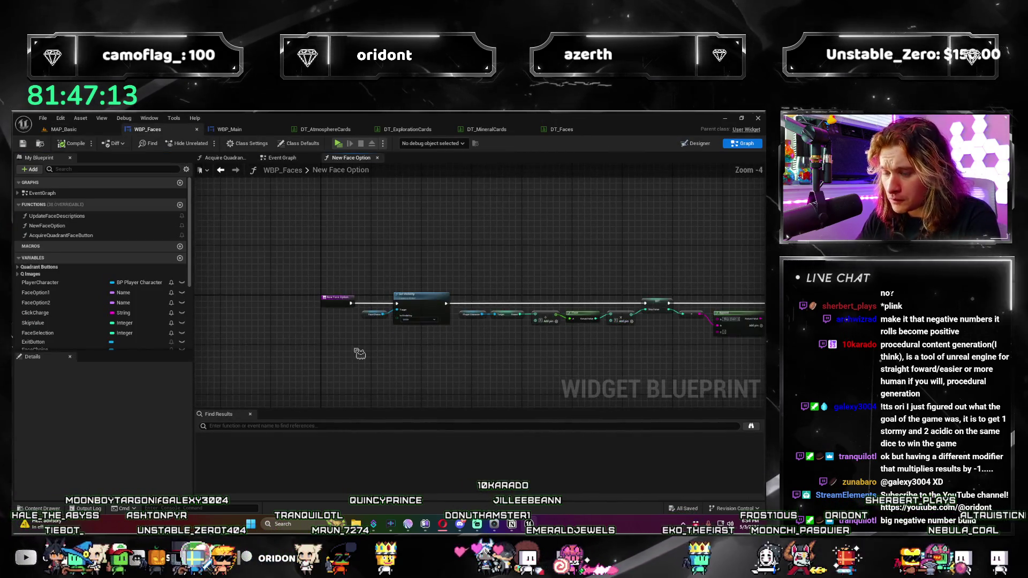
Step: Review WBP_Faces' Event Graph around Hovered Face Buttons and Event Construct, then return to WBP_Main
click(291, 158)
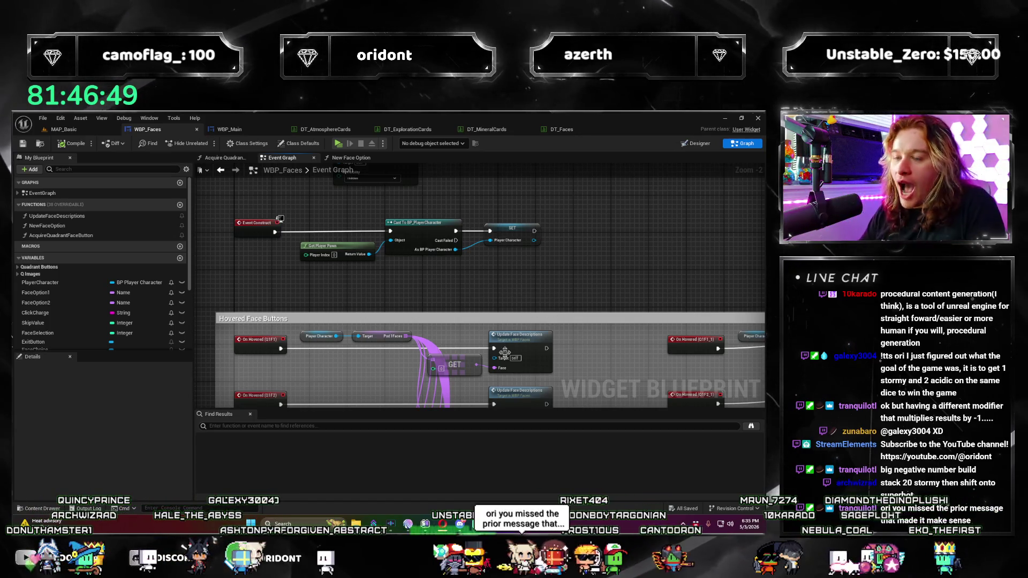
right_click(688, 315)
scroll(513, 279, down, 1)
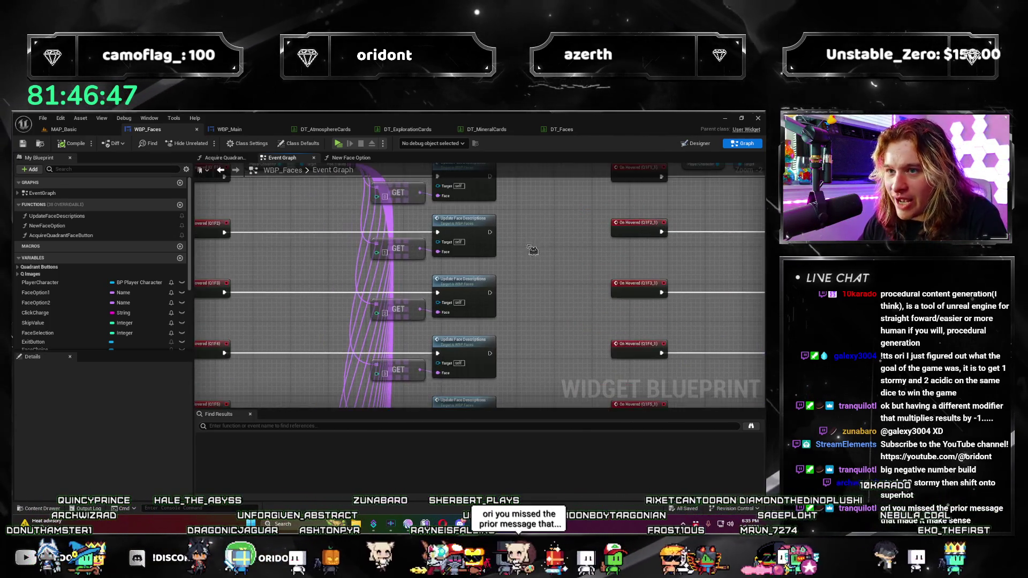
drag(372, 231, 453, 191)
click(229, 129)
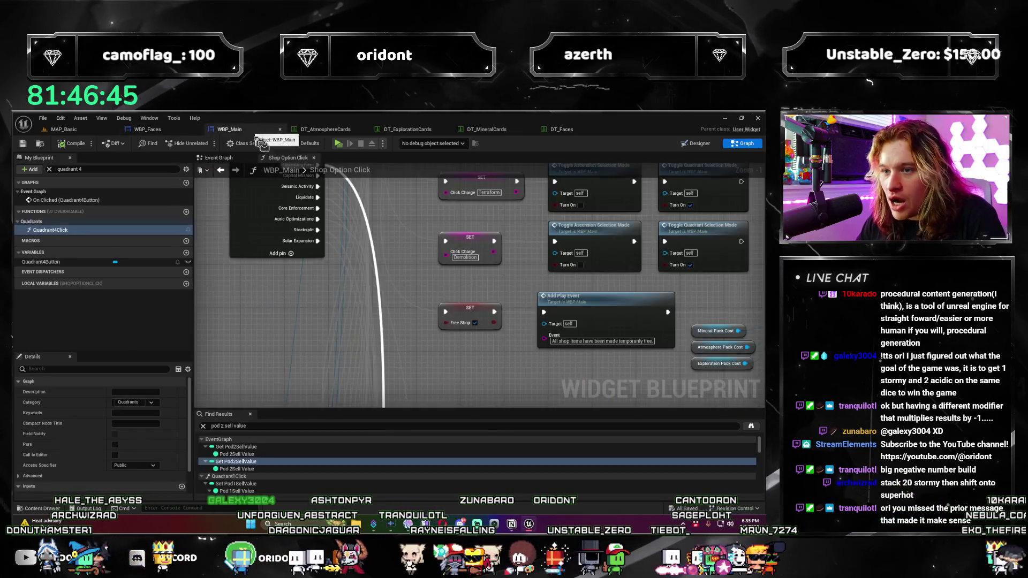
scroll(378, 298, up, 4)
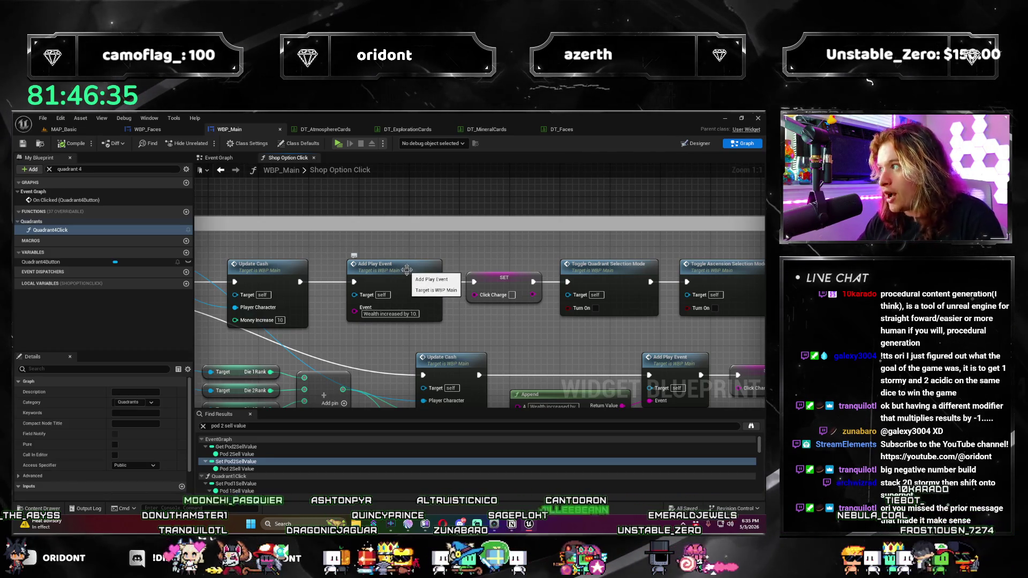
drag(401, 267, 536, 236)
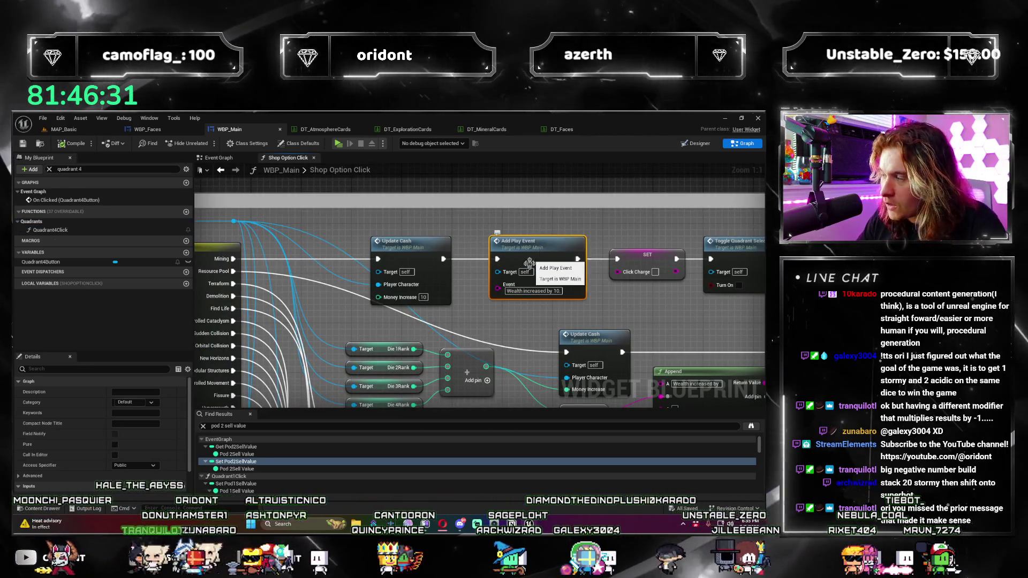
double_click(529, 245)
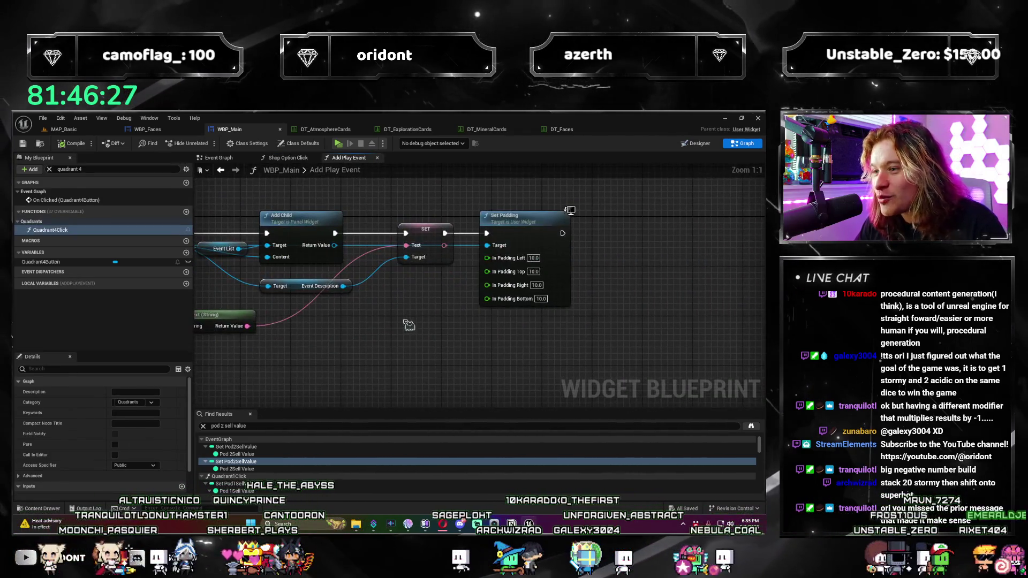
Step: Zoom and pan through Add Play Event, from Create WBP Text Event Widget to Set Padding
scroll(415, 300, down, 4)
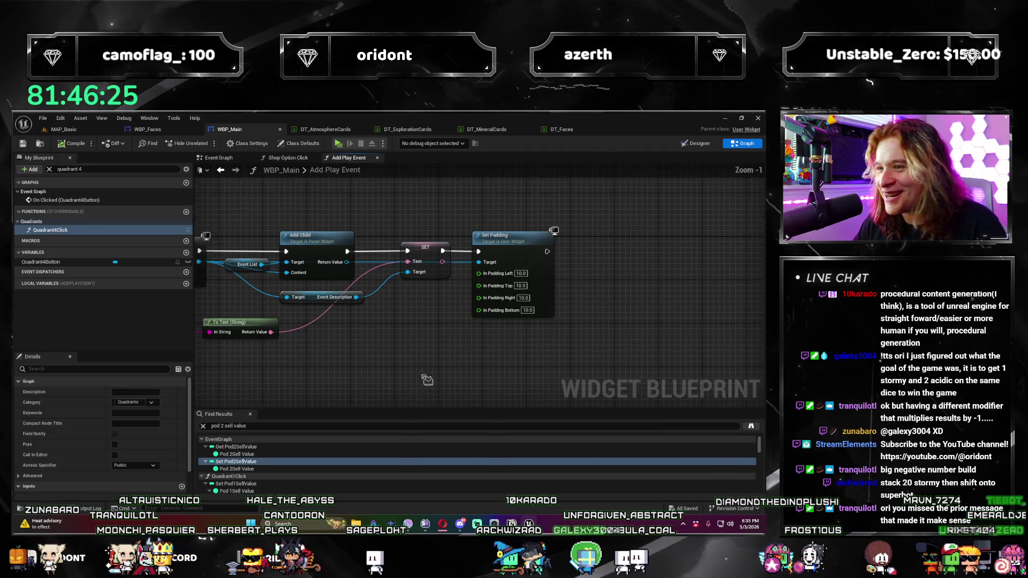
scroll(677, 287, up, 2)
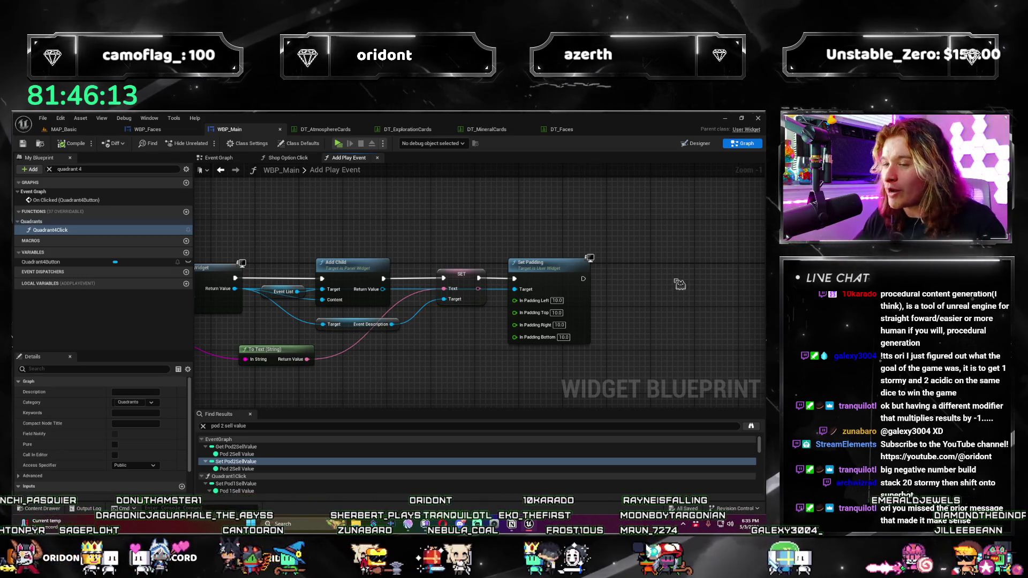
drag(614, 315, 570, 295)
mouse_move(488, 350)
mouse_down()
mouse_move(409, 321)
mouse_move(383, 297)
mouse_move(560, 357)
mouse_up()
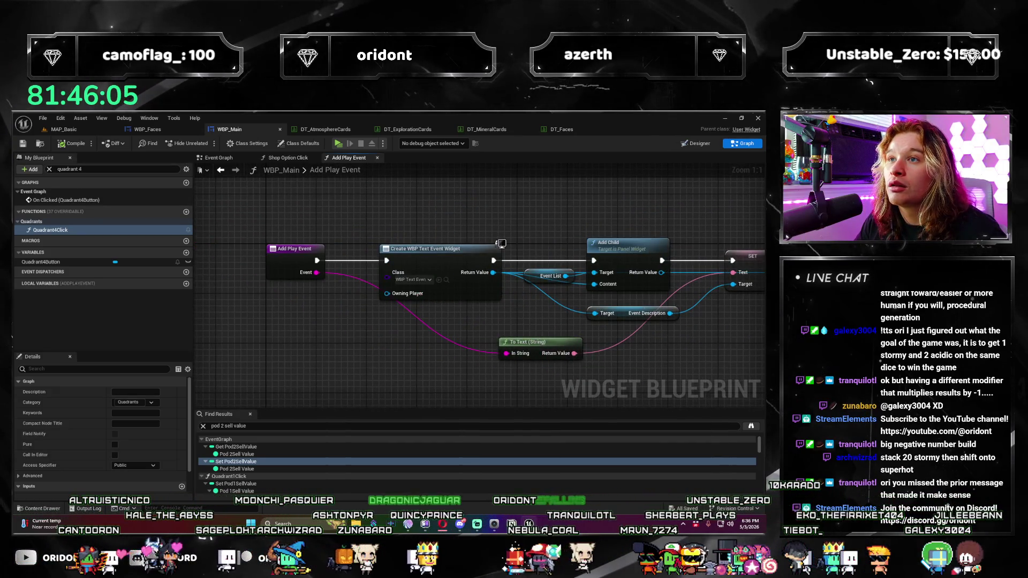
mouse_move(470, 378)
mouse_down()
mouse_move(409, 322)
mouse_move(345, 354)
mouse_up()
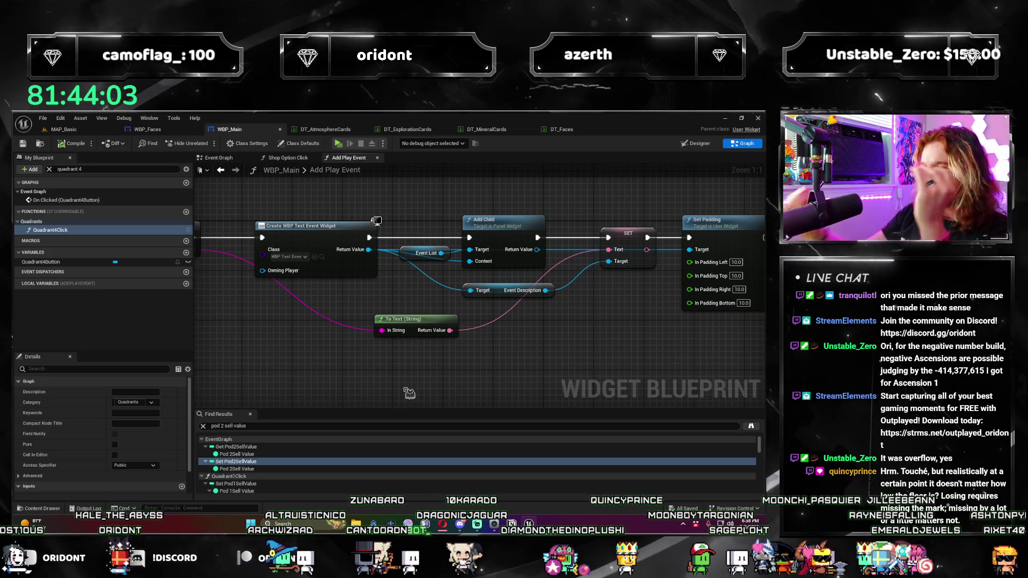
Step: Return to MAP_Basic, browse Content to the Character folder, and open BP_PlayerCharacter
scroll(300, 290, down, 2)
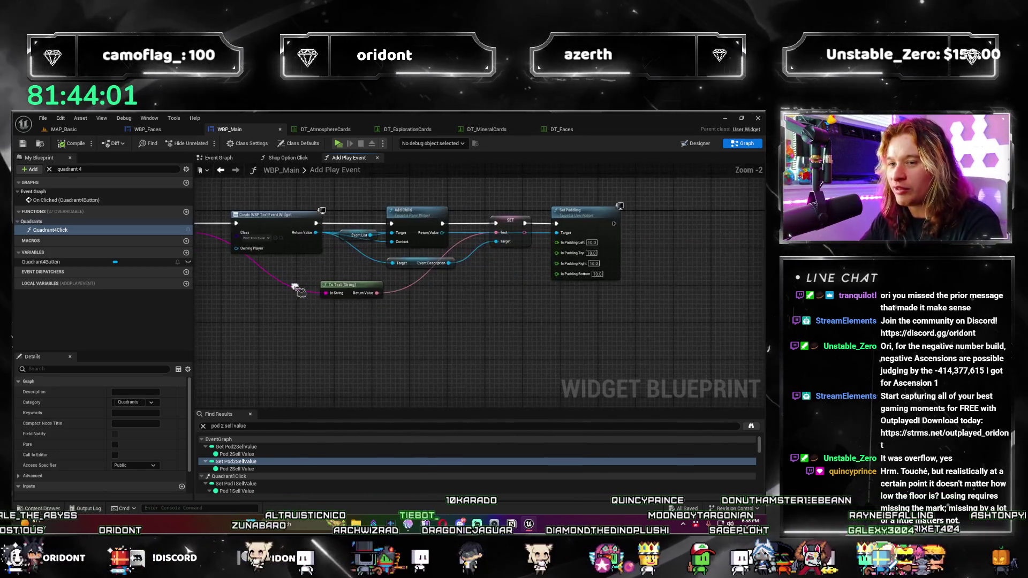
scroll(443, 364, down, 1)
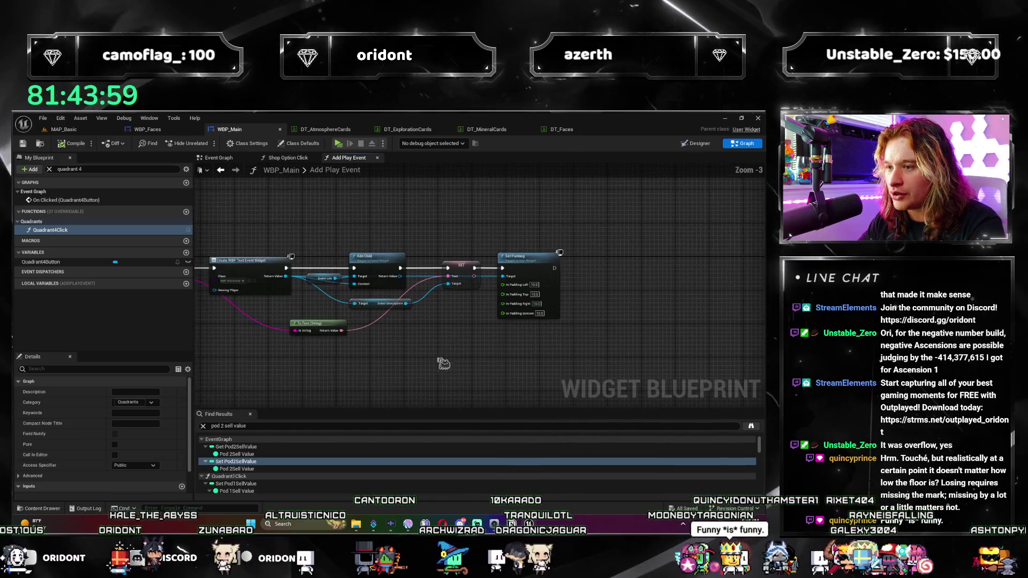
scroll(526, 355, up, 1)
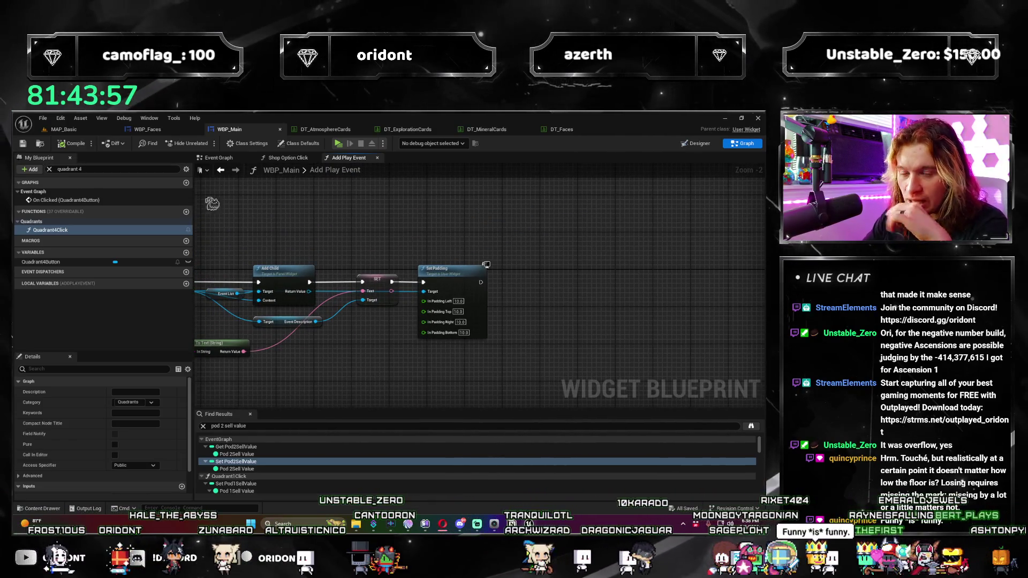
click(64, 129)
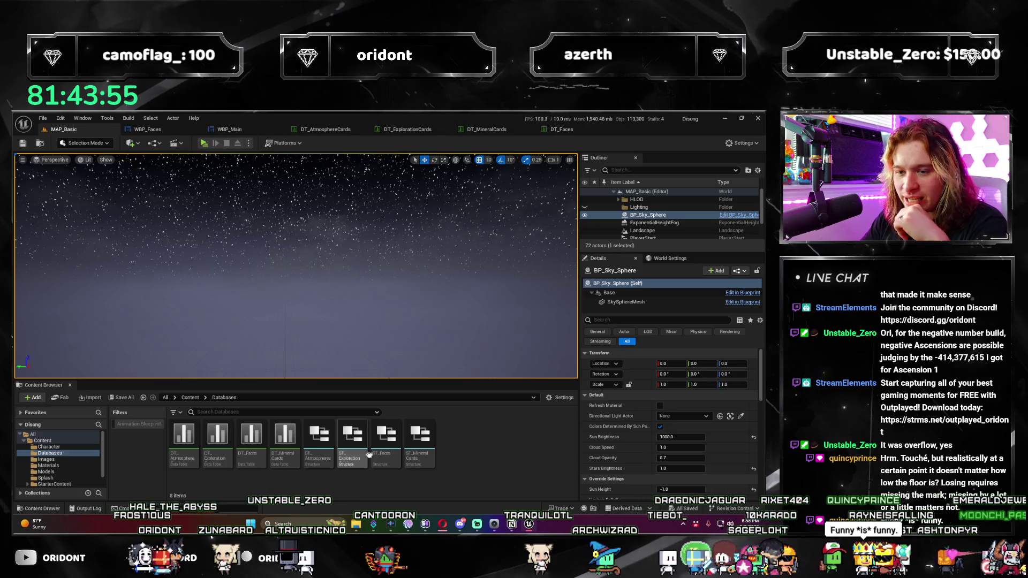
click(191, 397)
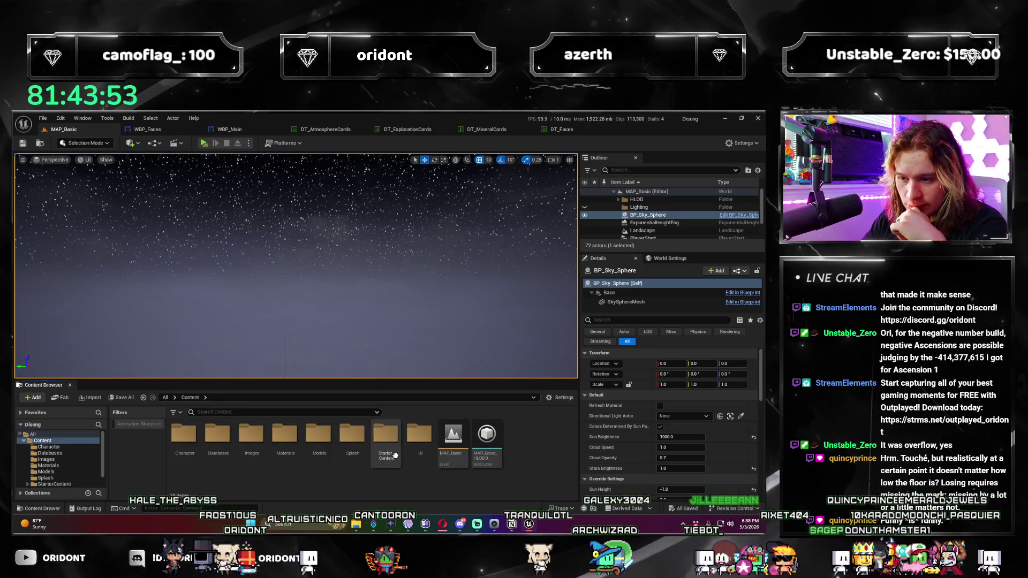
double_click(194, 440)
double_click(250, 435)
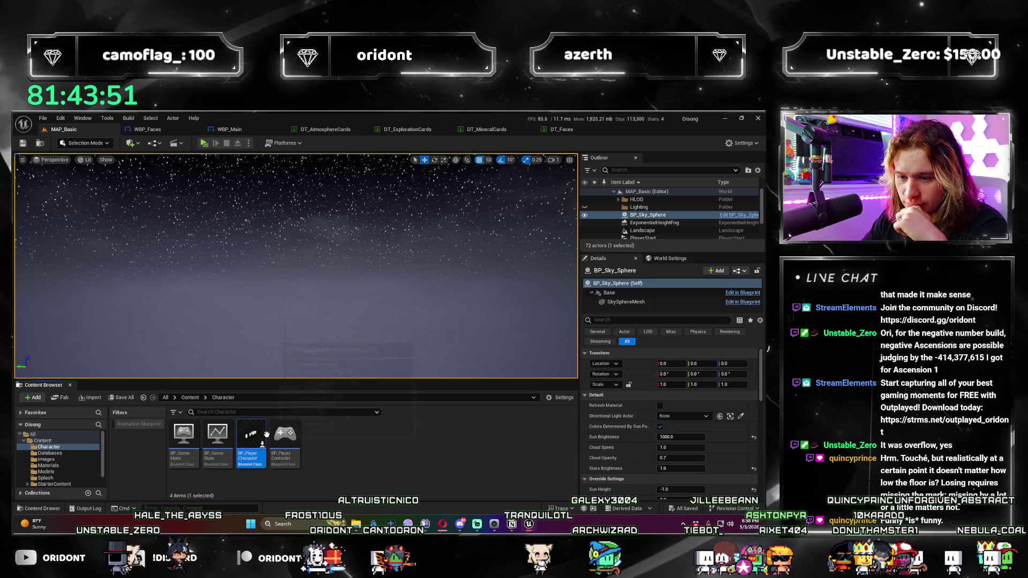
Step: In BP_PlayerCharacter's Viewport, select Quadrant4Die and orbit the dice meshes, then return to WBP_Main
click(185, 158)
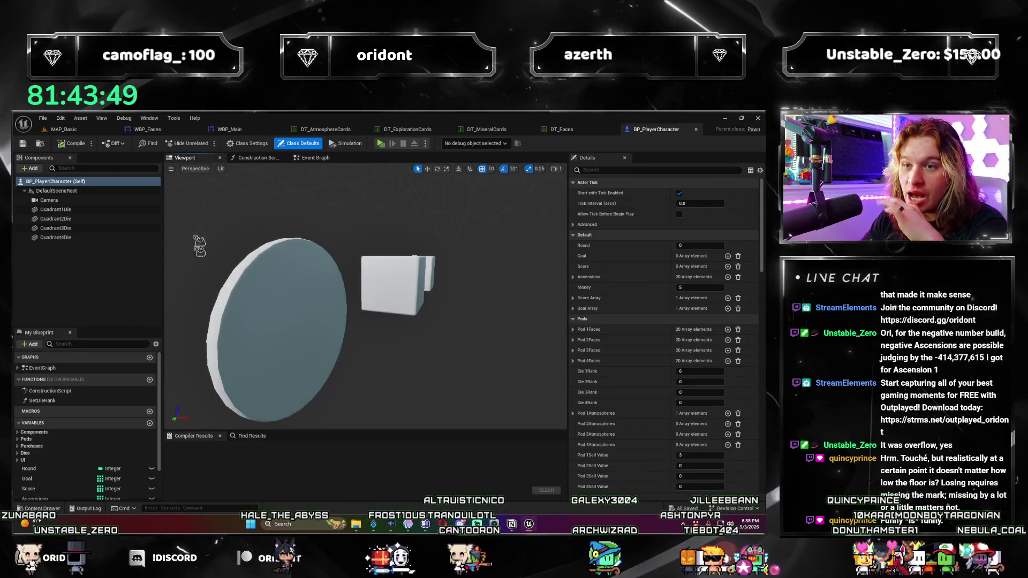
scroll(344, 230, down, 3)
scroll(344, 229, up, 5)
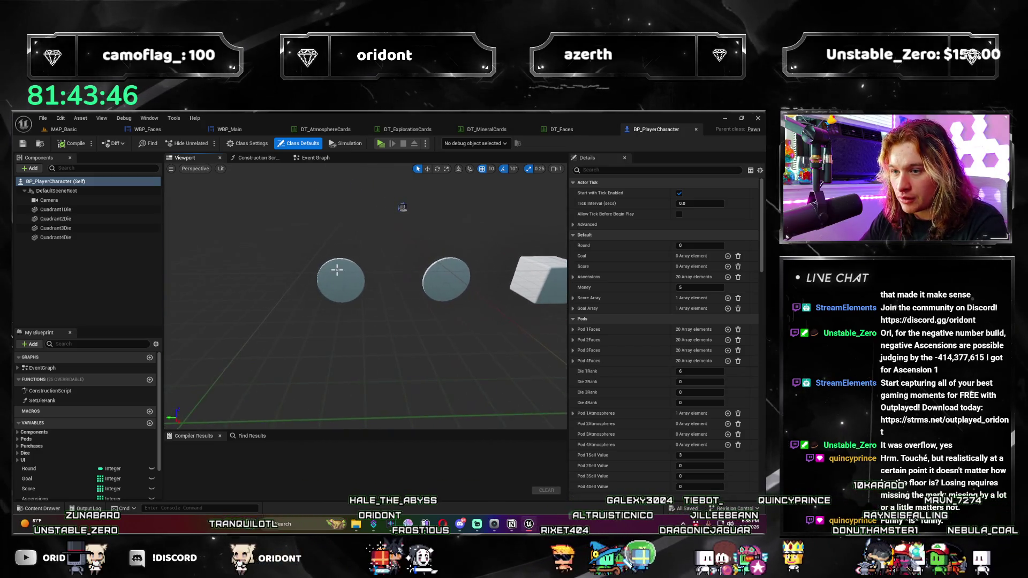
click(337, 269)
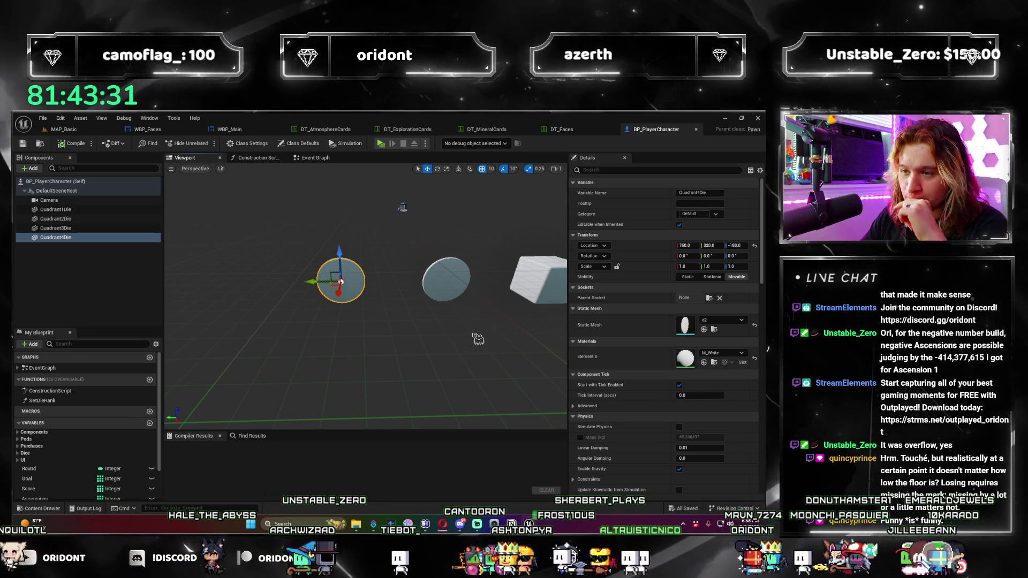
drag(456, 360, 469, 378)
drag(352, 295, 326, 328)
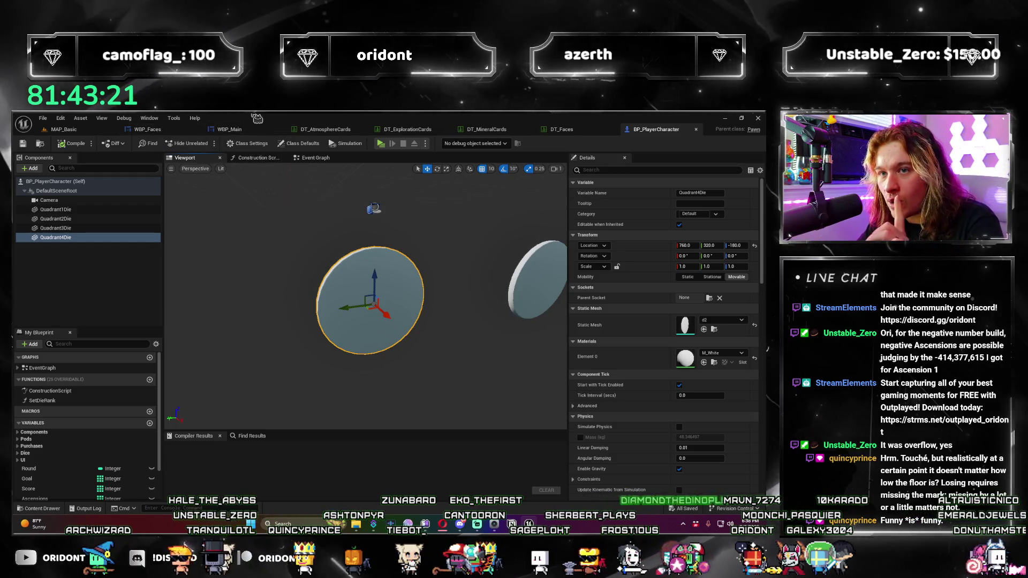
click(236, 129)
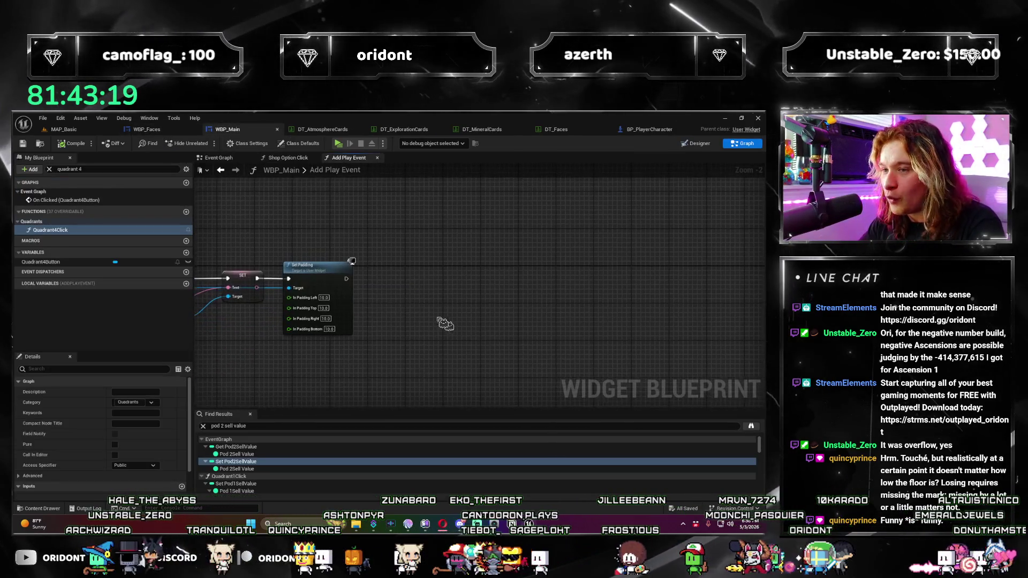
Step: Add a Play Animation node off Set Padding's execution output, then delete it
drag(347, 278, 570, 287)
text(animation)
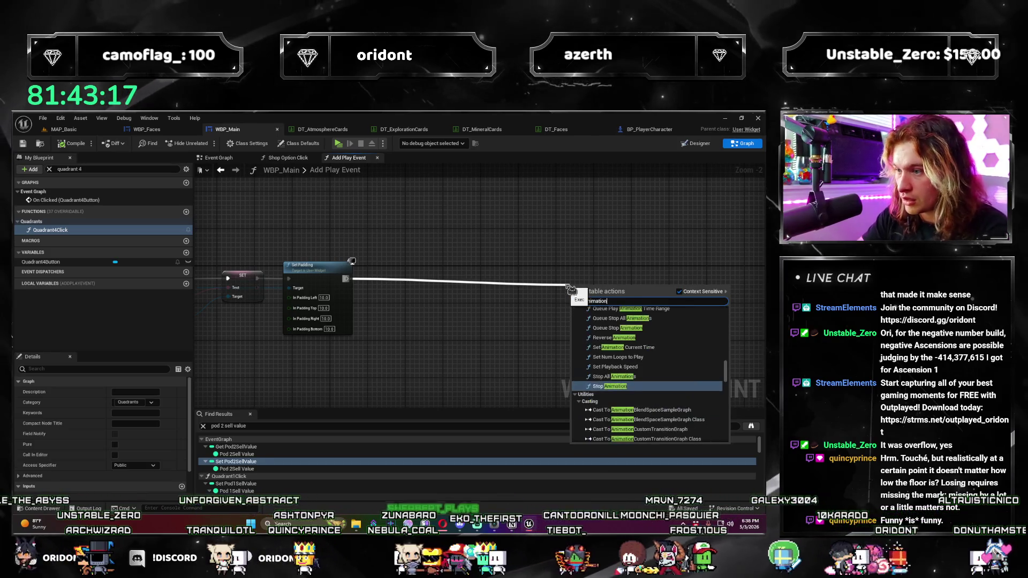
key(ctrl+a)
text(play anim)
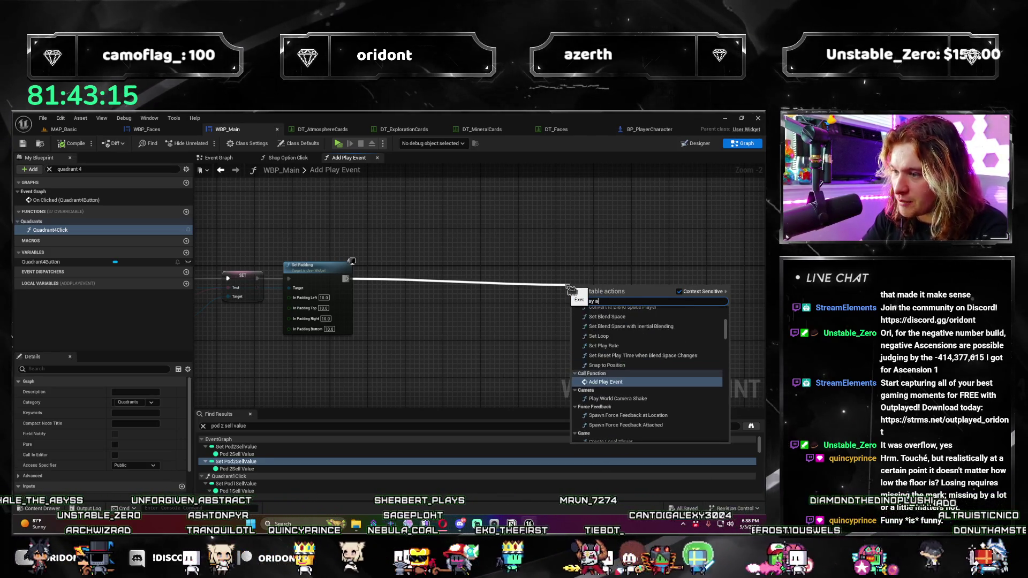
key(Return)
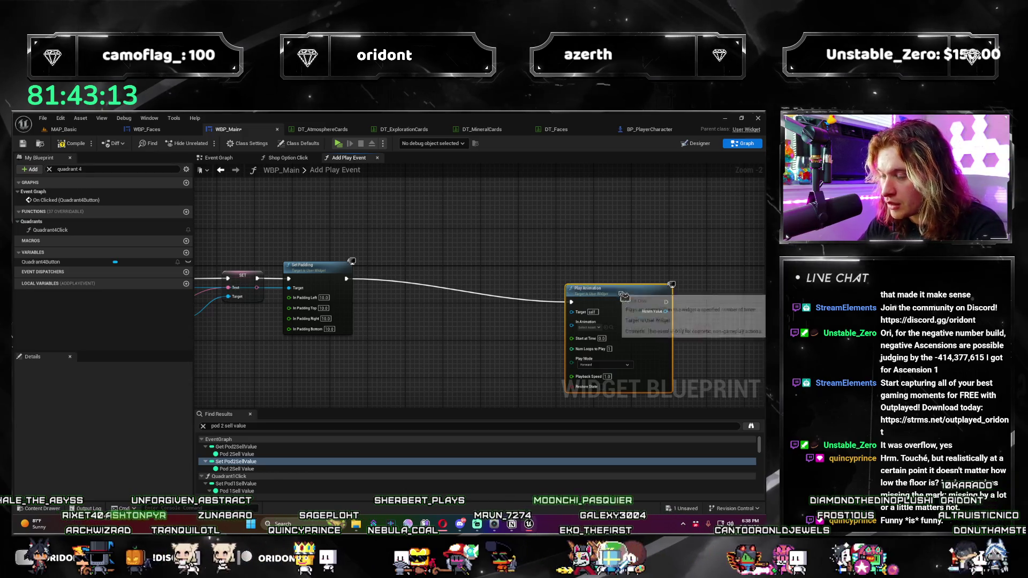
drag(623, 292, 571, 254)
key(Delete)
Step: Search the action list for 'animation comple' and close it without adding a node
right_click(522, 293)
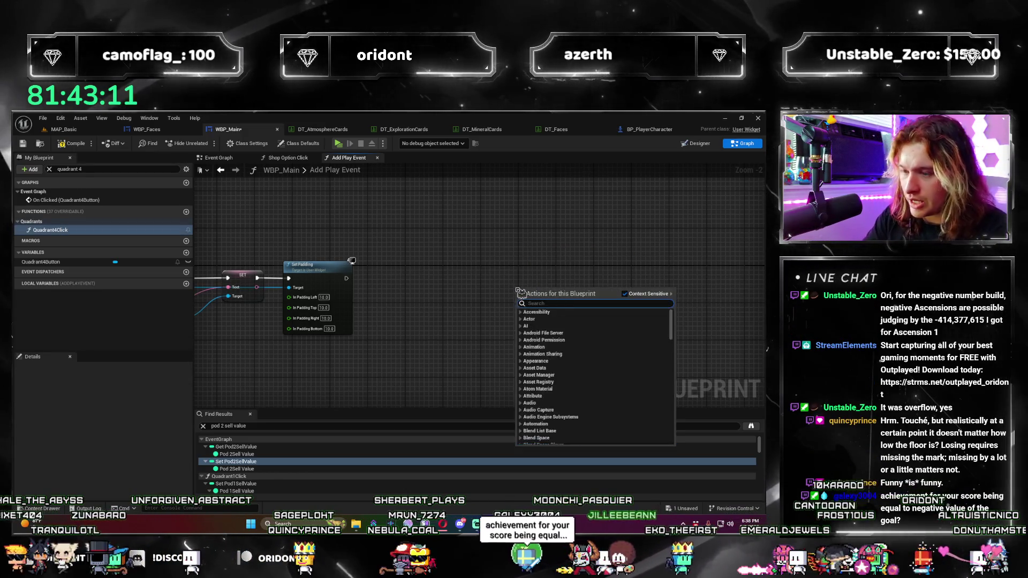
text(animation comple)
click(522, 303)
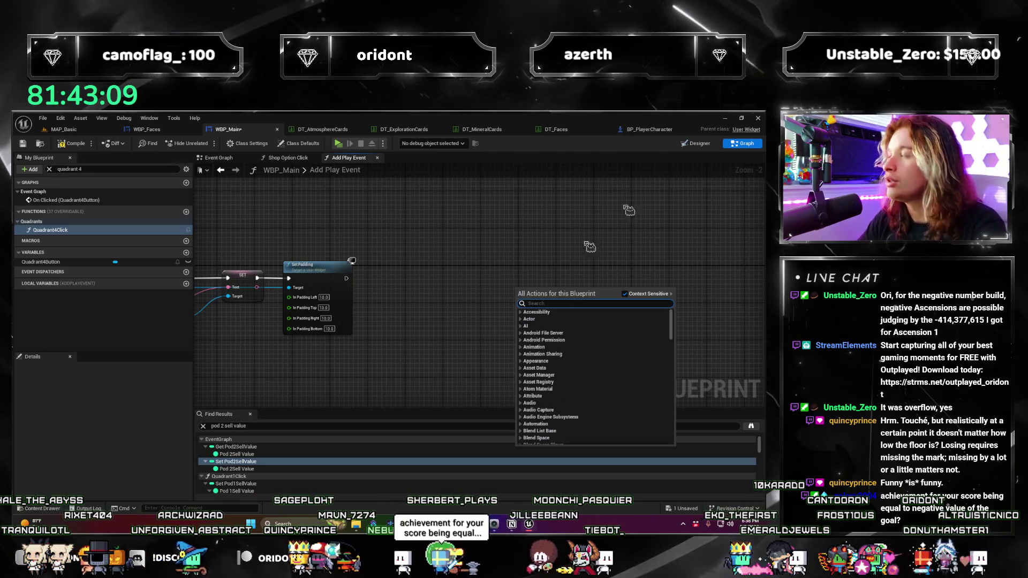
key(Escape)
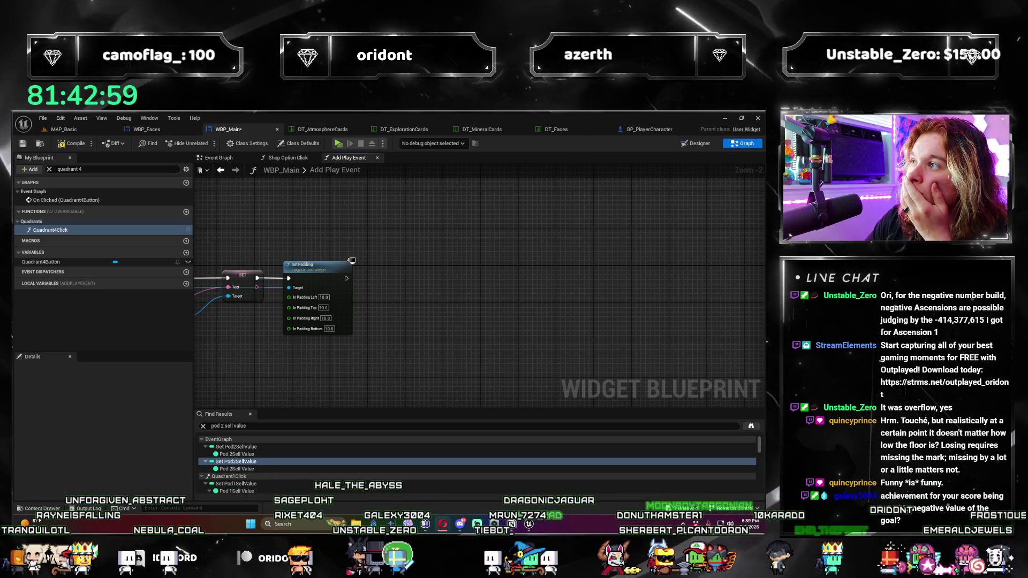
drag(543, 241, 501, 276)
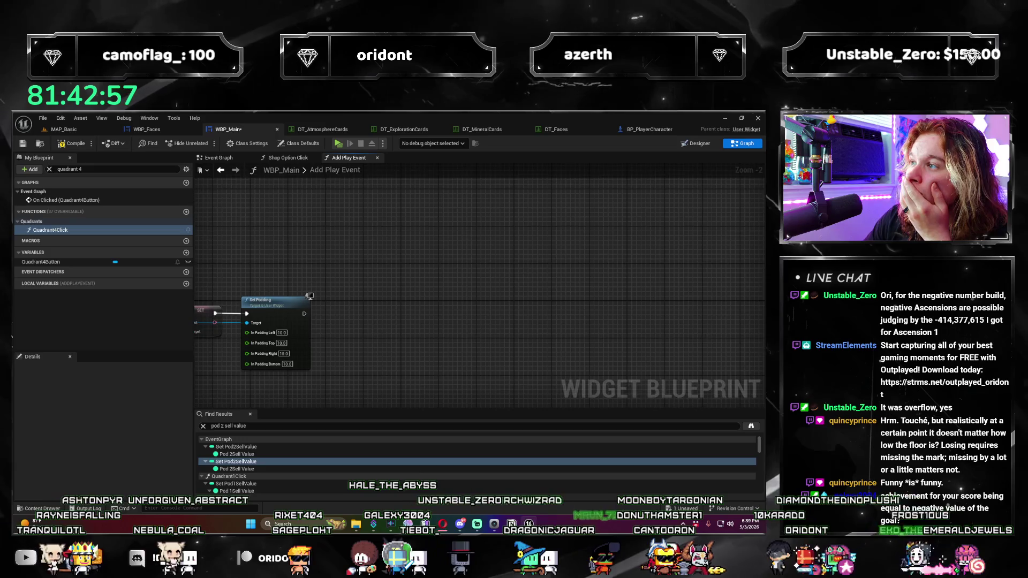
Step: With Context Sensitive off, search 'anim montage' and add a Play Anim Montage node
right_click(417, 332)
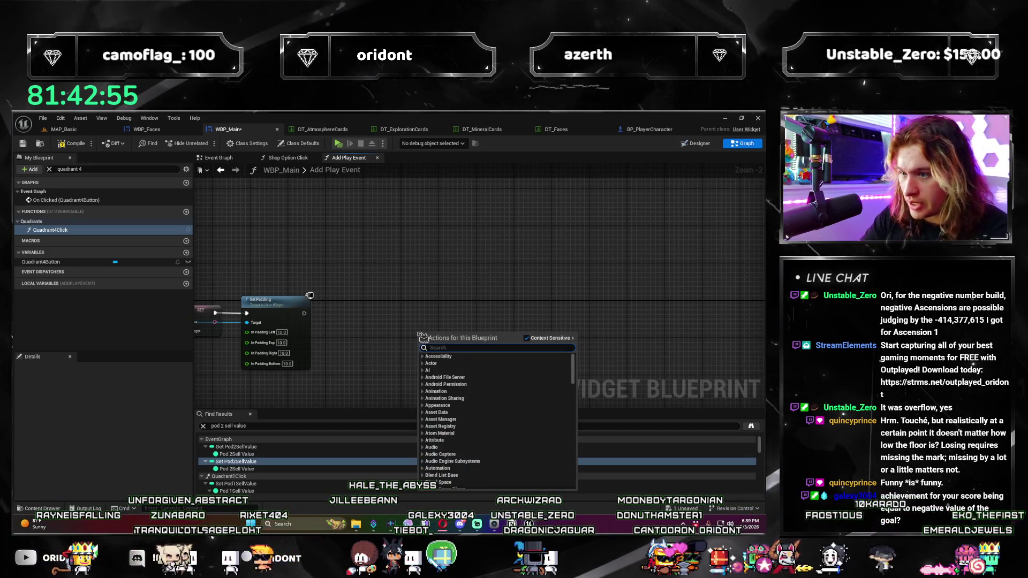
text(play animation mont)
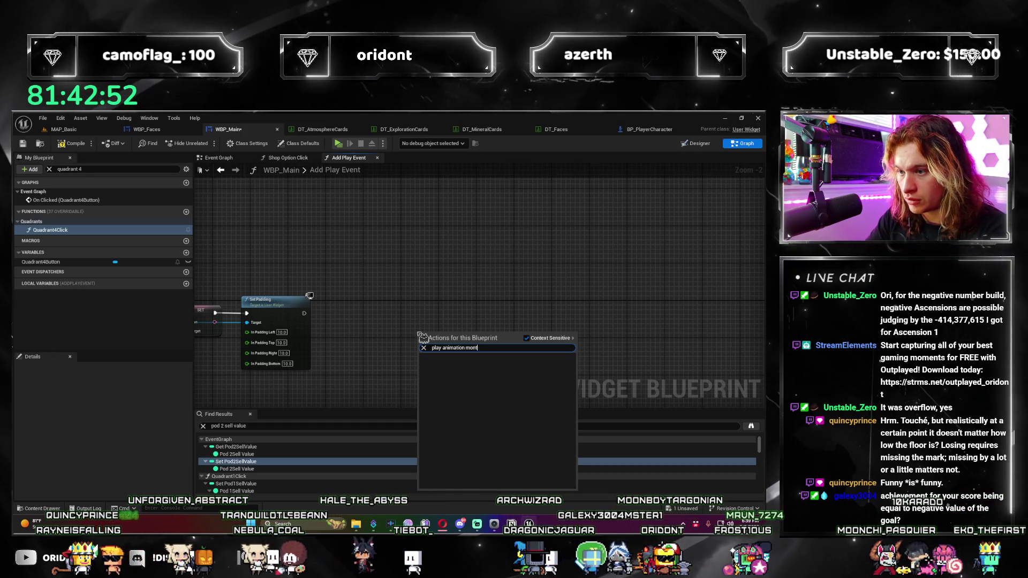
key(ctrl+a)
text(anim)
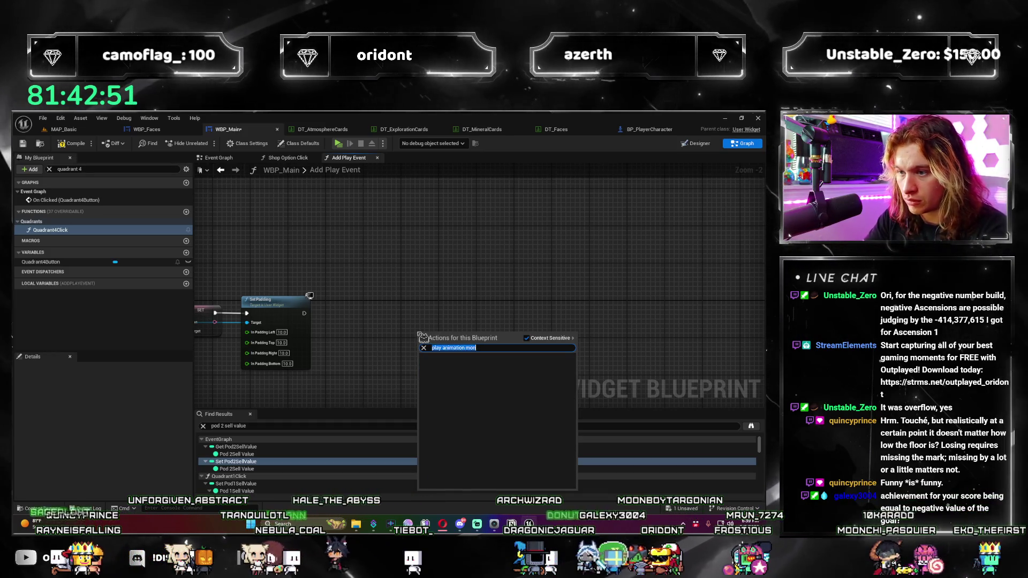
text( montag)
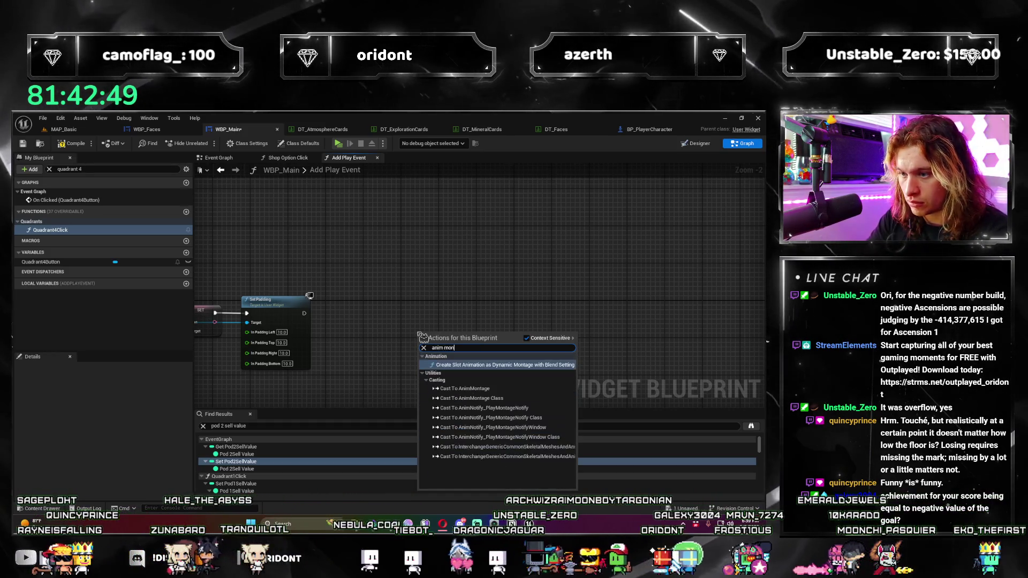
text(e)
click(527, 338)
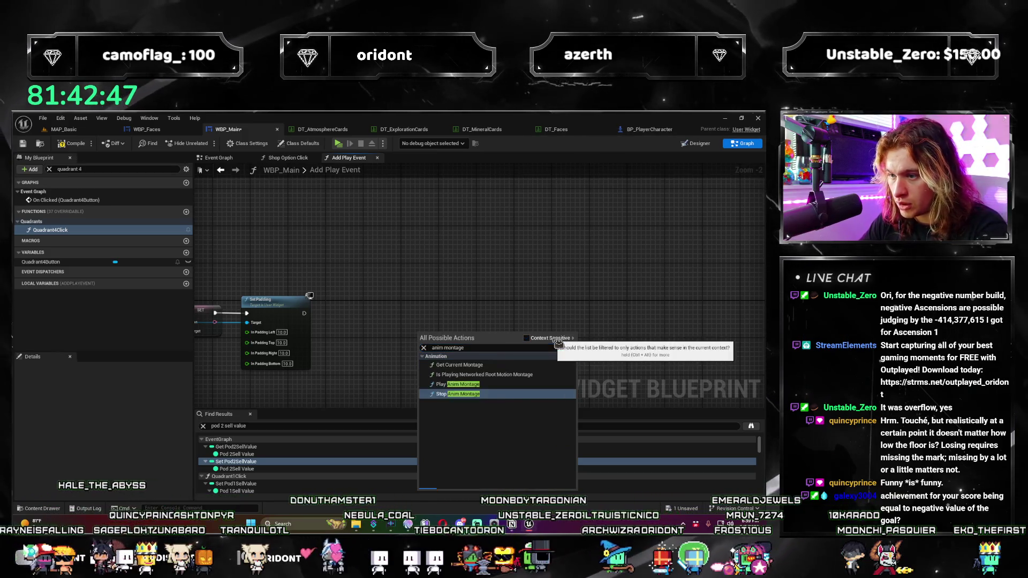
click(459, 445)
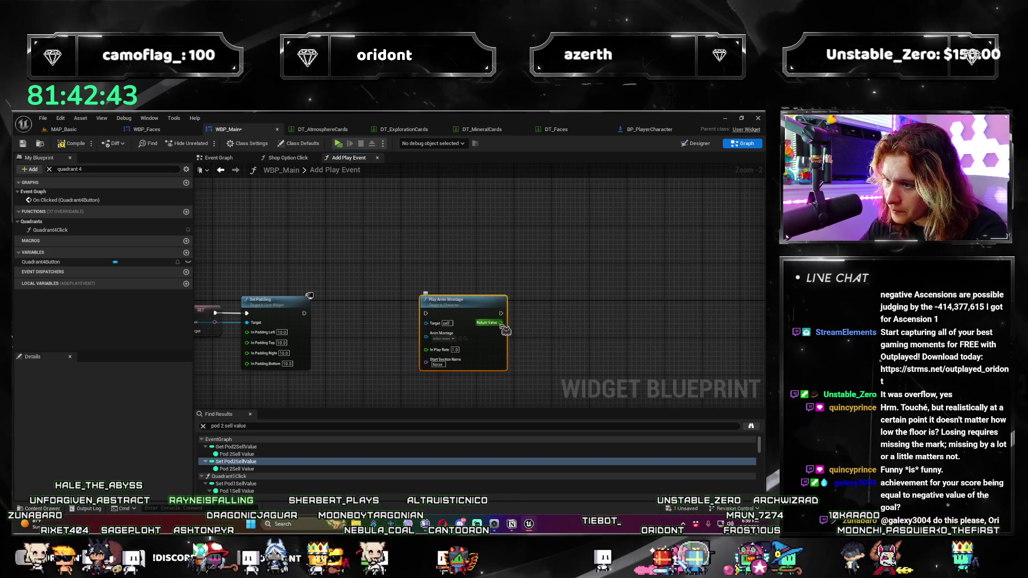
scroll(482, 348, up, 2)
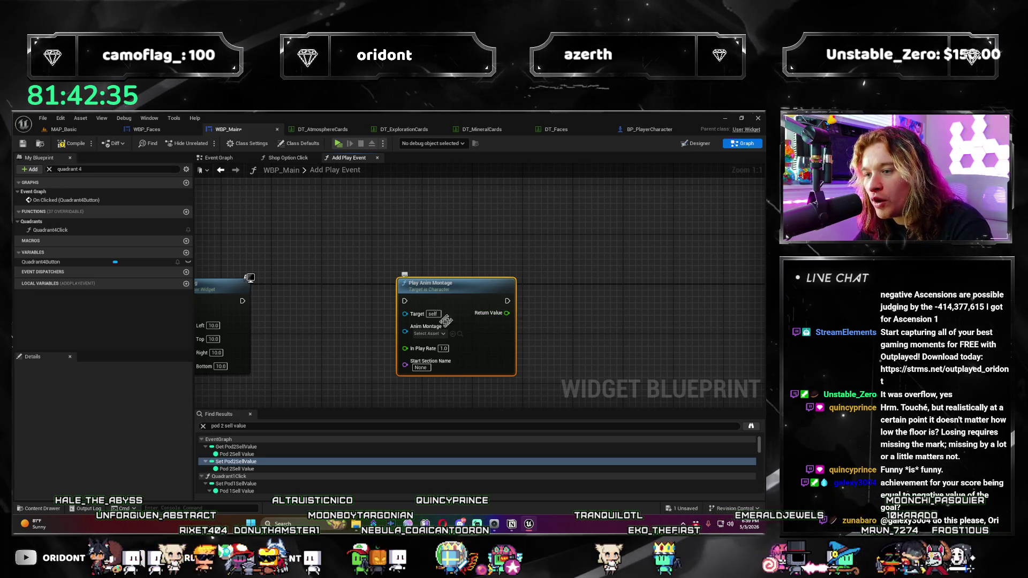
Step: Delete the Play Anim Montage node, then add and remove a Play Anim node found via 'play'
click(442, 334)
key(Escape)
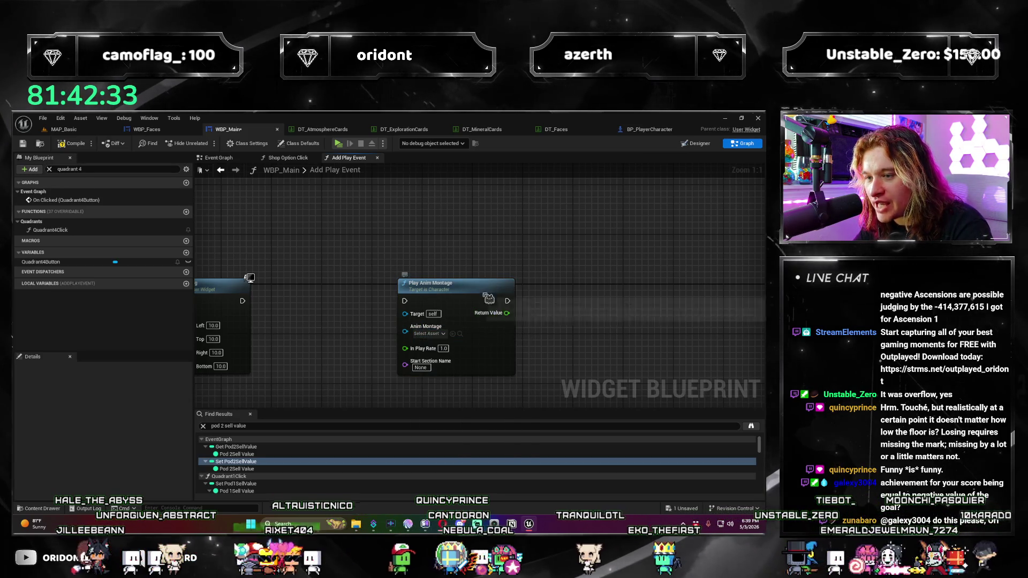
key(Delete)
right_click(366, 303)
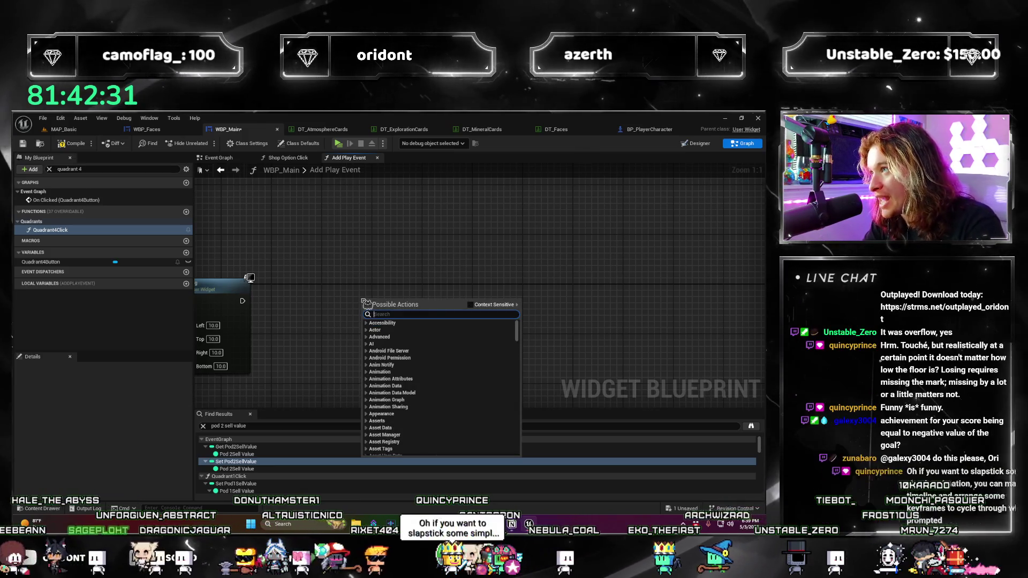
text(ani)
key(BackSpace)
key(BackSpace)
key(BackSpace)
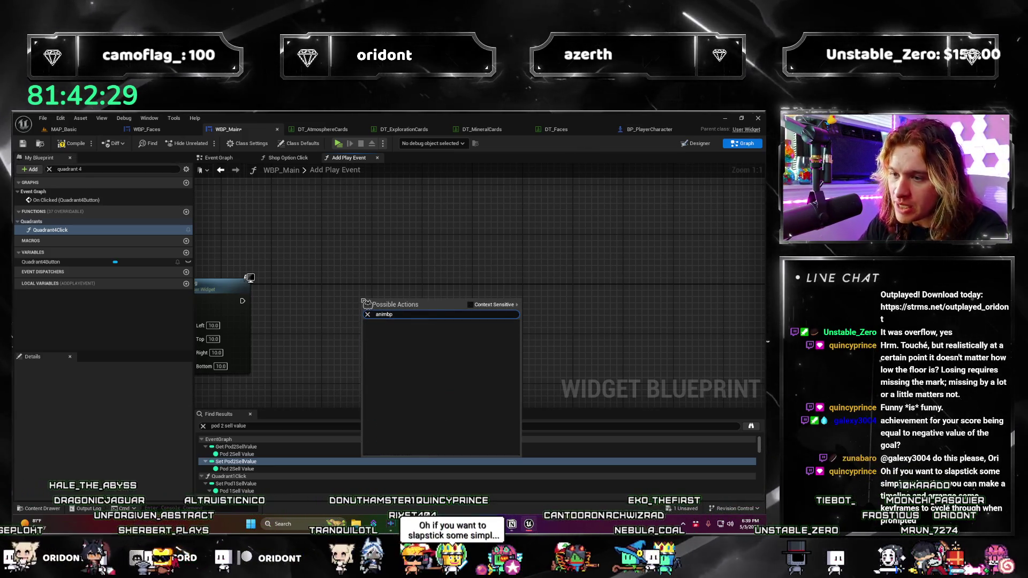
text(play)
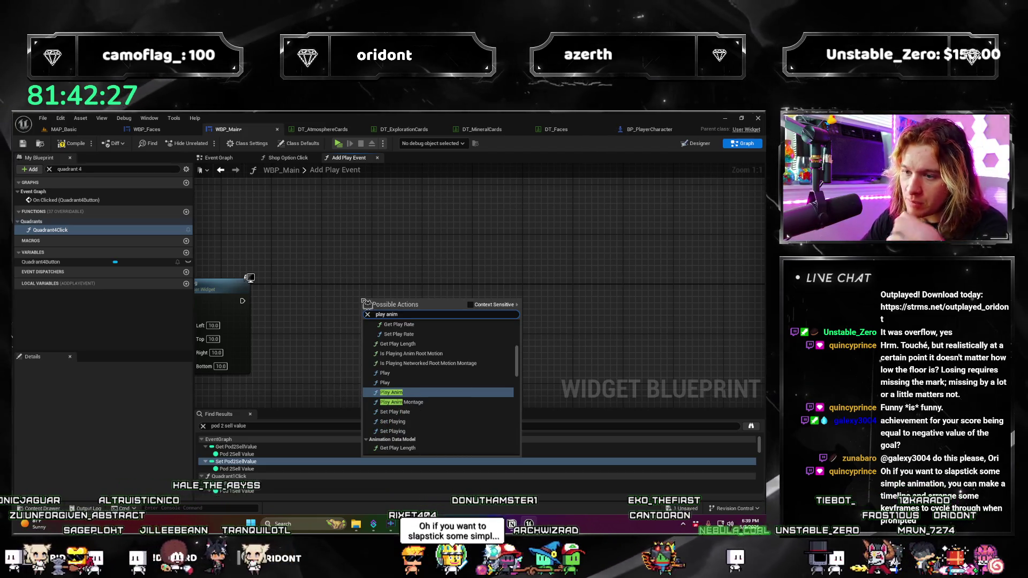
click(427, 396)
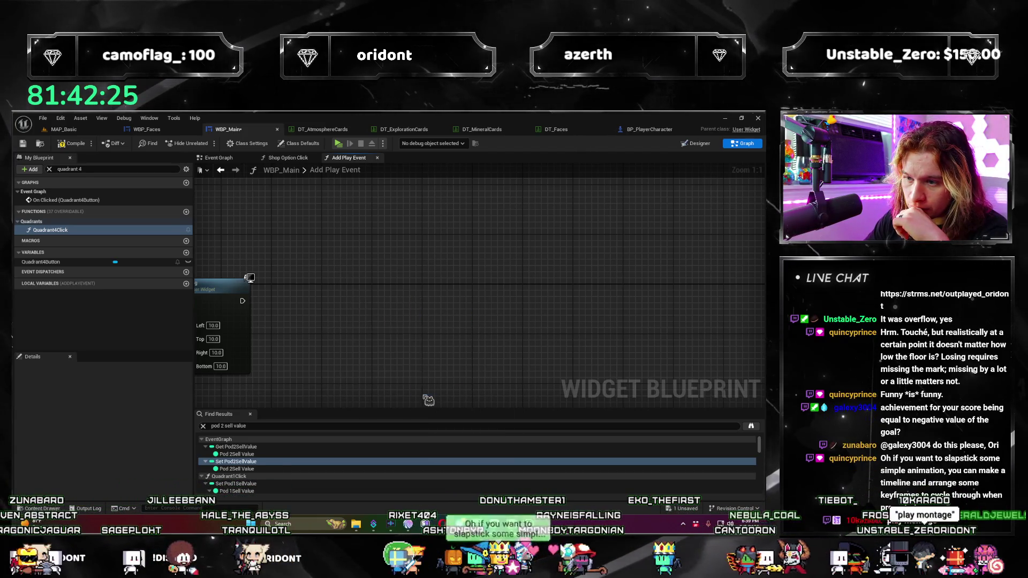
key(Delete)
Step: Add a Play Animation node from a 'play anim' search, then undo it
right_click(421, 332)
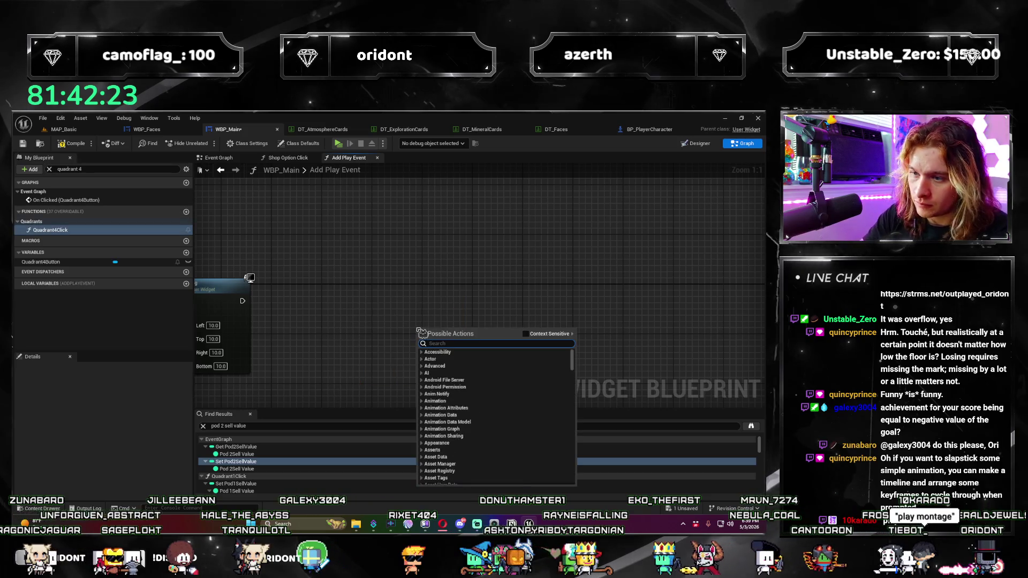
text(play nai)
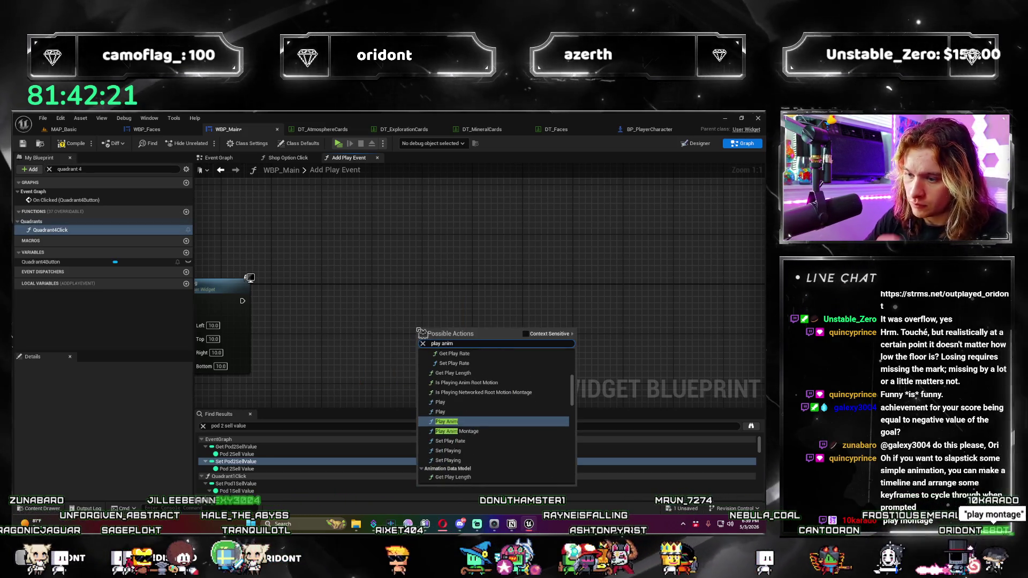
text(nim)
scroll(551, 445, down, 5)
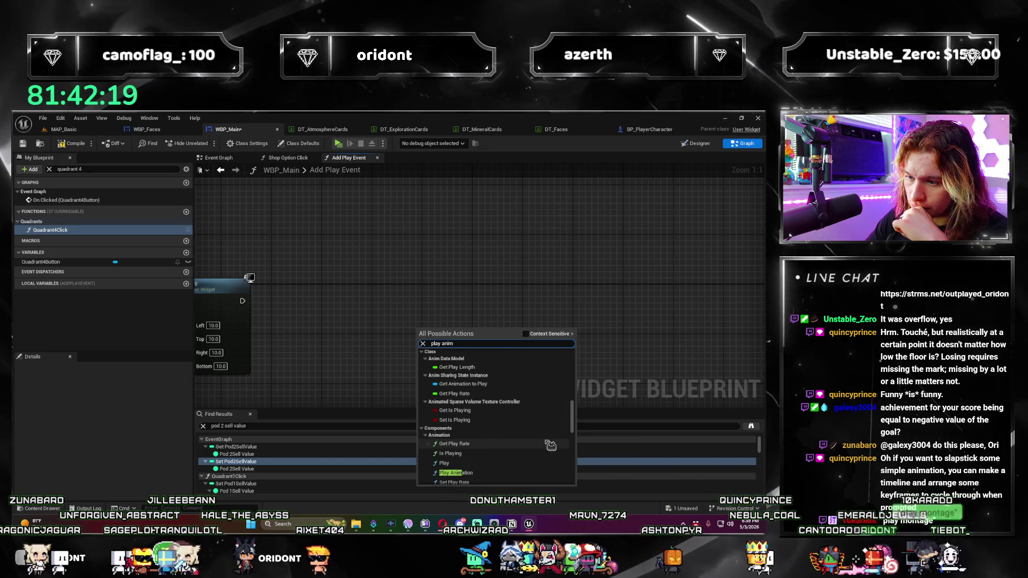
click(456, 411)
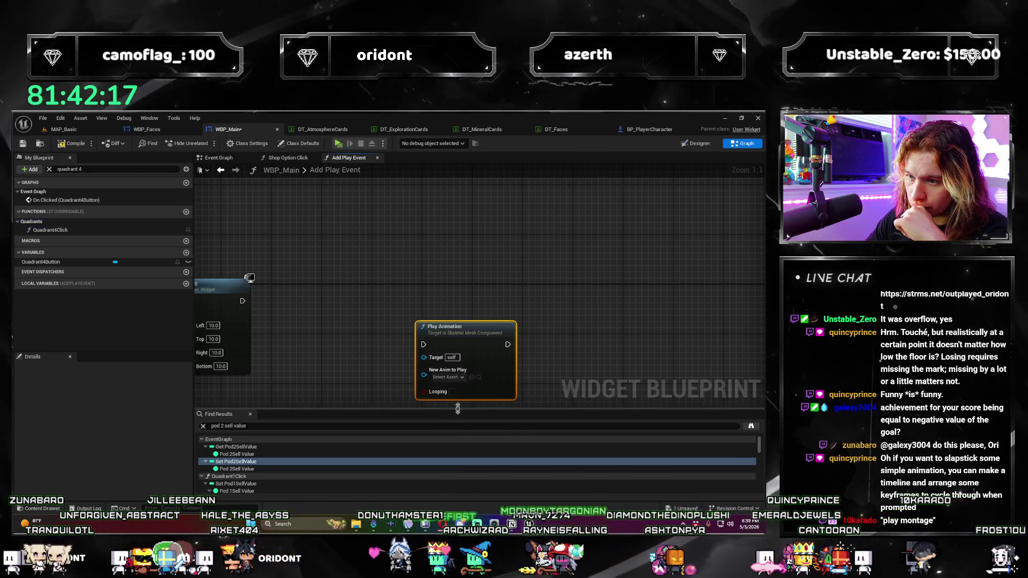
key(ctrl+z)
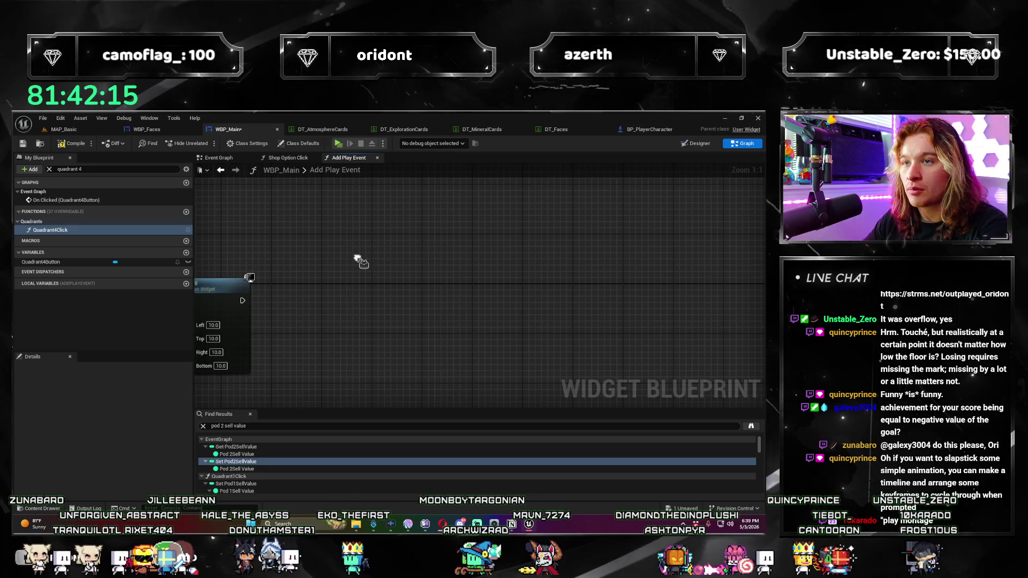
Step: Place a Play Anim Montage node via 'play montage', find no montage assets, and delete it
right_click(357, 258)
text(play mo)
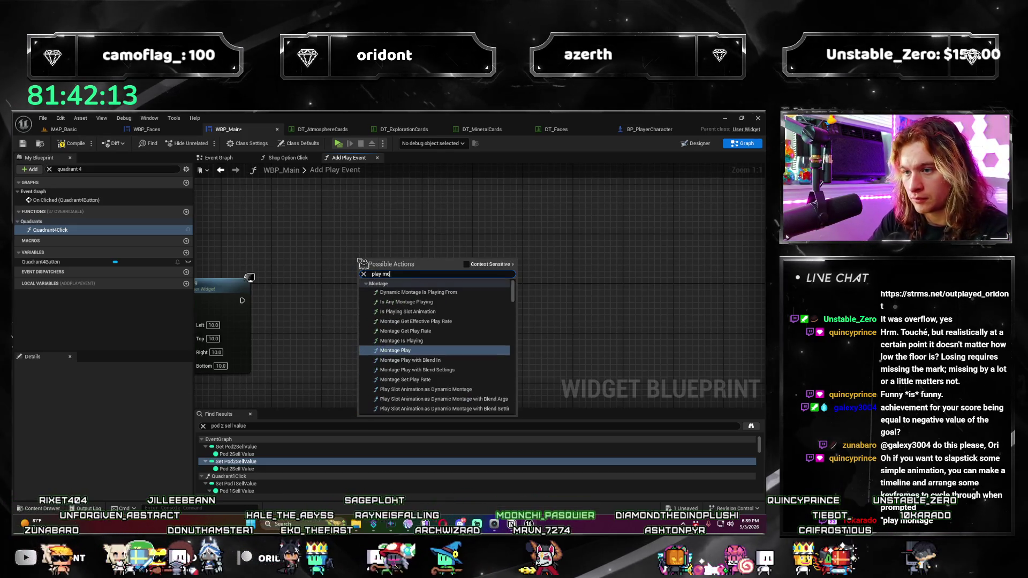
text(ntage)
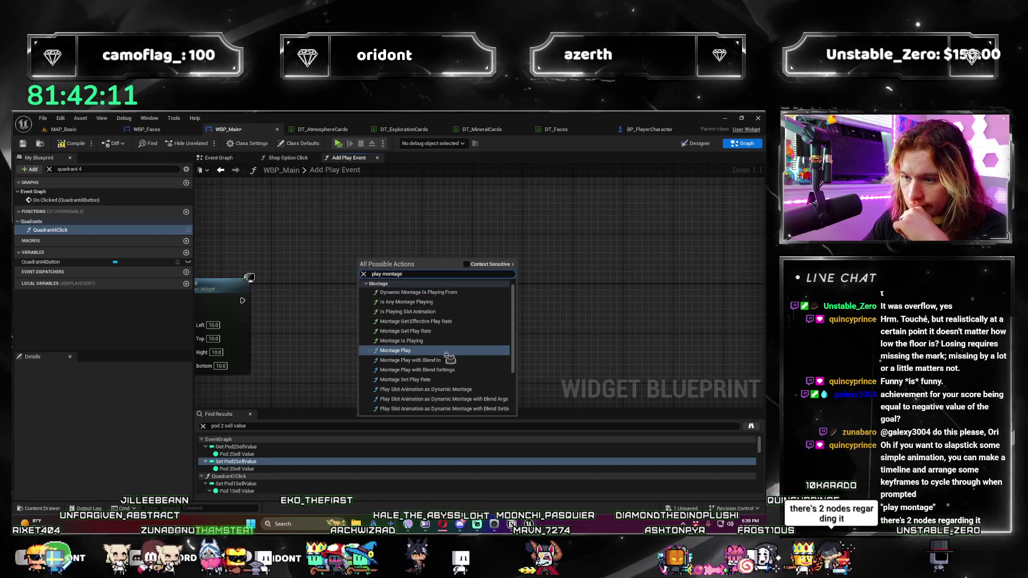
scroll(449, 359, down, 5)
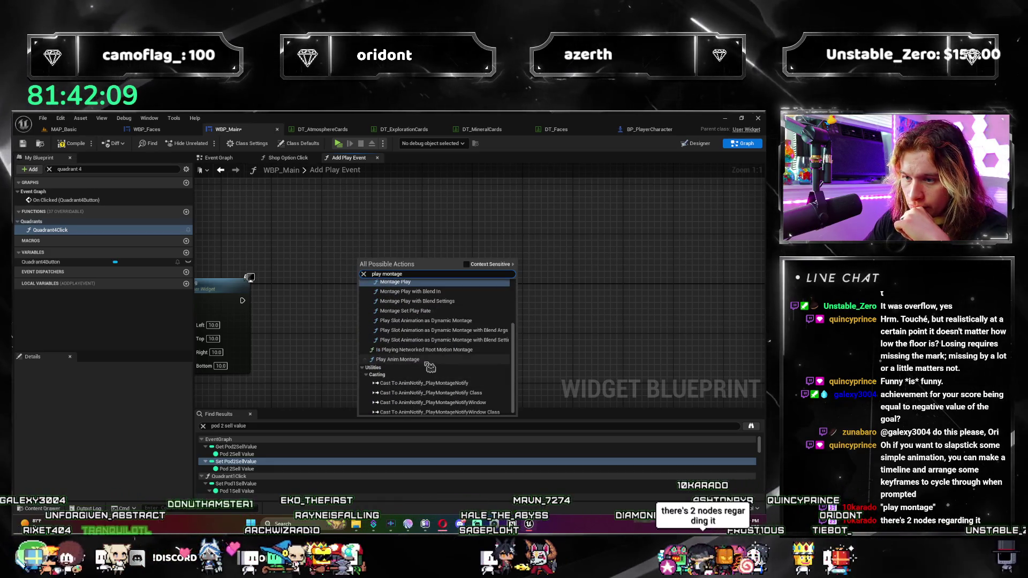
click(426, 360)
click(399, 309)
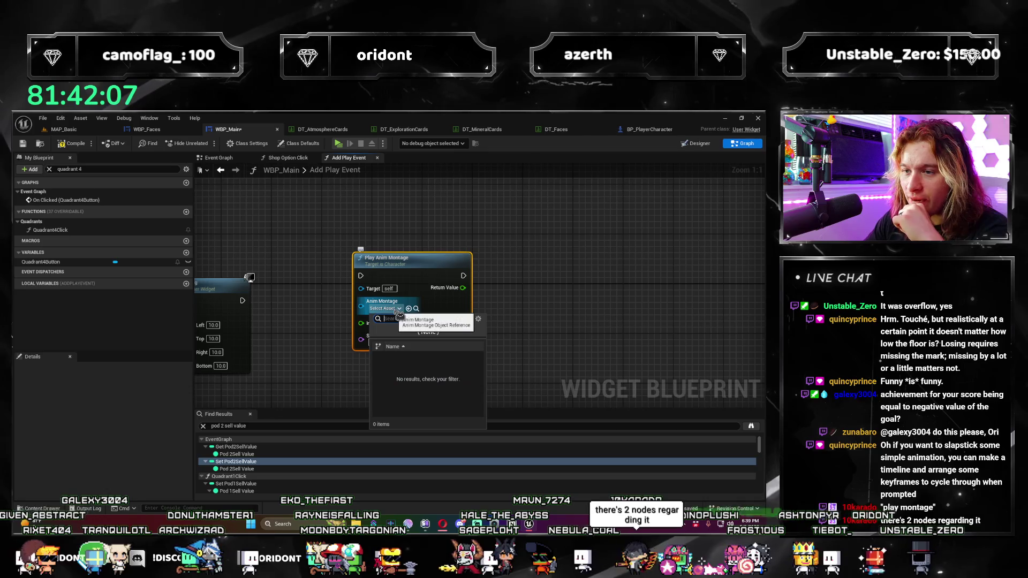
click(609, 290)
click(415, 268)
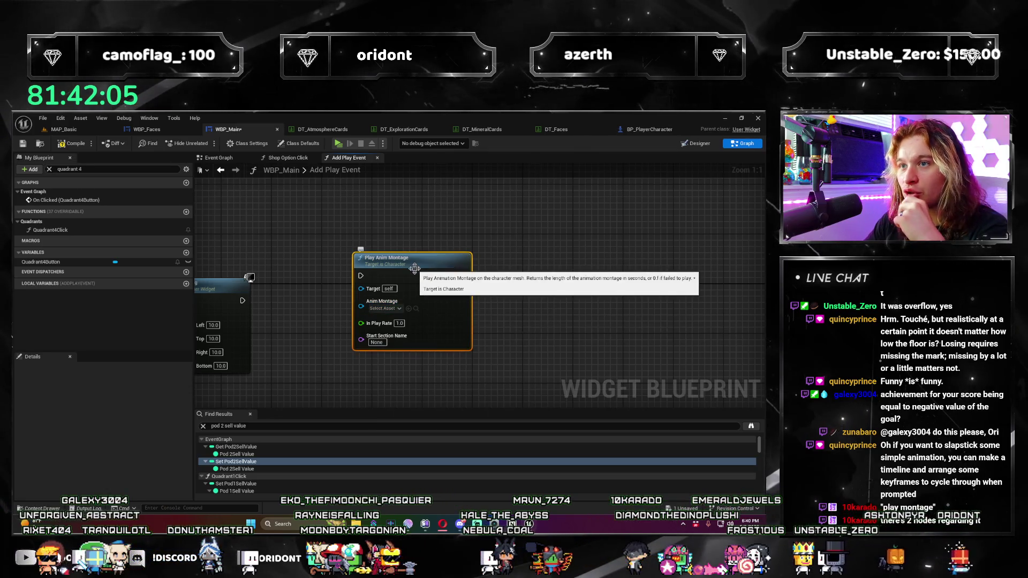
key(Delete)
Step: Add and remove a Montage Play node, then search 'im notifies' without adding anything
right_click(454, 323)
text(play monta)
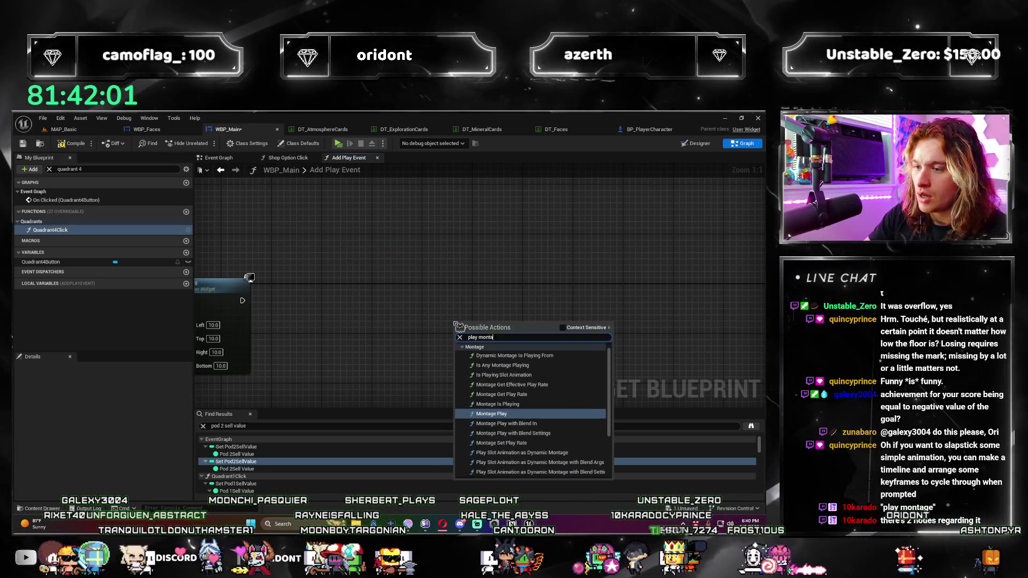
text(ge)
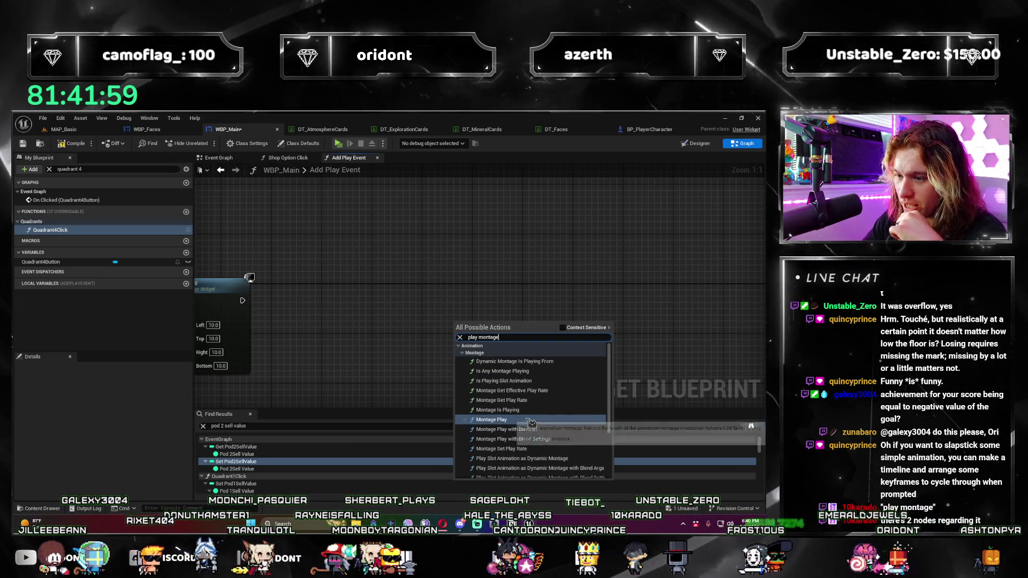
click(530, 419)
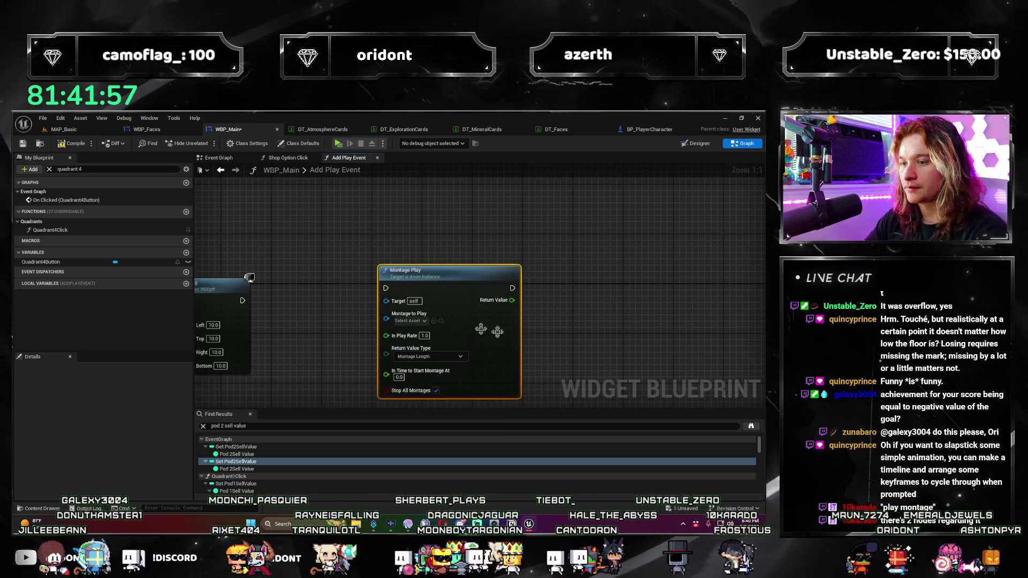
key(Delete)
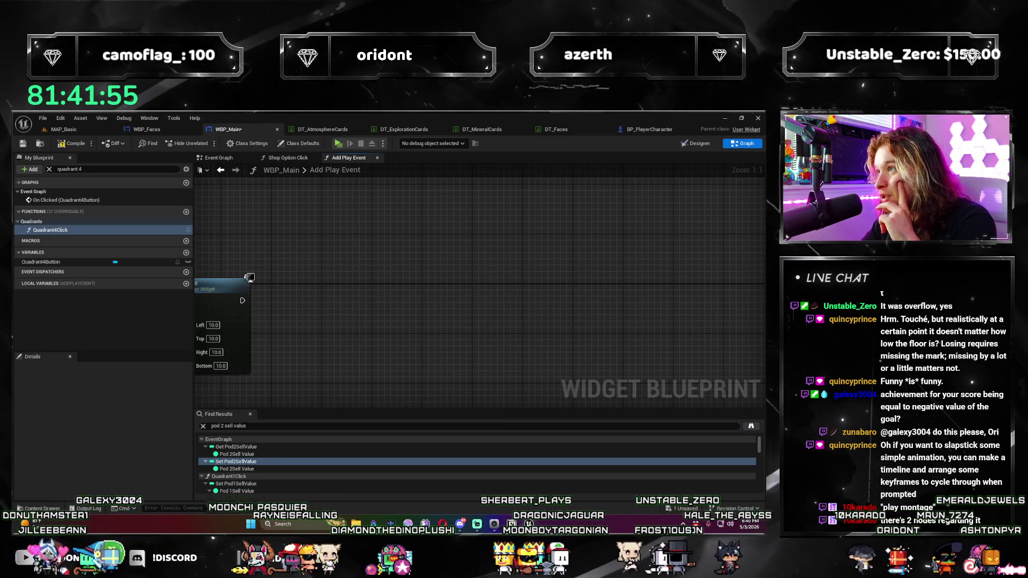
right_click(391, 352)
text(an)
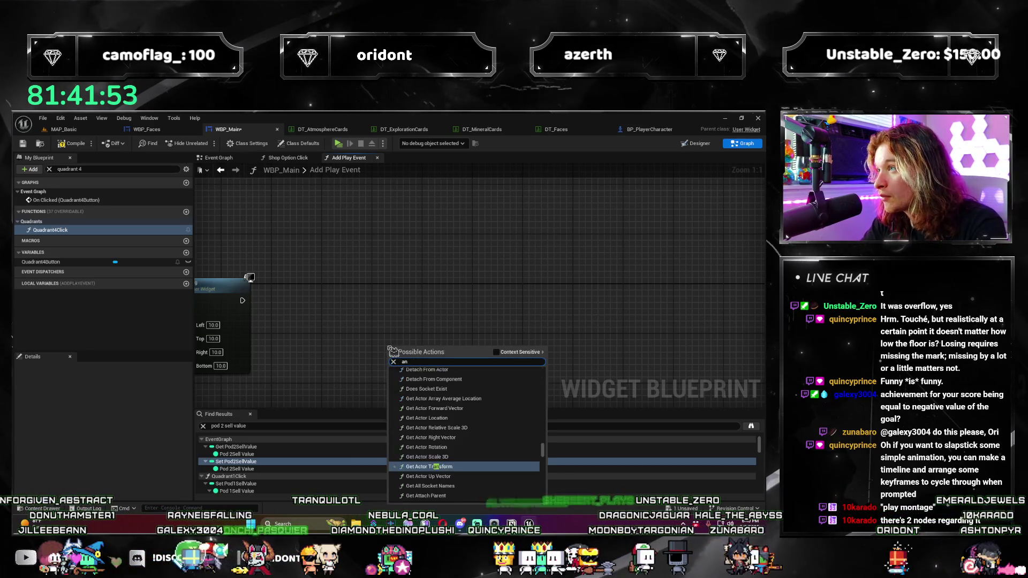
text(im notifies)
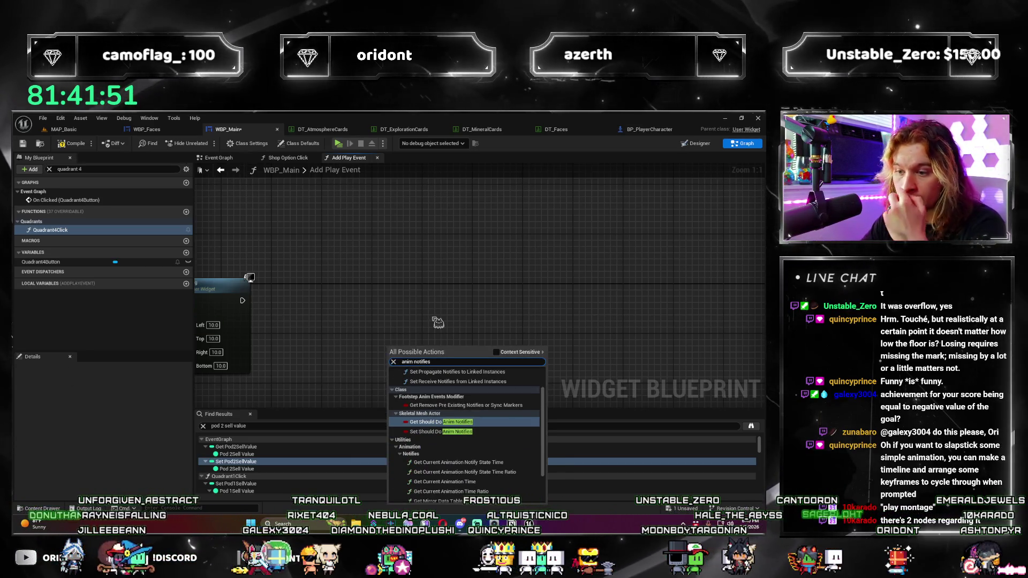
scroll(482, 428, up, 2)
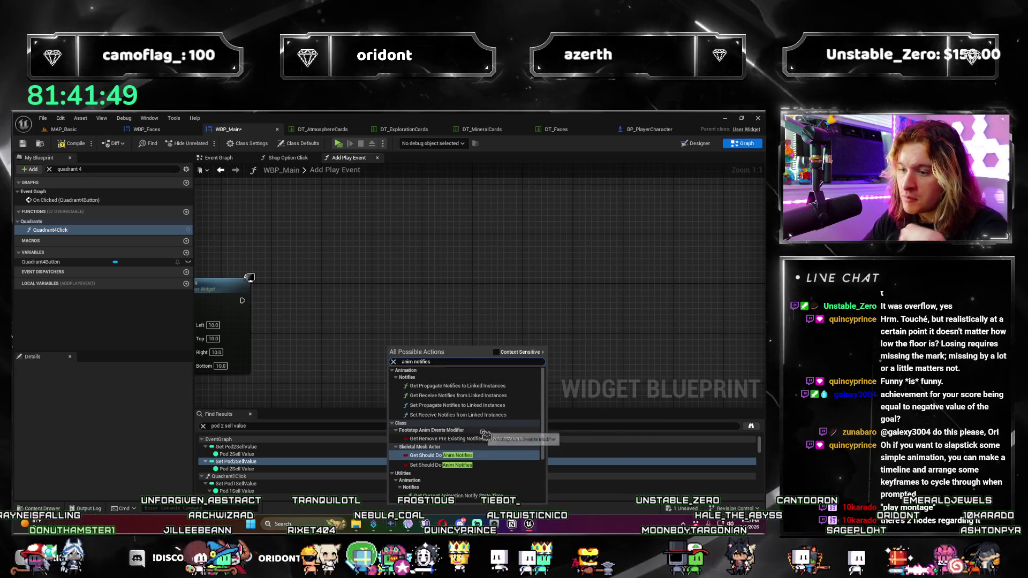
scroll(486, 435, down, 3)
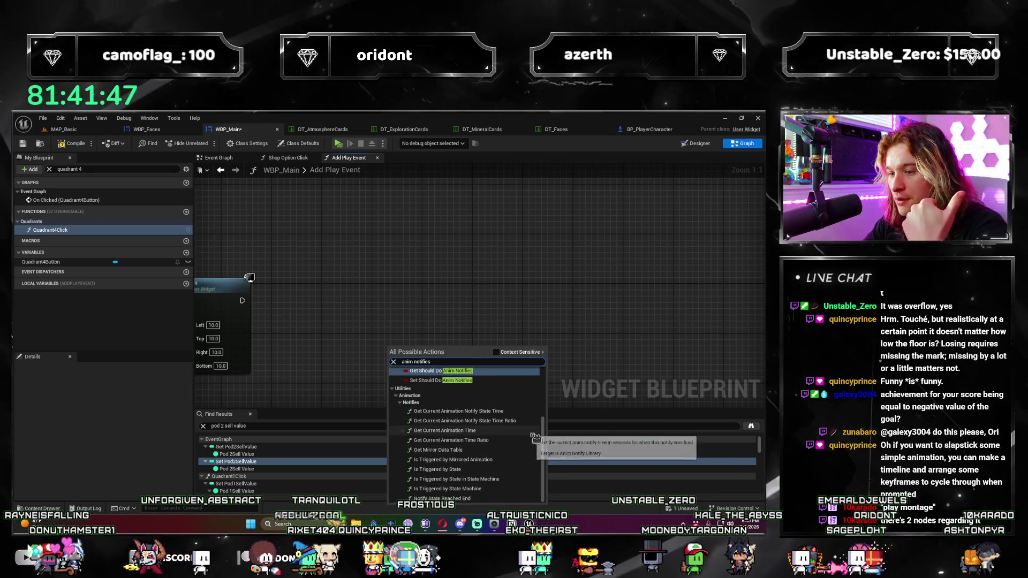
click(635, 356)
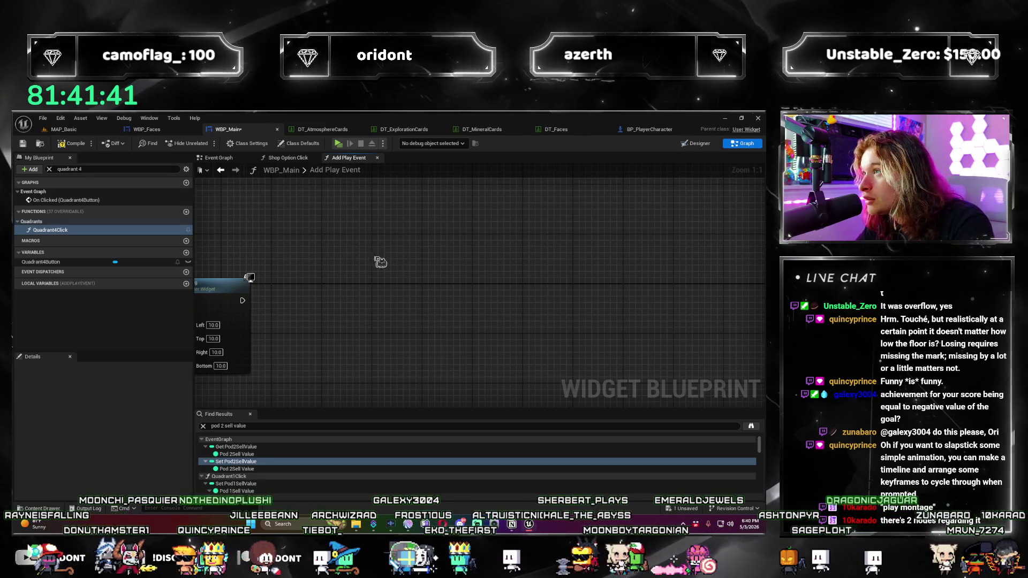
right_click(397, 261)
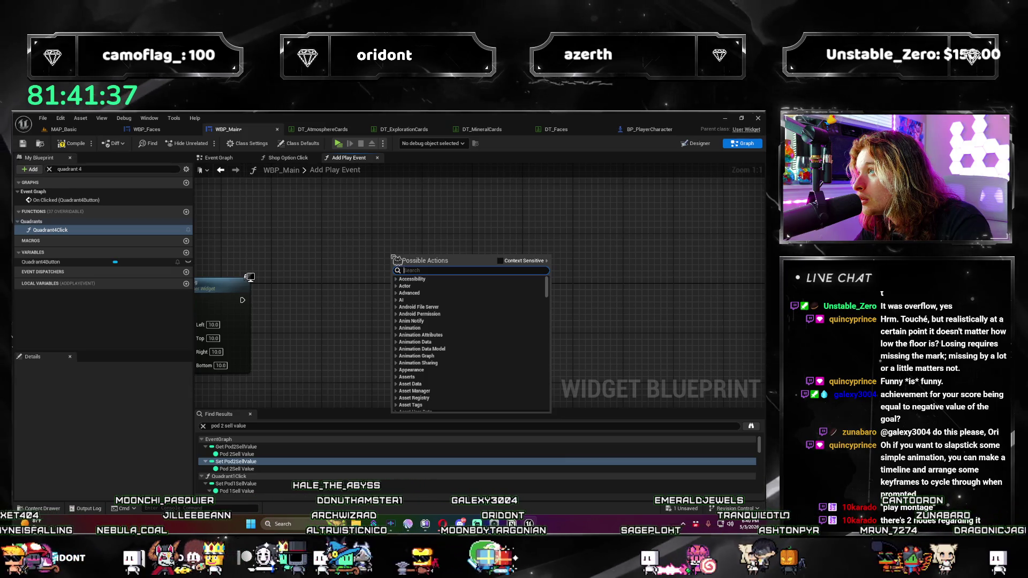
click(357, 237)
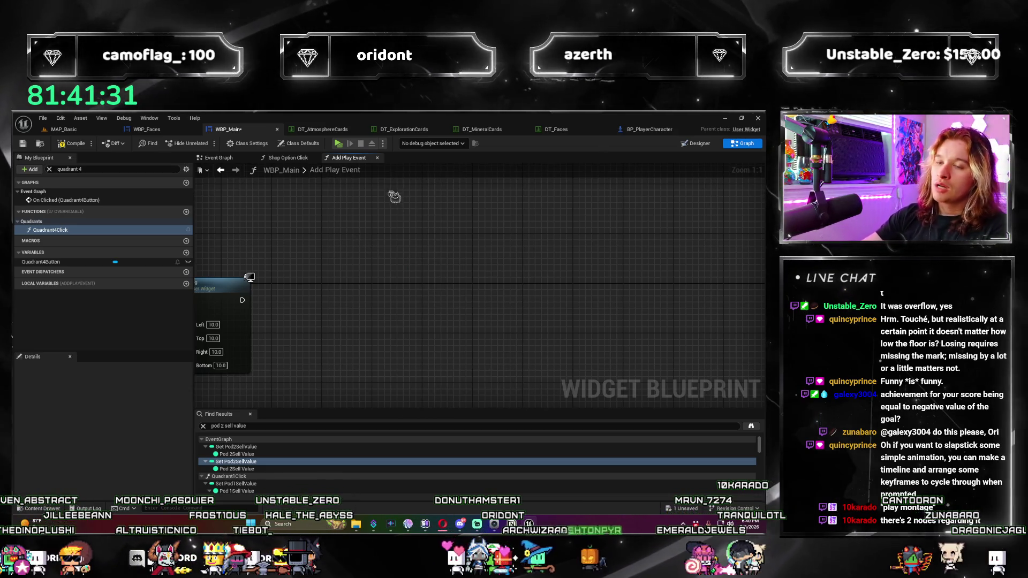
Step: Add a Play Anim Montage node via 'anim mont' near Set Padding; no montage assets are available
drag(385, 256, 517, 258)
right_click(465, 310)
text(anim )
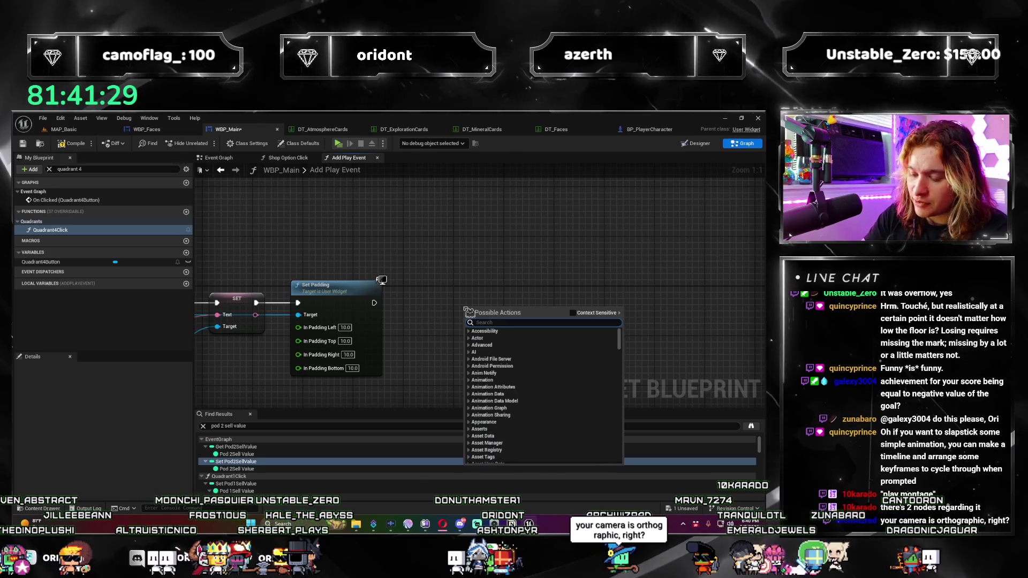
text(montage)
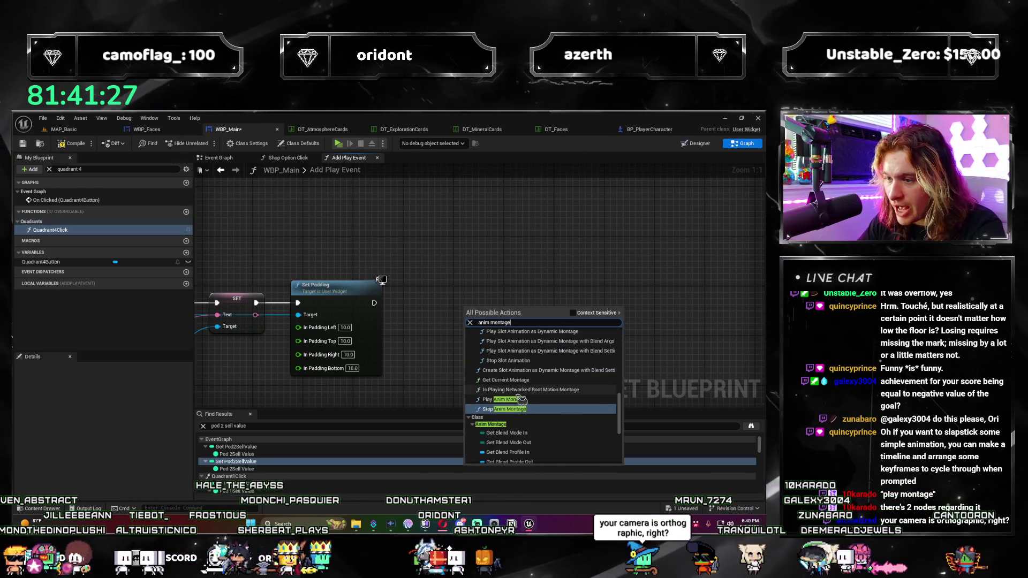
click(506, 400)
drag(506, 401, 350, 383)
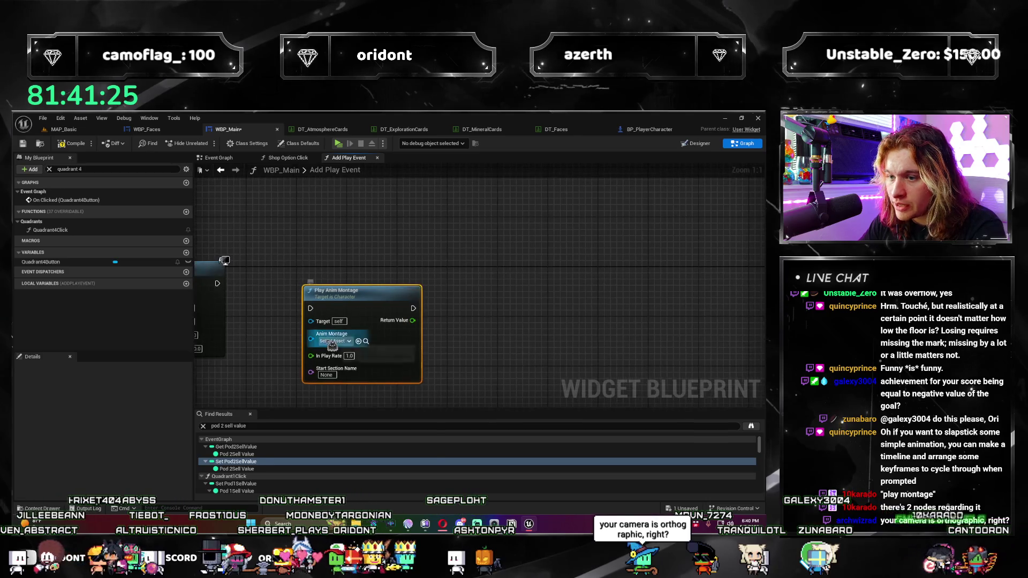
click(333, 341)
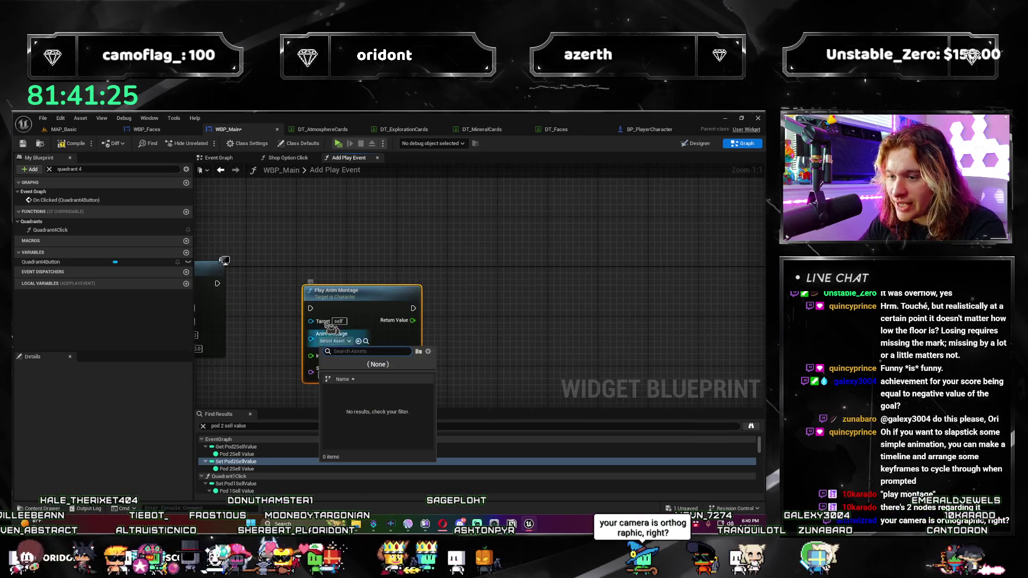
click(550, 391)
Step: Position the Play Anim Montage node beside Set Padding, leaving Anim Montage unassigned
drag(343, 291, 425, 266)
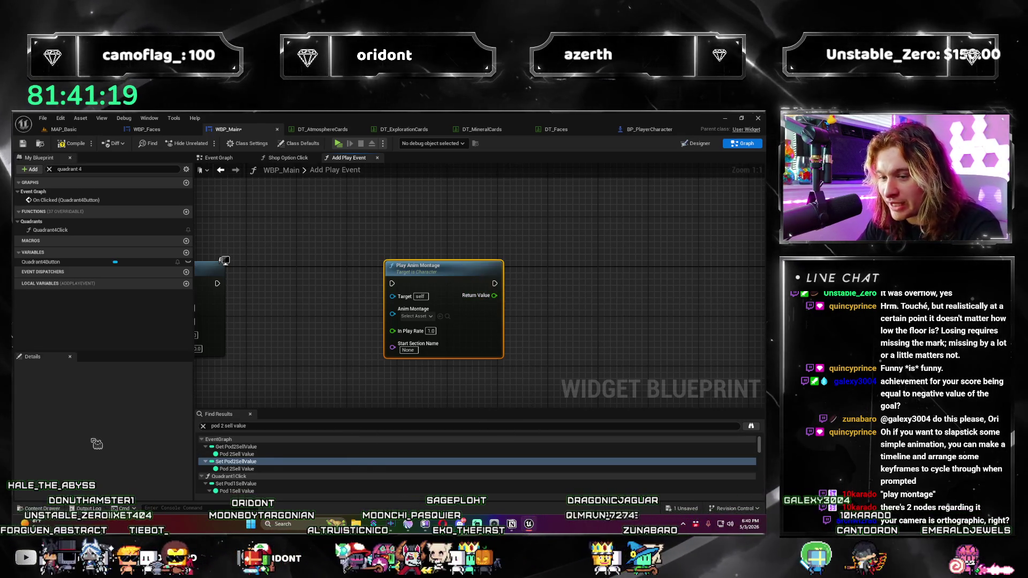
click(49, 229)
mouse_move(468, 294)
mouse_down()
mouse_move(398, 223)
mouse_move(461, 294)
mouse_up()
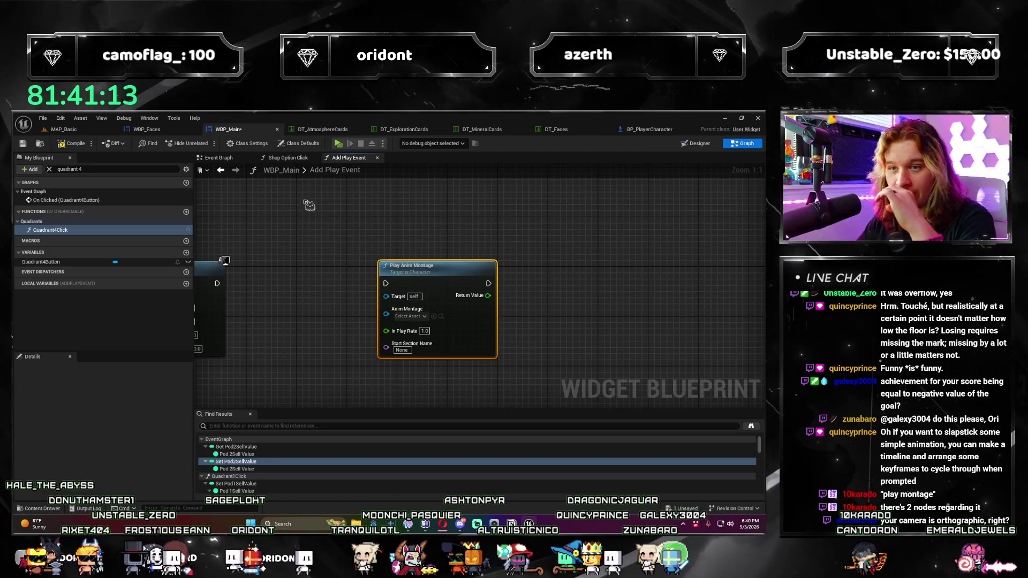
click(229, 169)
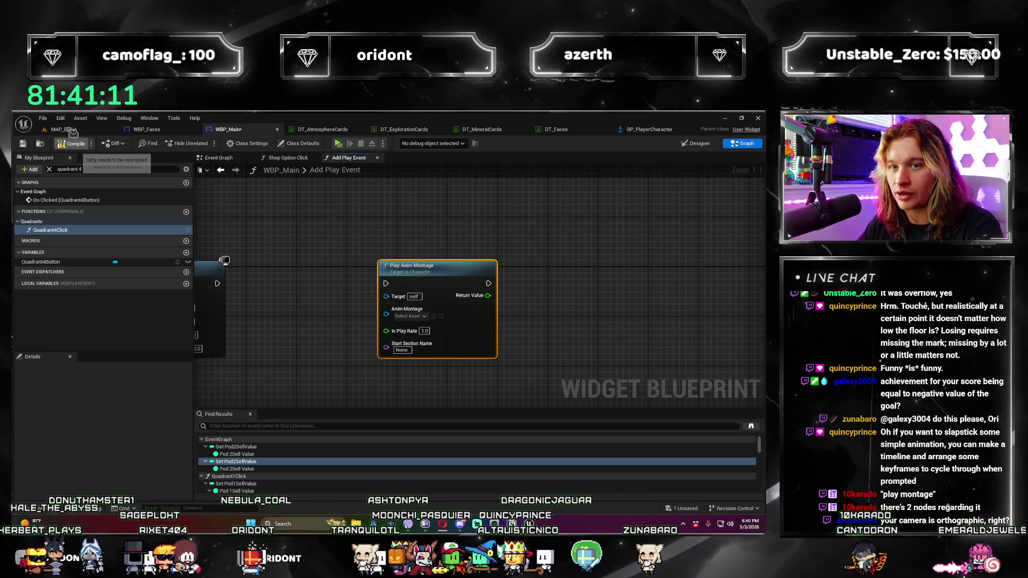
click(72, 133)
Step: Launch the game preview with Alt+P, roll the dice, and shrink the preview window
key(alt+p)
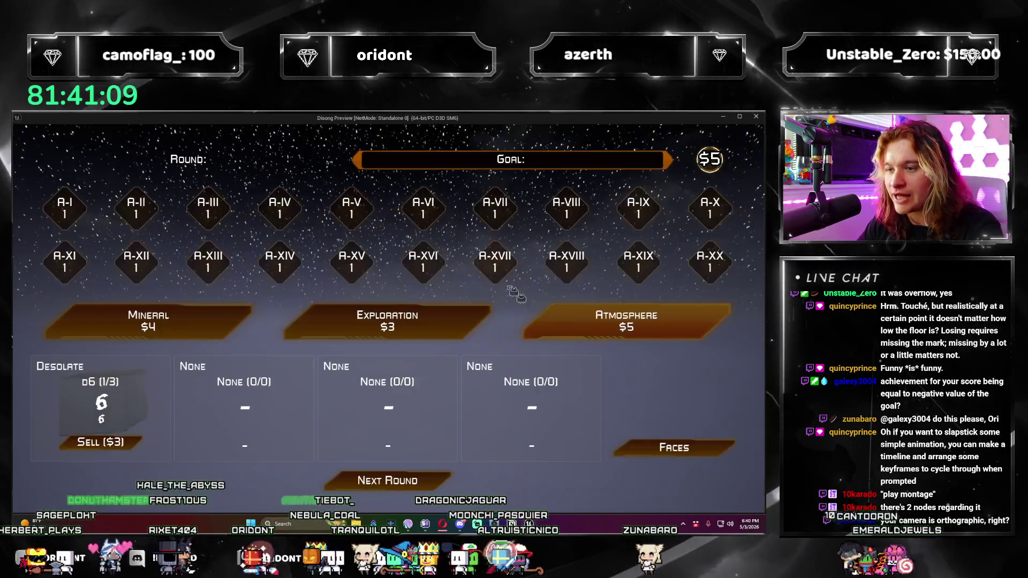
click(407, 488)
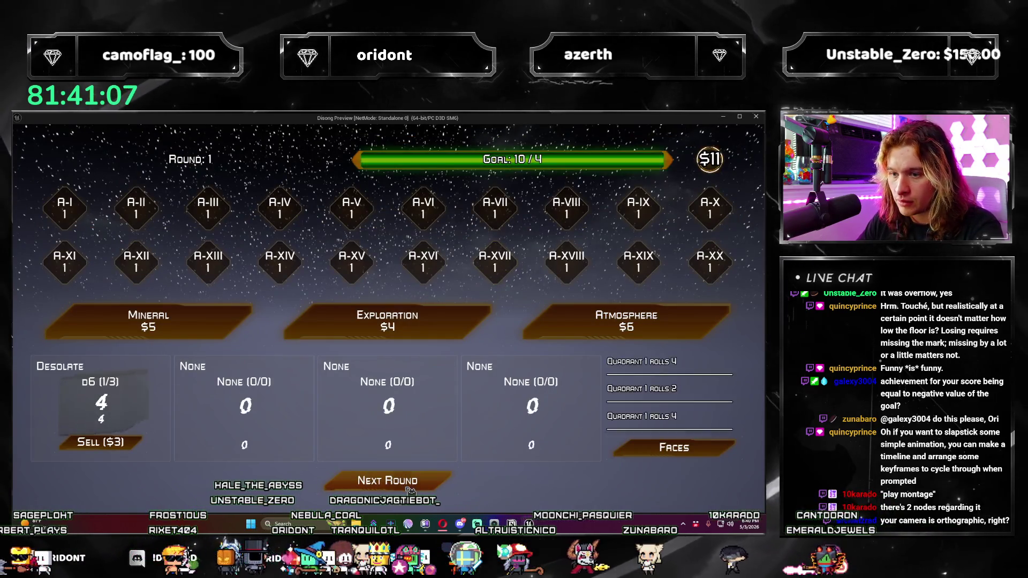
double_click(617, 119)
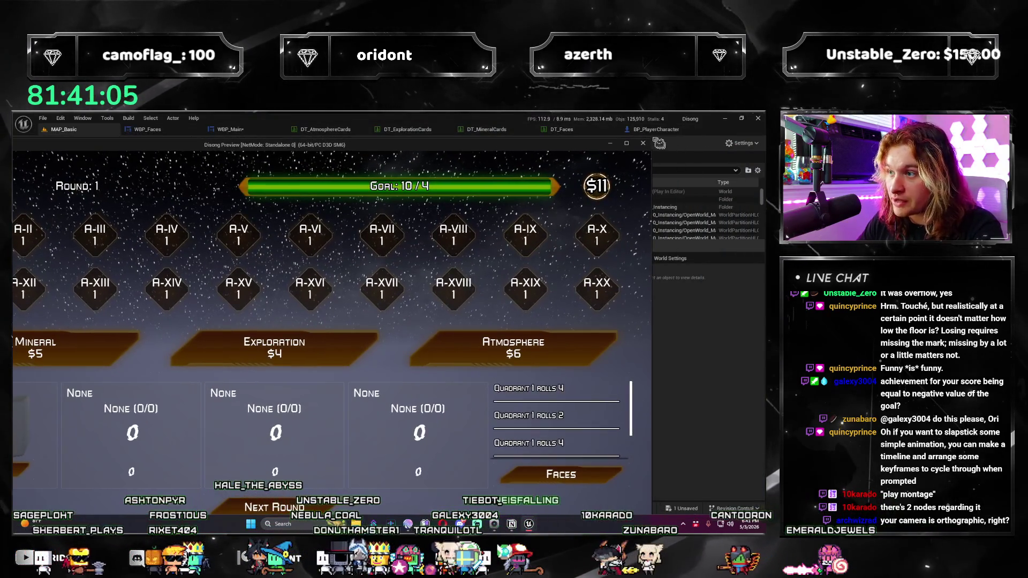
mouse_move(650, 138)
mouse_down()
mouse_move(402, 311)
mouse_move(513, 205)
mouse_up()
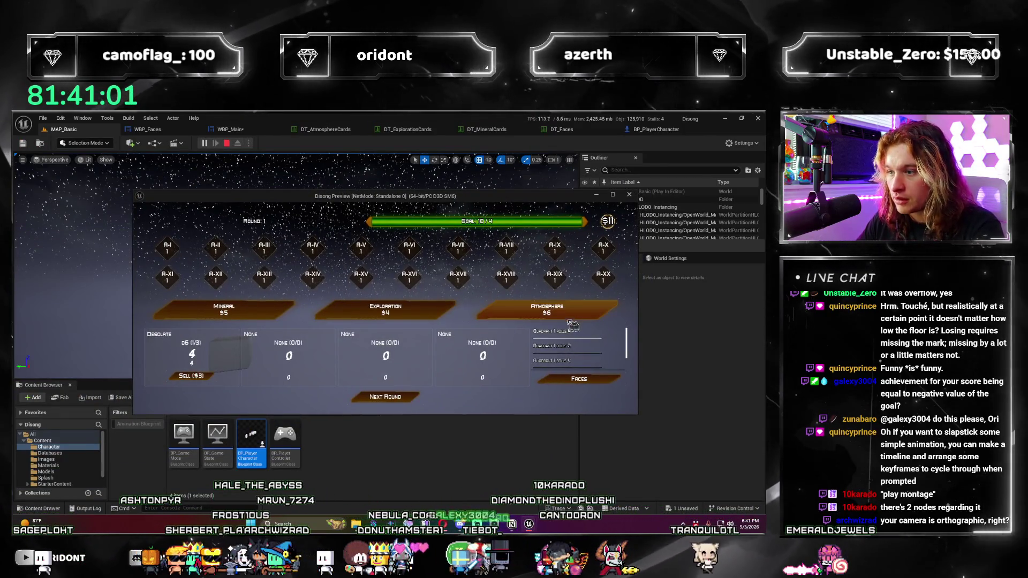
Step: Buy Atmosphere packs and pick Acidic, Oxygen Poor and Reflective faces, advancing to round 3
click(547, 309)
click(371, 367)
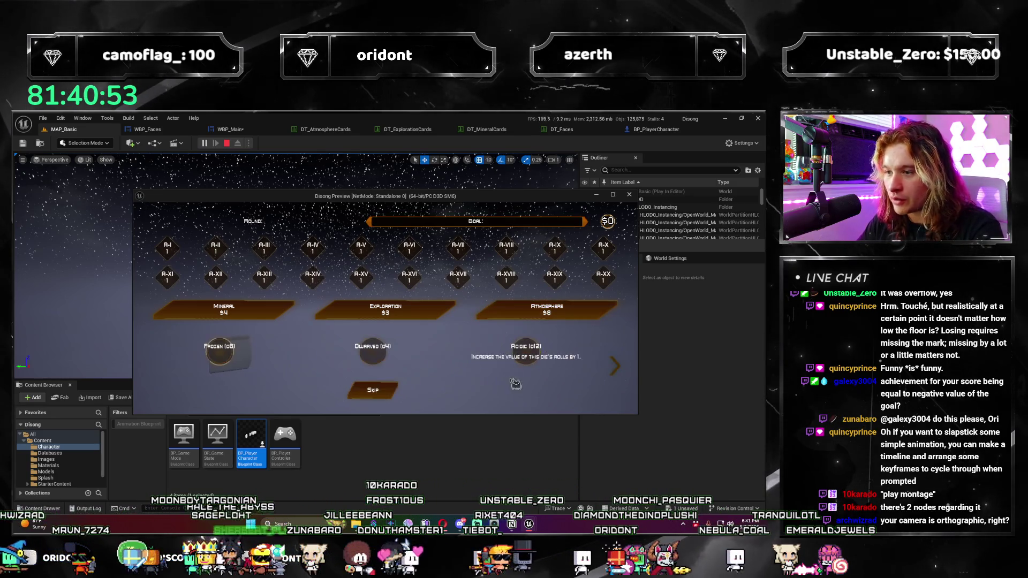
click(539, 361)
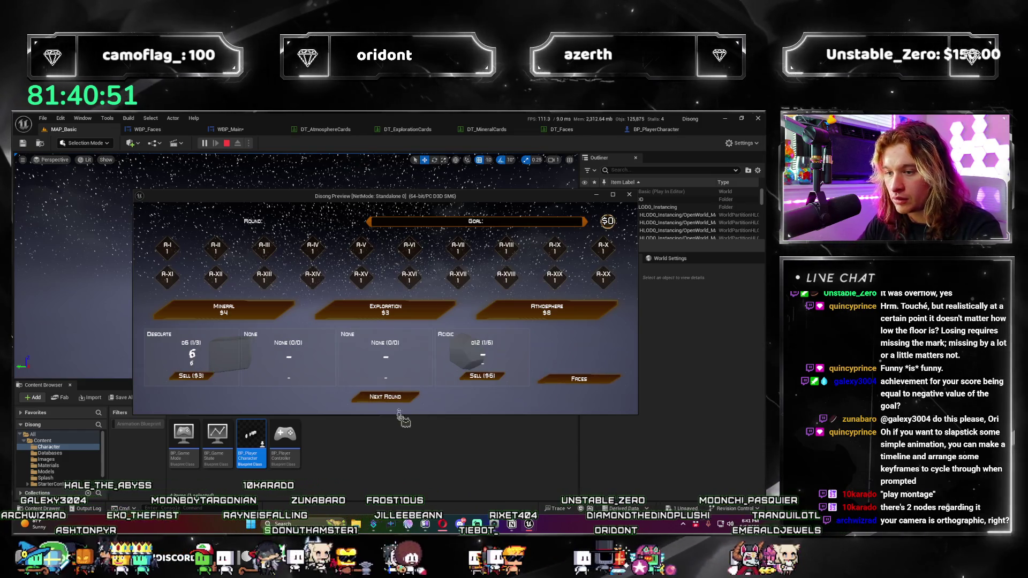
click(399, 398)
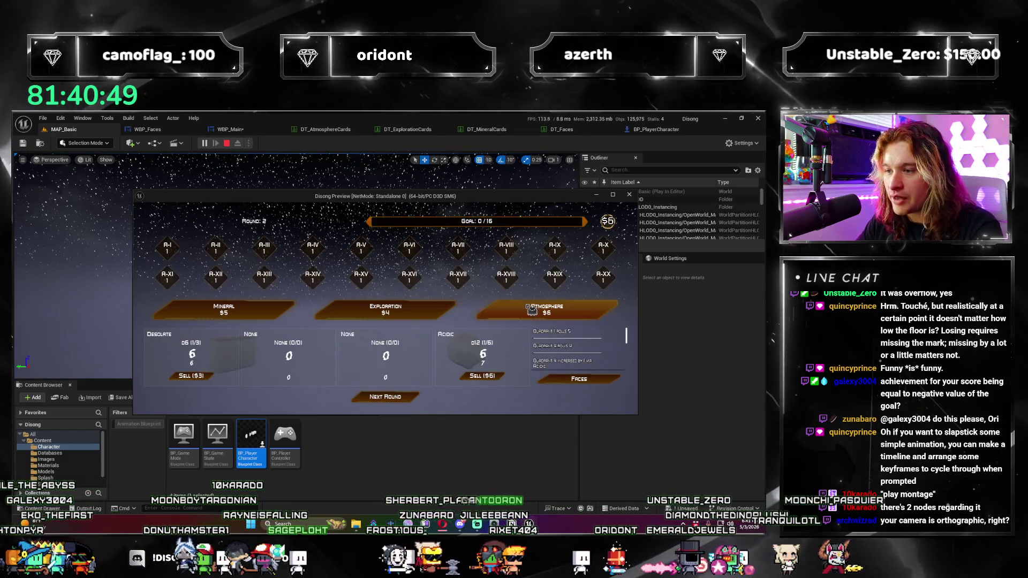
click(301, 363)
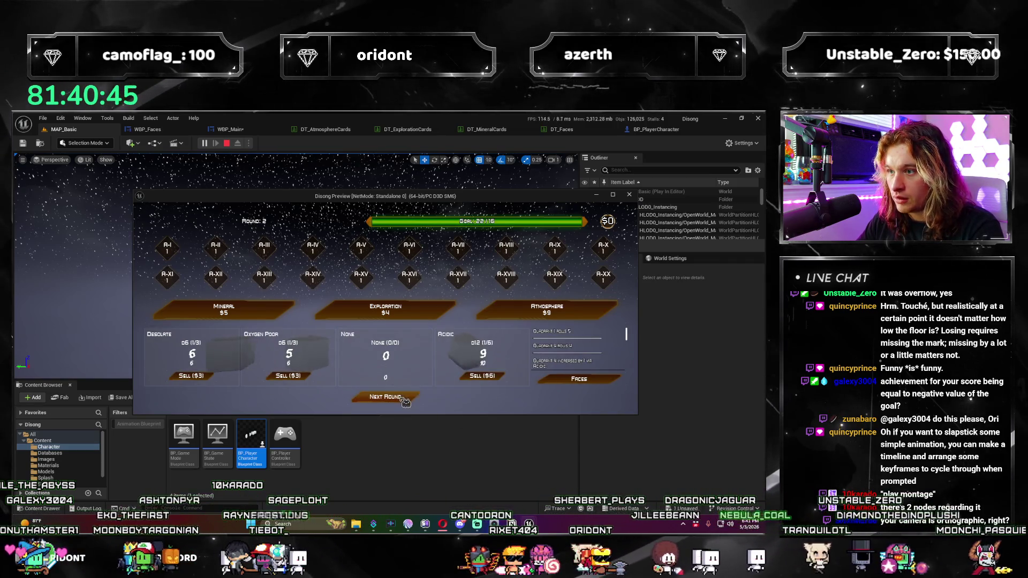
click(503, 318)
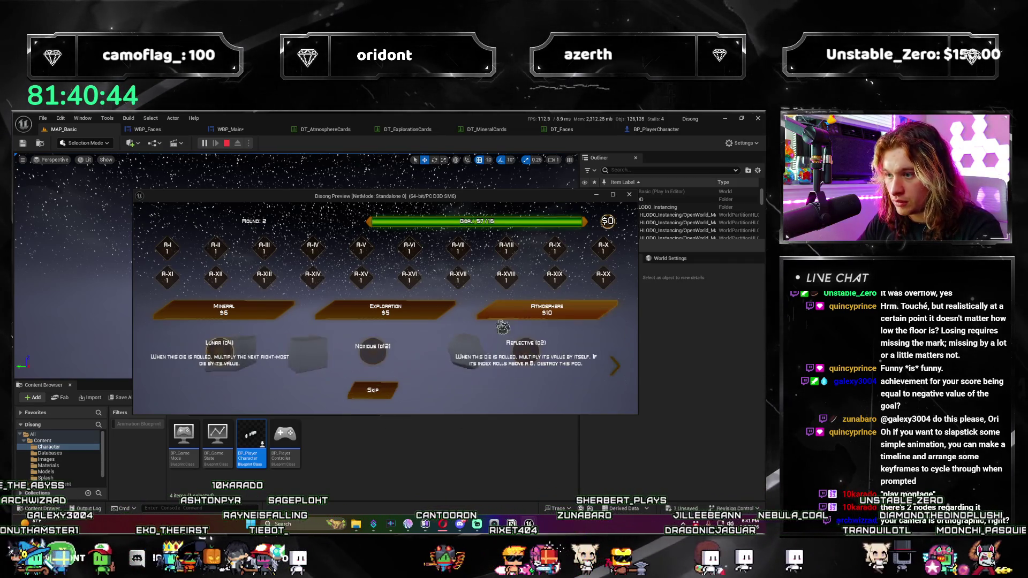
click(528, 354)
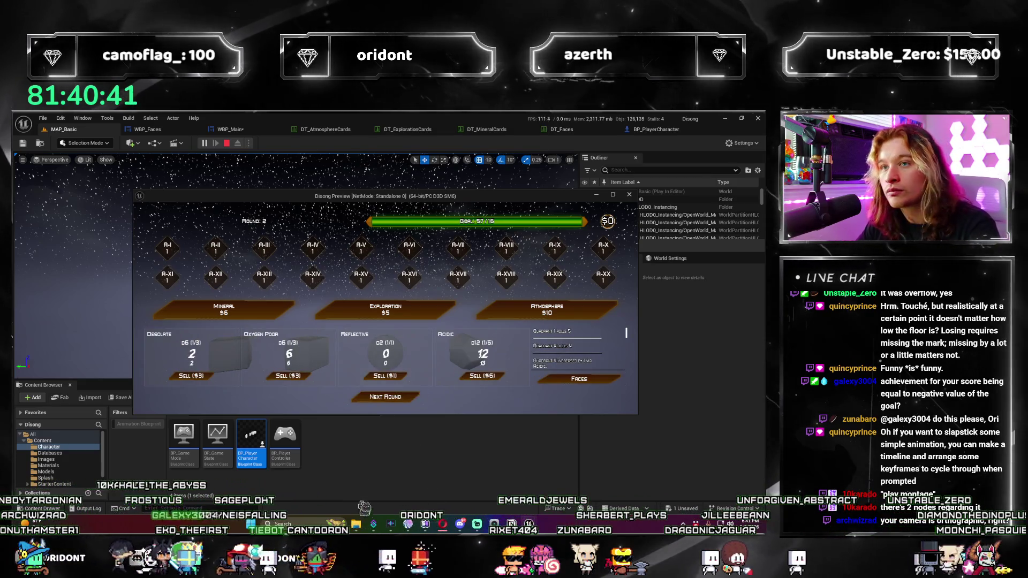
click(385, 397)
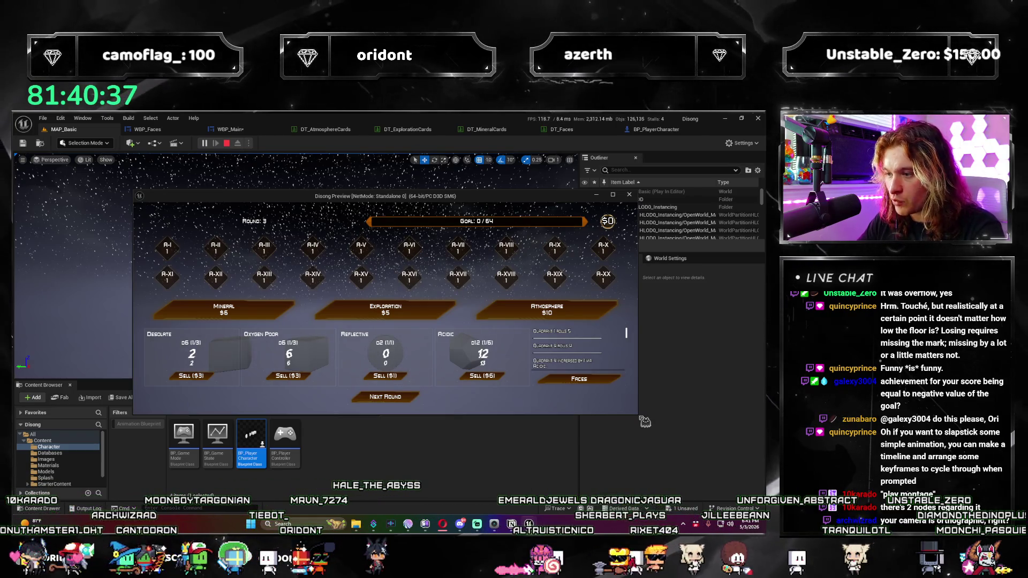
Step: Resize the preview window, then stop the play session
drag(637, 414, 405, 434)
mouse_move(507, 430)
mouse_down()
mouse_move(675, 407)
mouse_move(654, 346)
mouse_move(624, 336)
mouse_move(571, 496)
mouse_move(431, 495)
mouse_move(669, 334)
mouse_move(683, 445)
mouse_move(469, 411)
mouse_move(630, 455)
mouse_move(621, 454)
mouse_move(535, 444)
mouse_move(475, 412)
mouse_move(460, 429)
mouse_move(405, 416)
mouse_move(417, 421)
mouse_up()
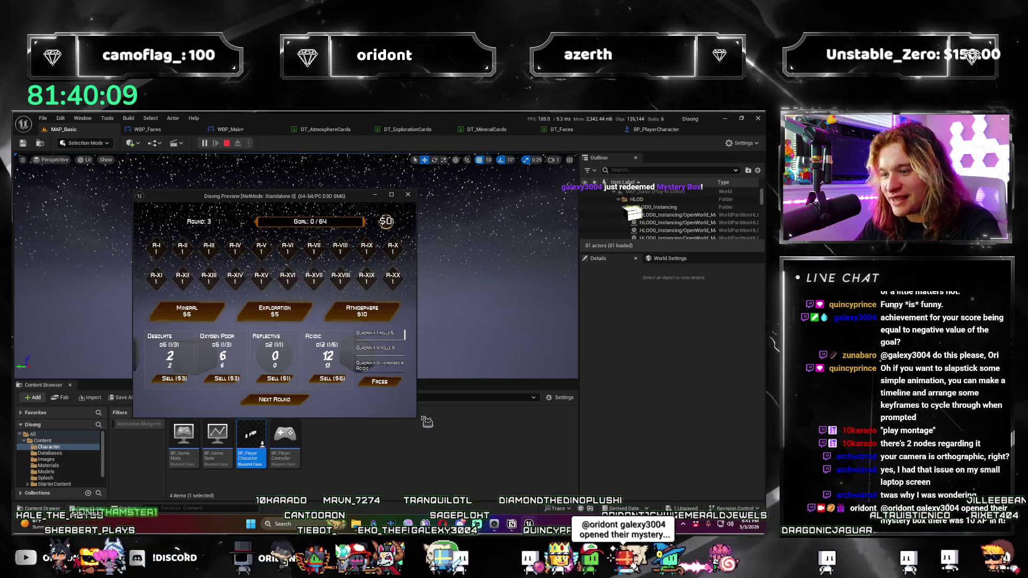
click(408, 195)
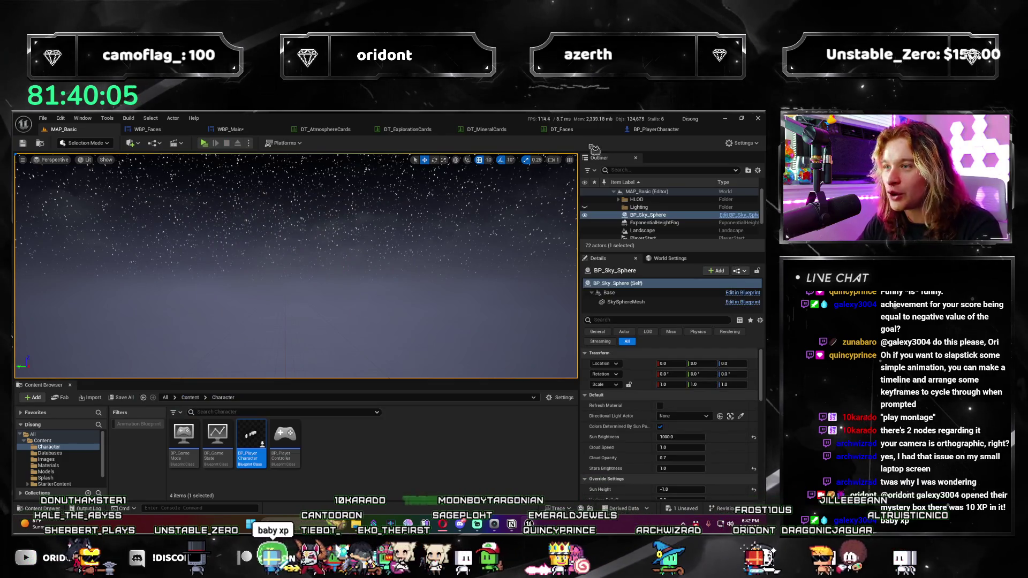
click(649, 131)
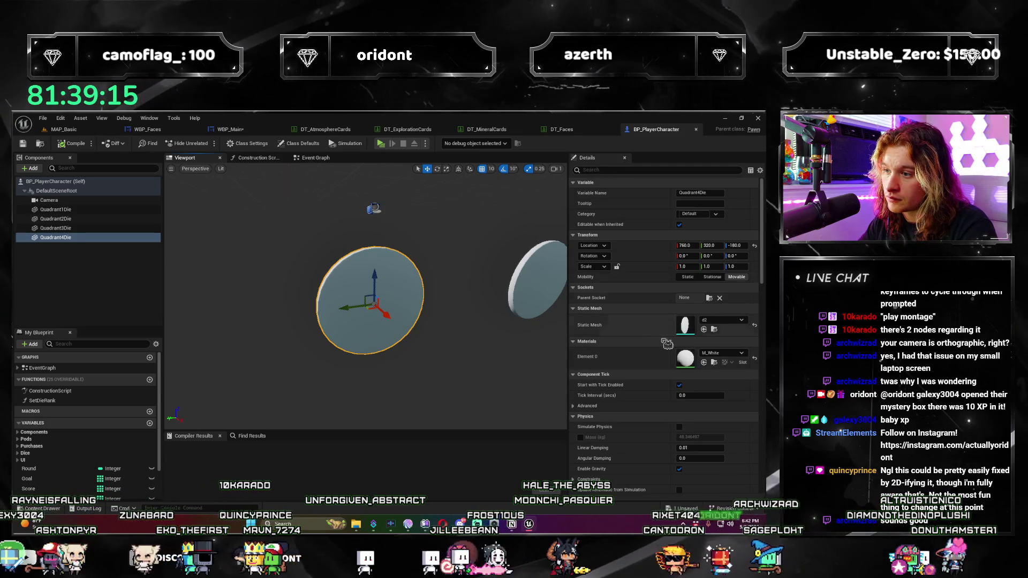
scroll(670, 335, down, 5)
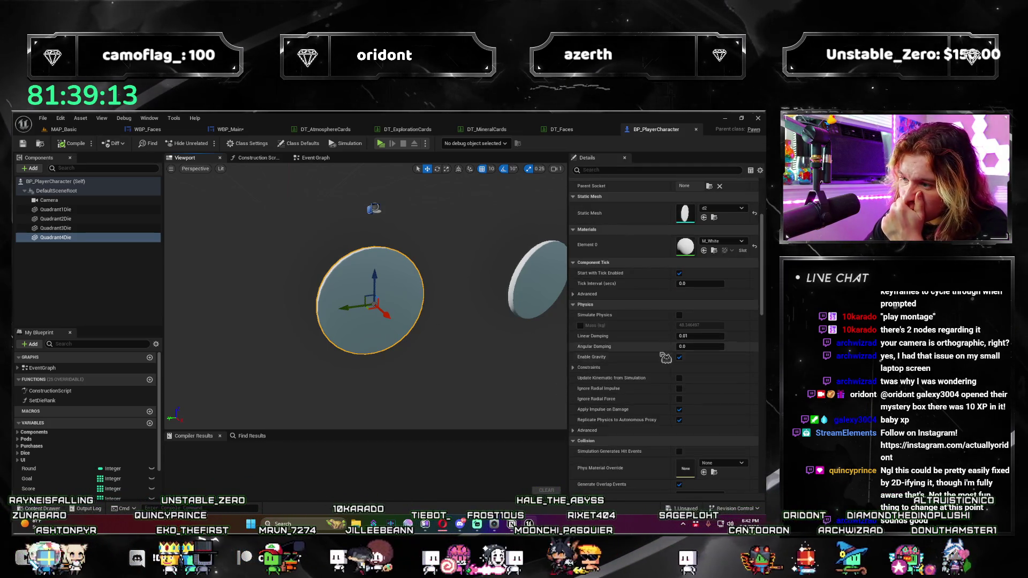
click(64, 129)
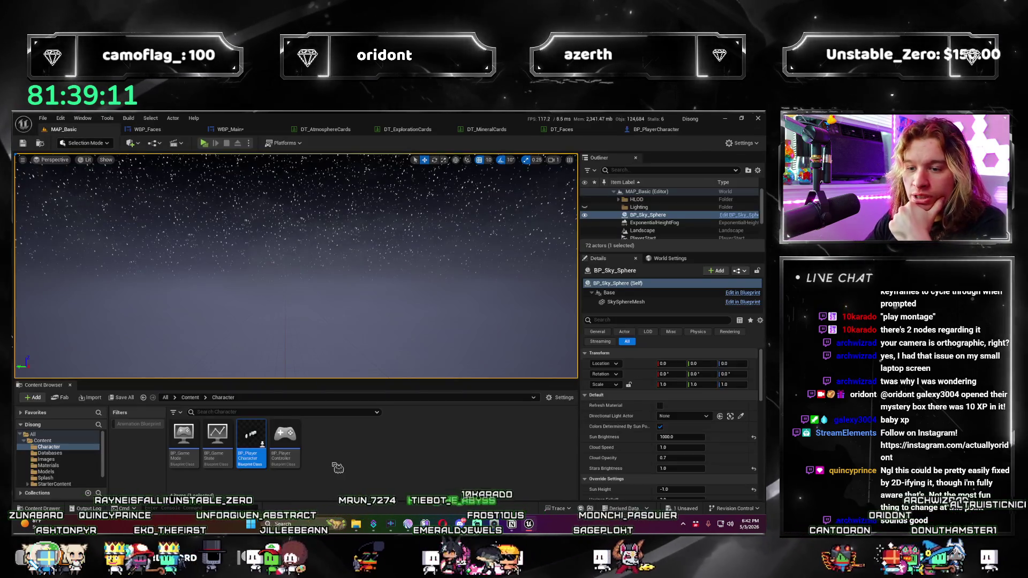
Step: Create a new folder named Animations inside the Character folder
right_click(387, 446)
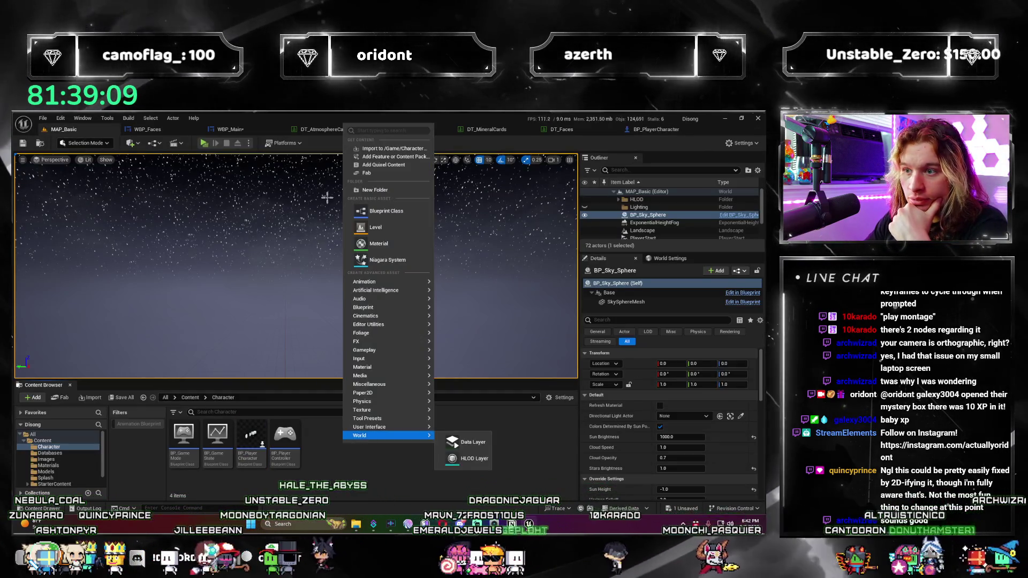
click(373, 190)
text(Animations)
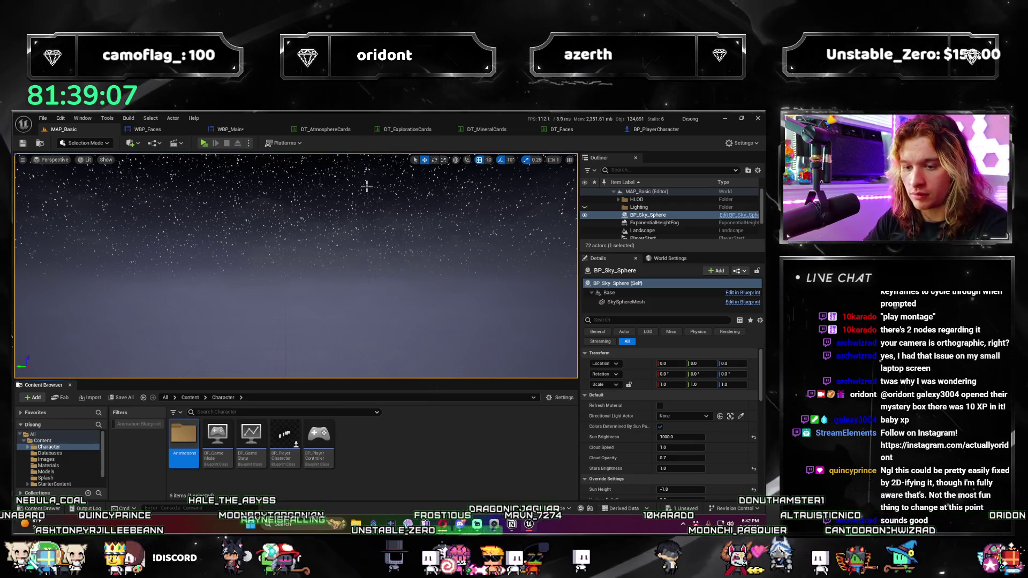
key(Return)
Step: Browse Animation asset creation options in the Animations folder without creating anything
right_click(226, 442)
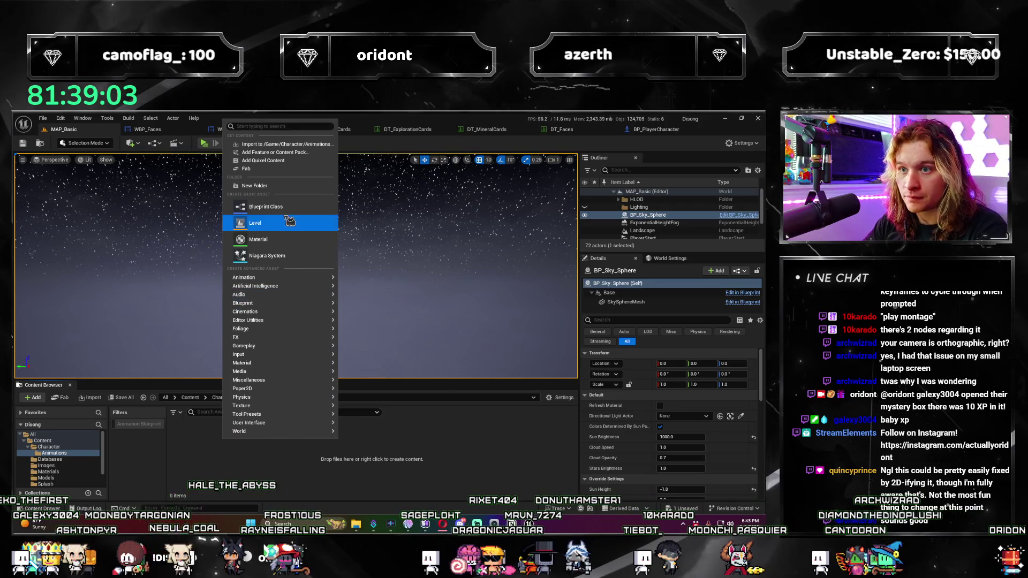
text(anim)
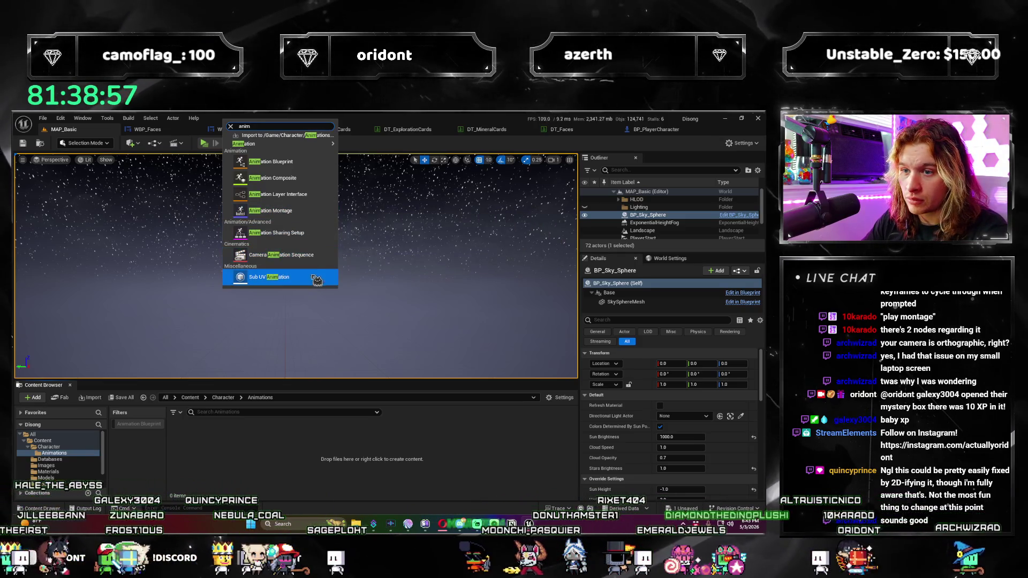
click(202, 433)
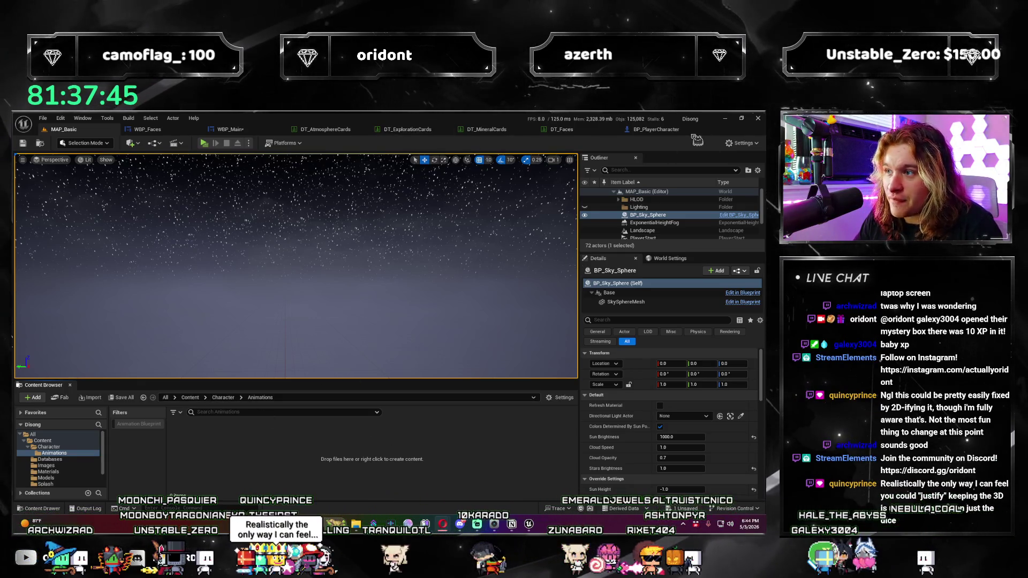
click(669, 131)
Step: Add a Timeline node to BP_PlayerCharacter's Event Graph, placed below the existing node chain
click(318, 159)
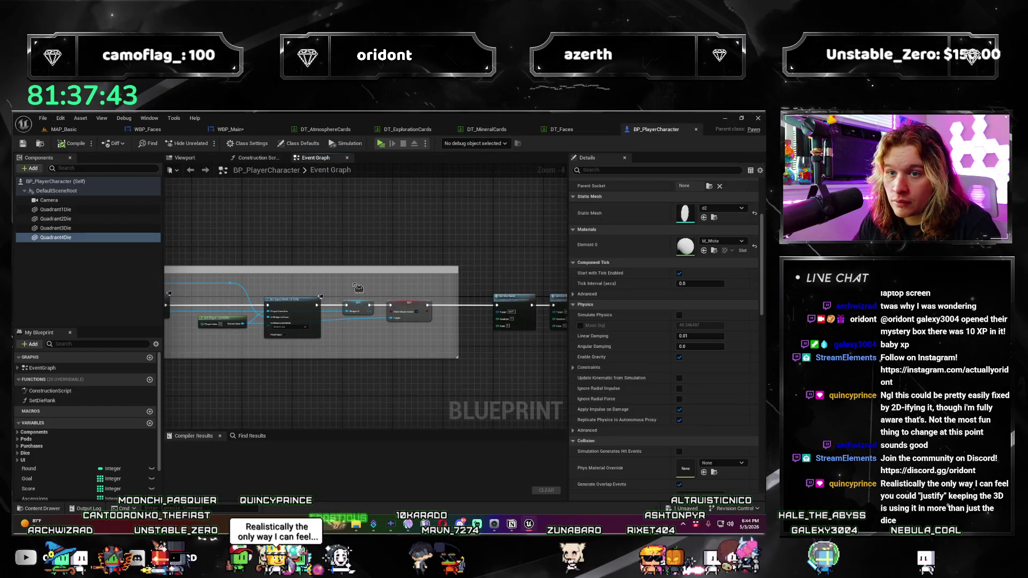
scroll(364, 235, down, 2)
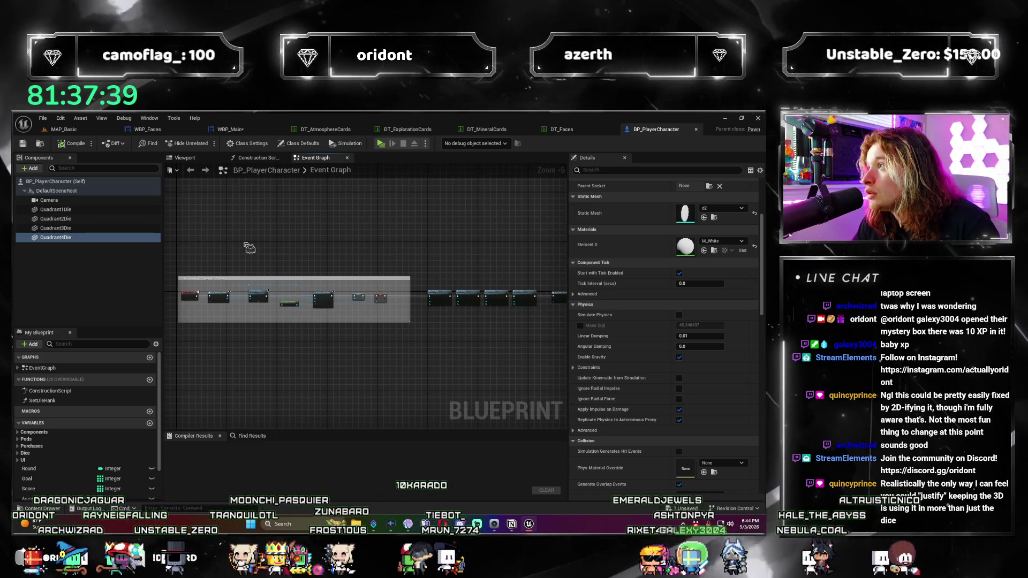
drag(229, 238, 273, 332)
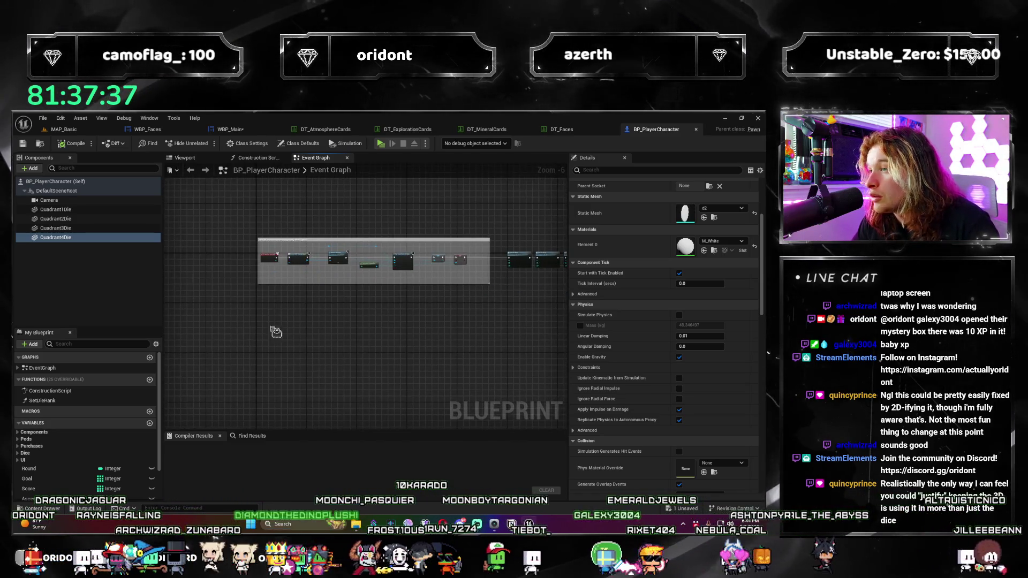
right_click(264, 367)
text(timeline)
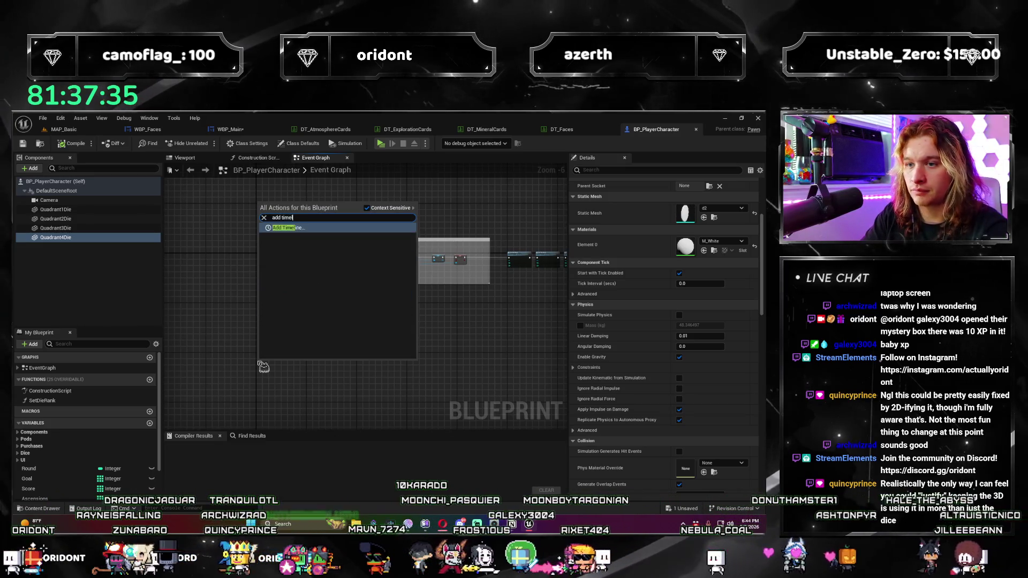
key(Return)
scroll(257, 360, up, 3)
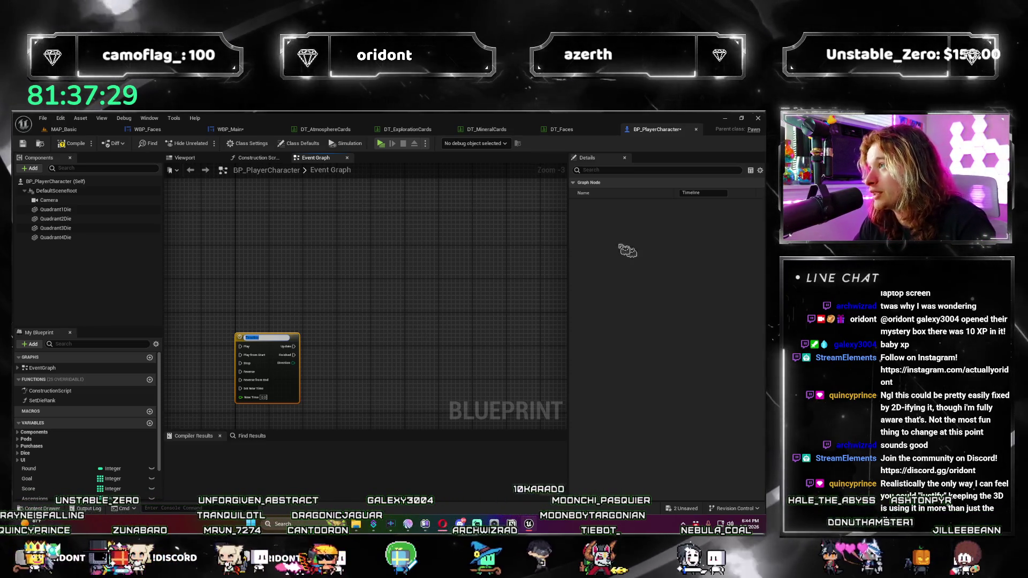
click(321, 311)
drag(267, 334, 321, 231)
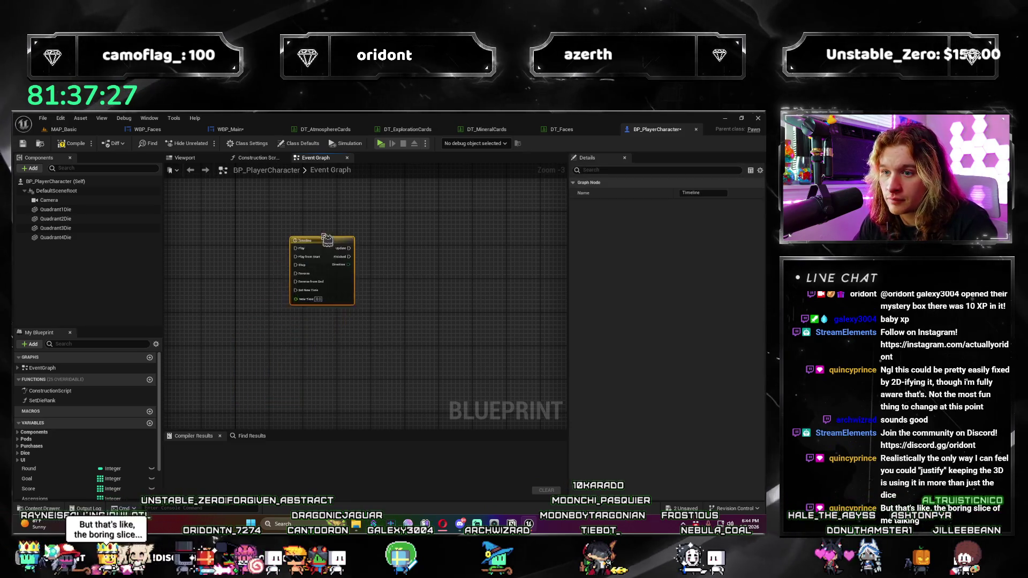
scroll(332, 289, down, 1)
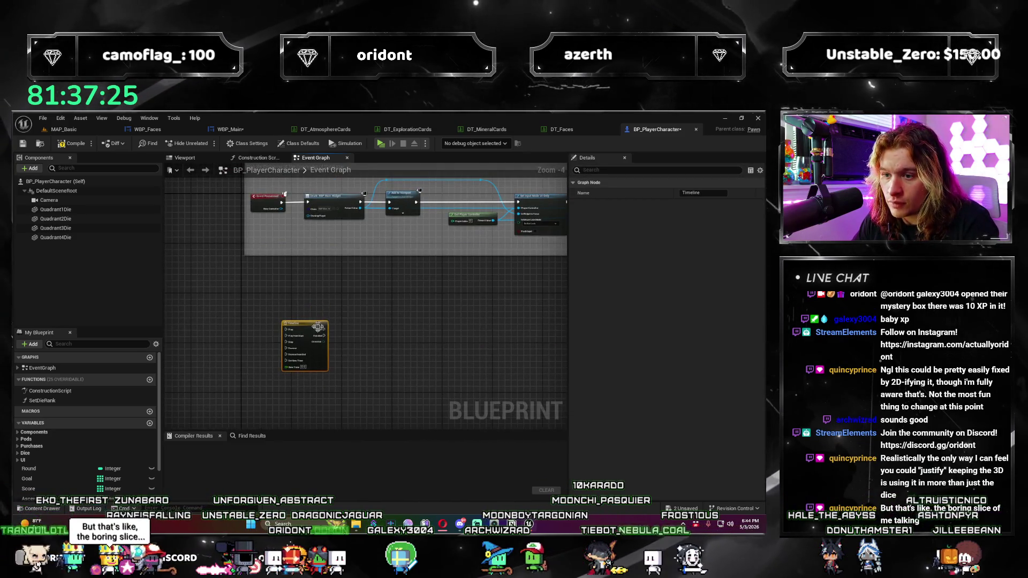
scroll(371, 354, down, 1)
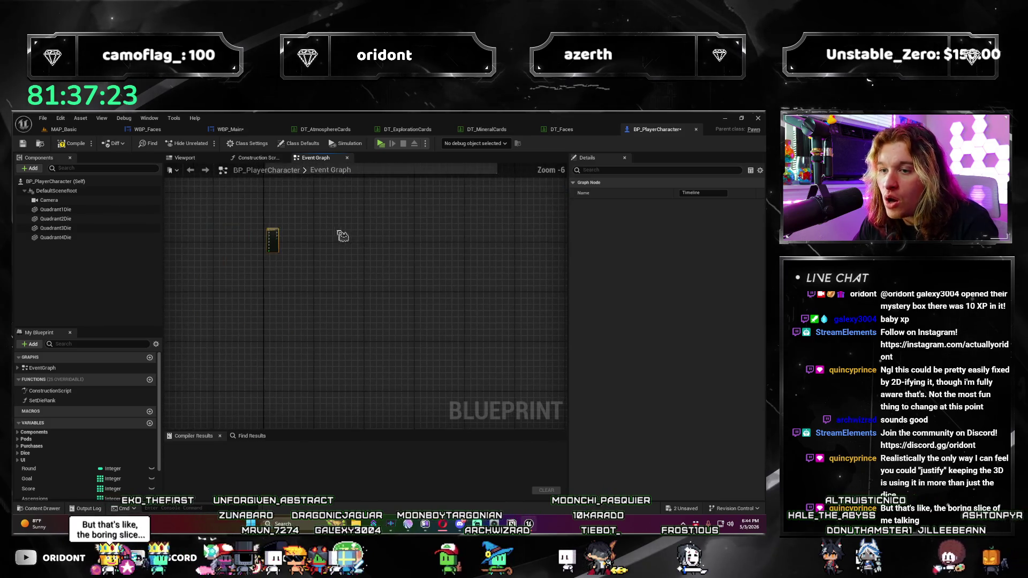